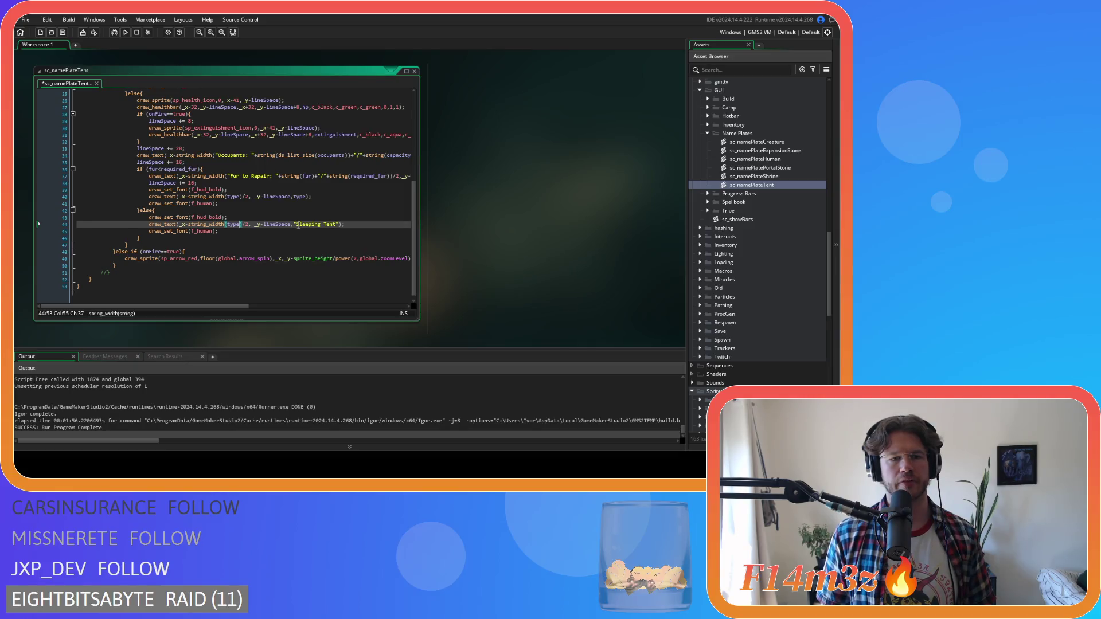
# Step: Replace the hard-coded "Sleeping Tent" on line 44 of sc_namePlateTent with type and save
pyautogui.moveTo(294, 224); pyautogui.dragTo(339, 227)
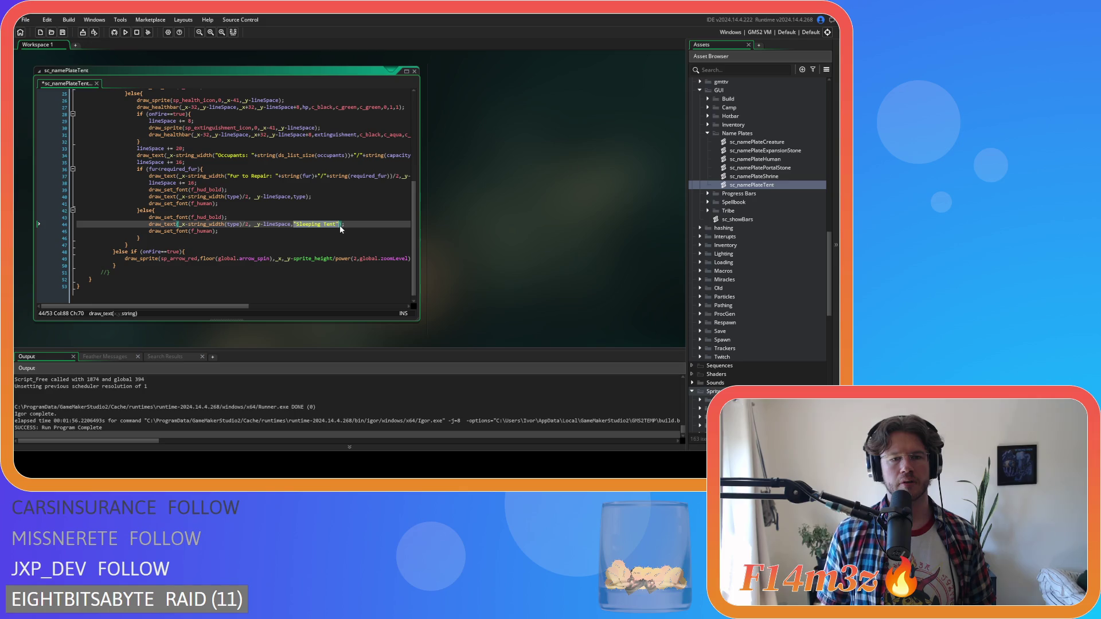
pyautogui.write('type')
pyautogui.hotkey('ctrl', 's')
pyautogui.click(336, 223)
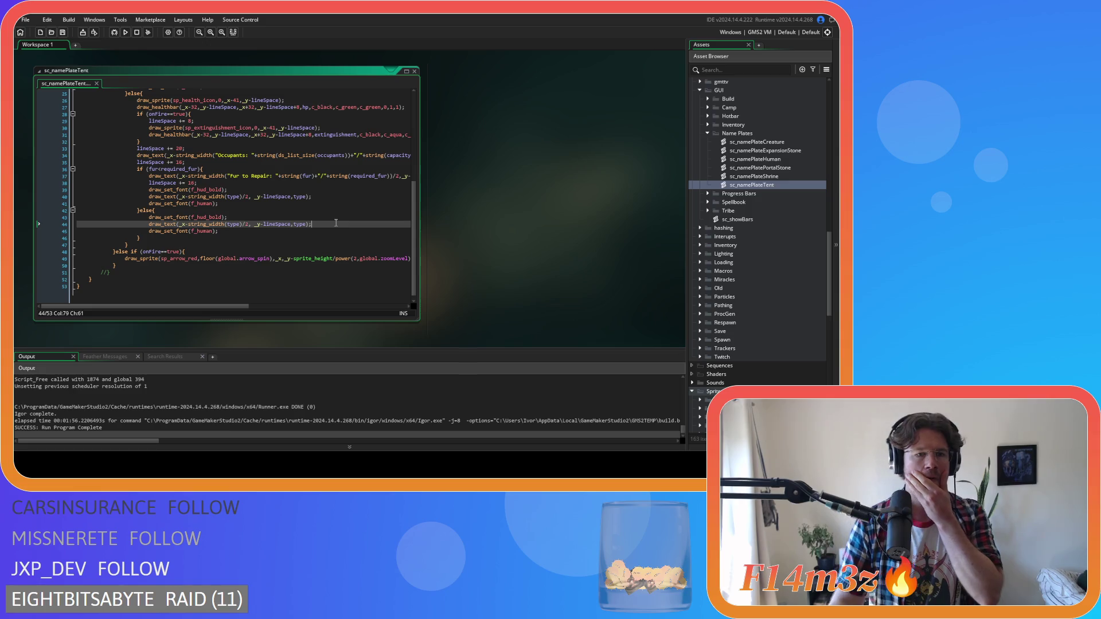
pyautogui.scroll(15, 739, 127)
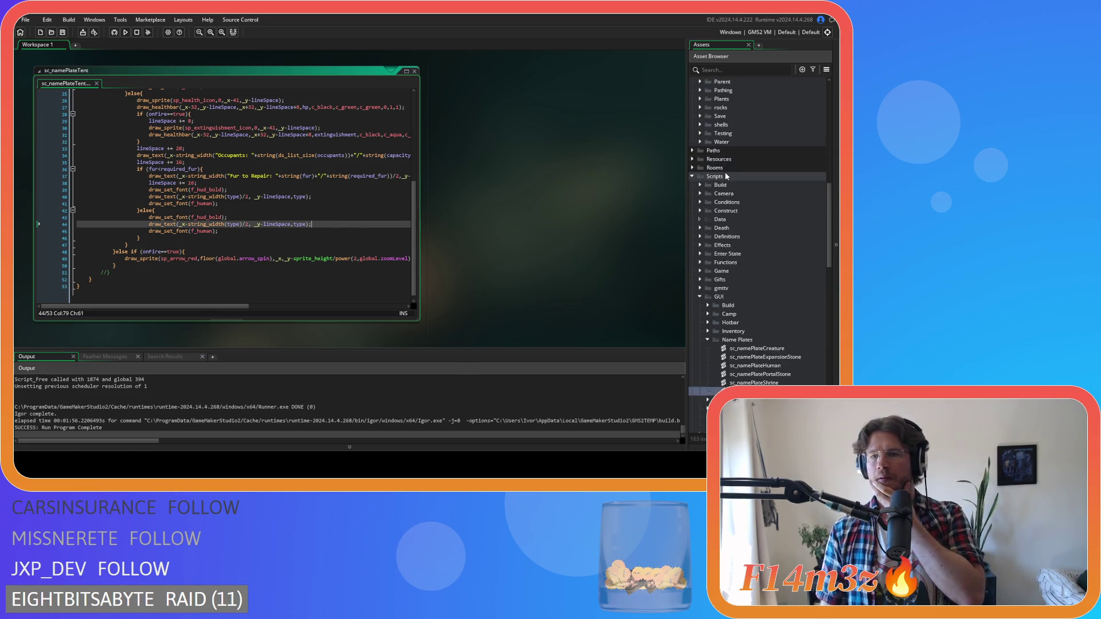
pyautogui.doubleClick(730, 230)
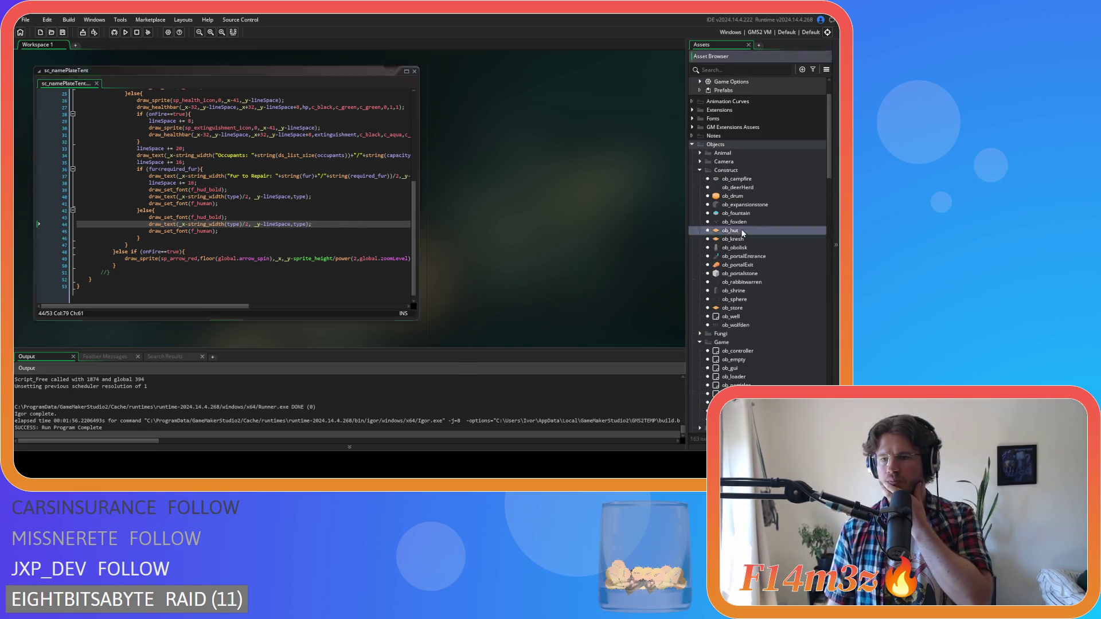
# Step: In ob_hut's Create code, rename the variable name to type on line 20 and save
pyautogui.doubleClick(189, 90)
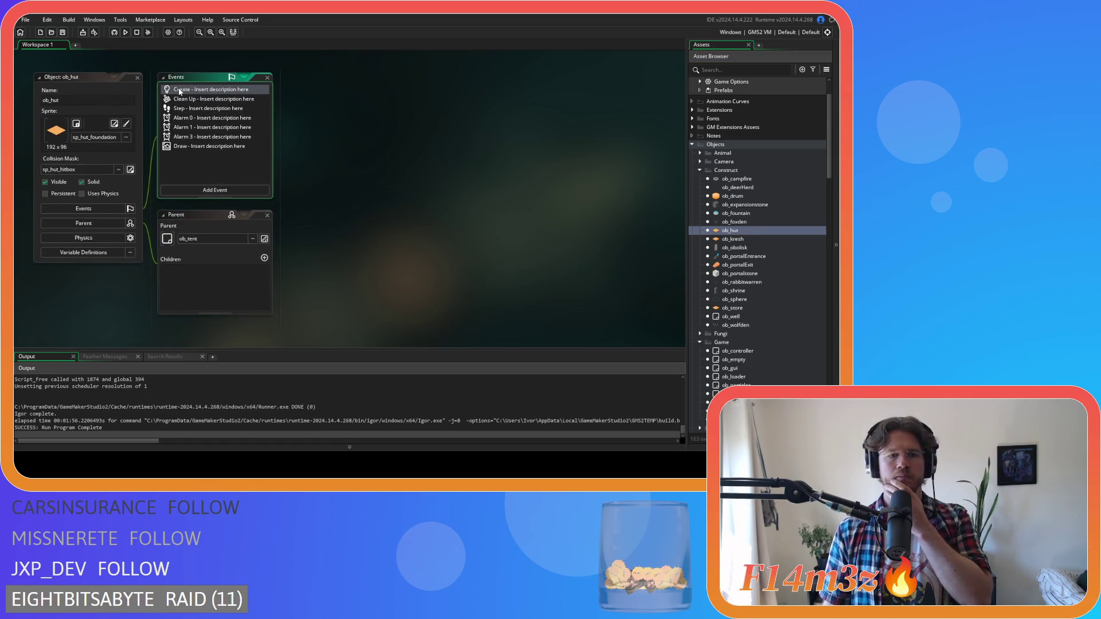
pyautogui.scroll(-5, 457, 197)
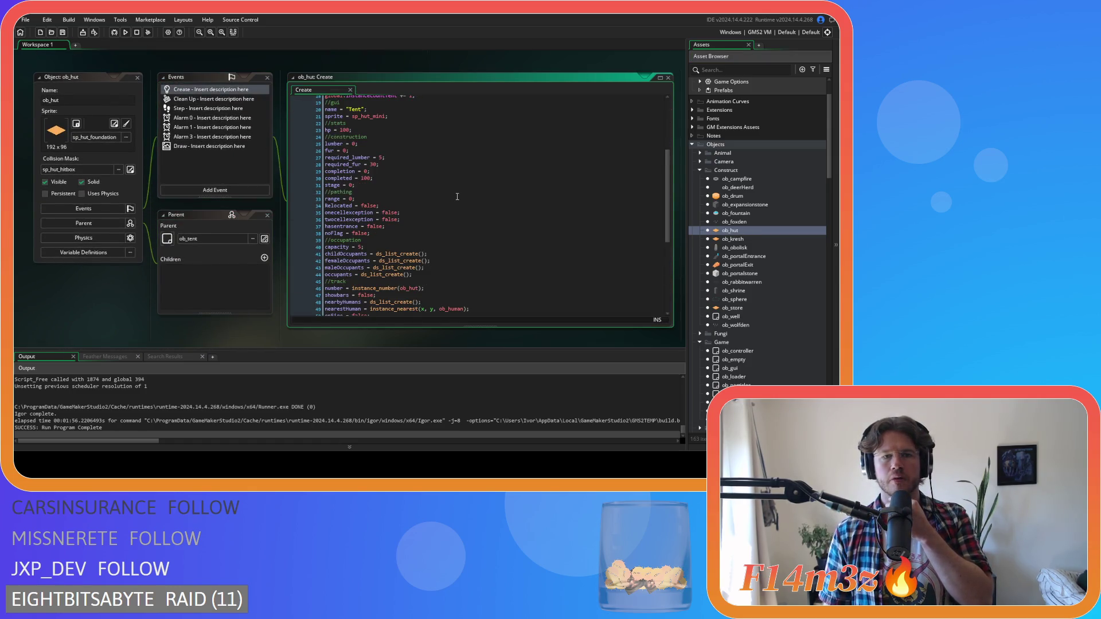
pyautogui.scroll(2, 457, 197)
pyautogui.click(382, 161)
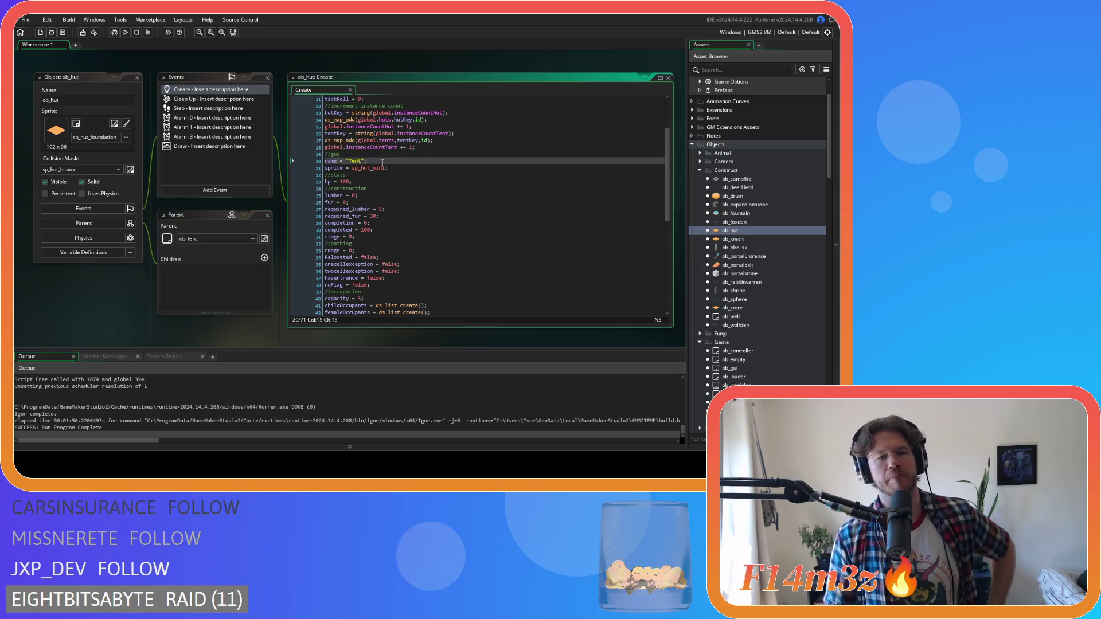
pyautogui.click(331, 160)
pyautogui.doubleClick(331, 161)
pyautogui.write('type')
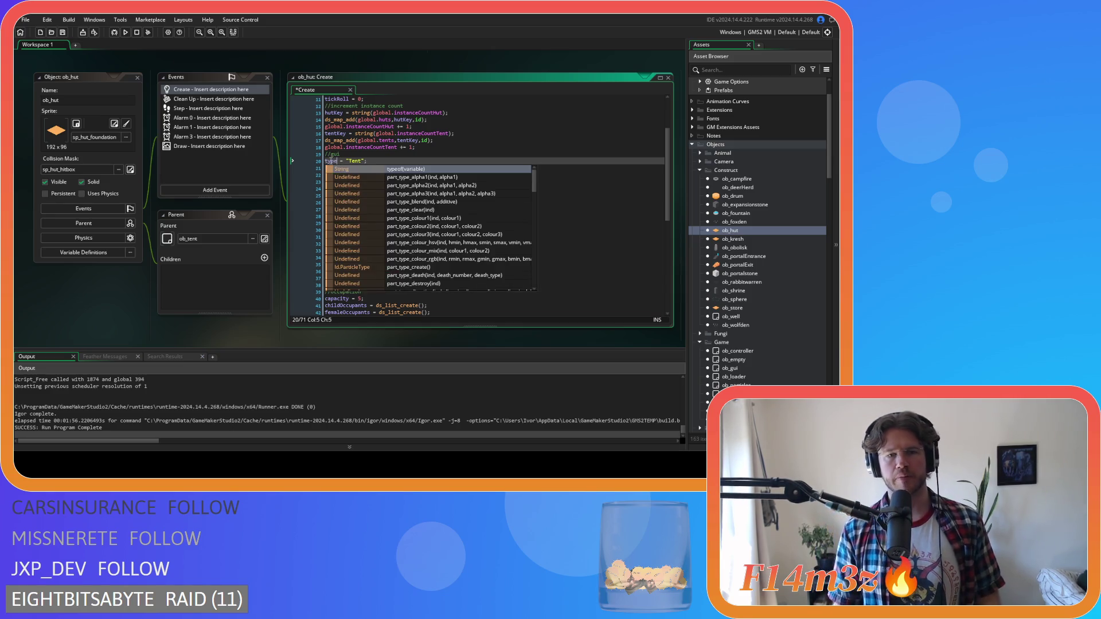
pyautogui.click(373, 161)
pyautogui.hotkey('ctrl', 's')
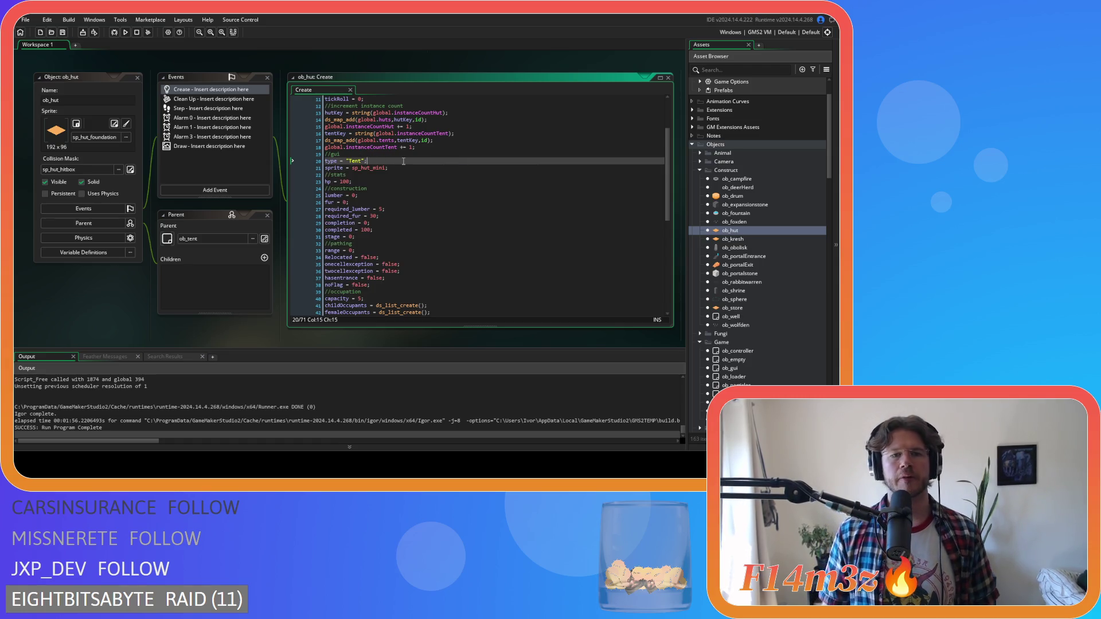
# Step: Change the line 20 value from "Tent" to "Sleeping Tent" and save
pyautogui.doubleClick(354, 161)
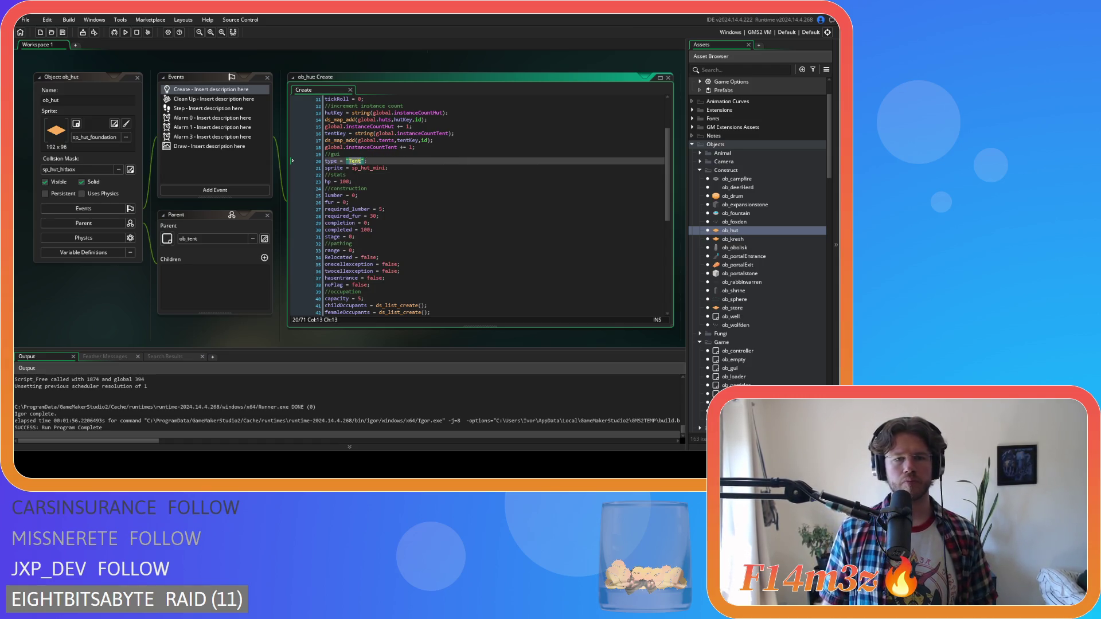
pyautogui.write('Sleeping Tent')
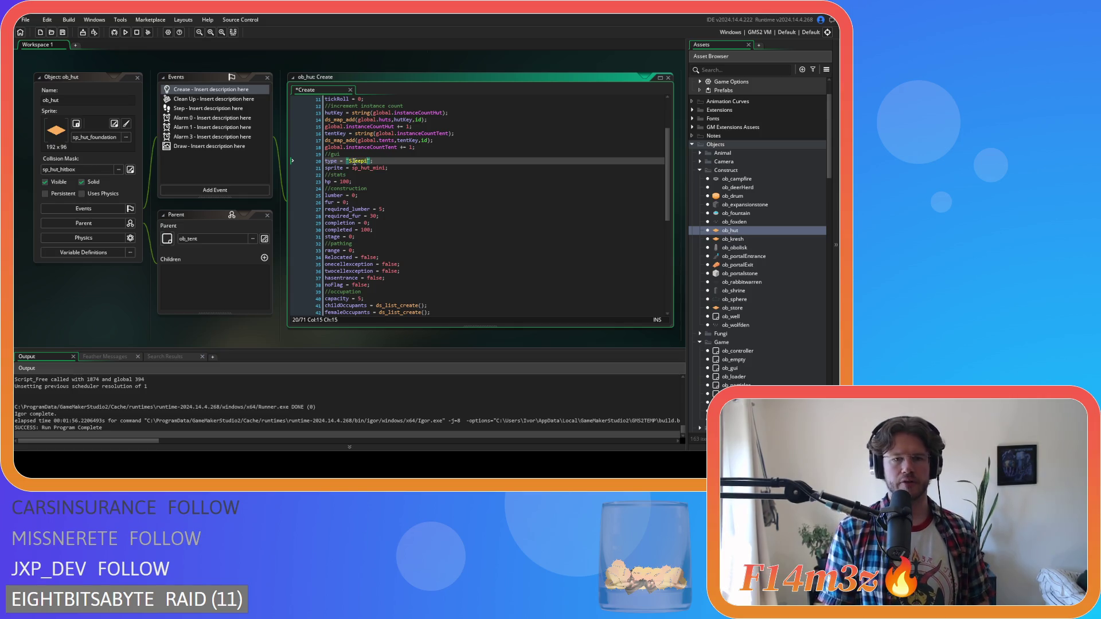
pyautogui.hotkey('ctrl', 's')
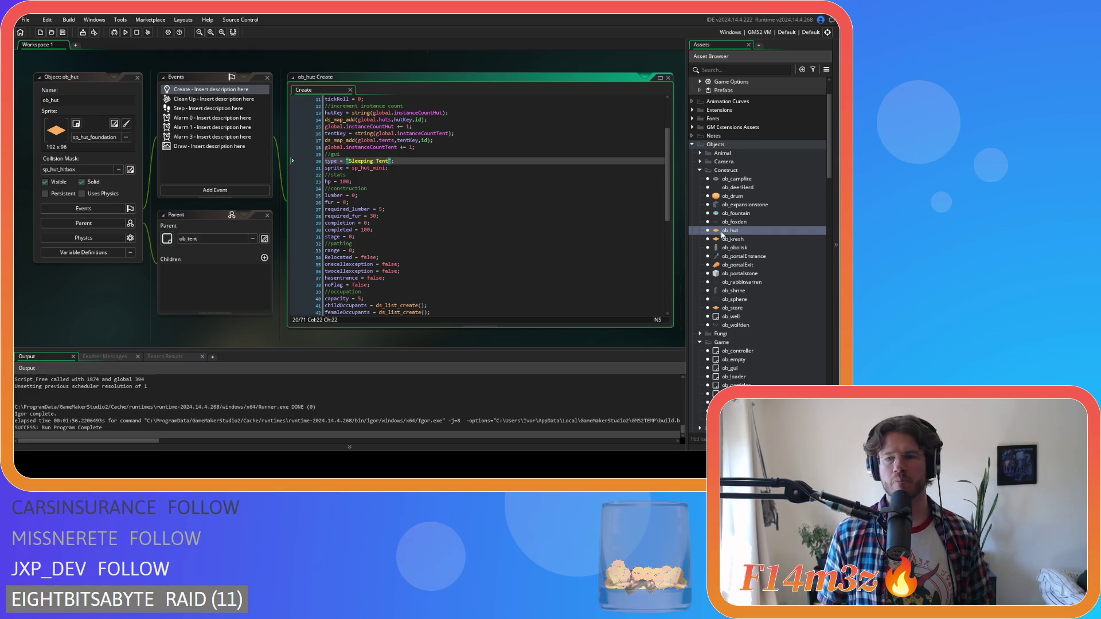
pyautogui.doubleClick(752, 241)
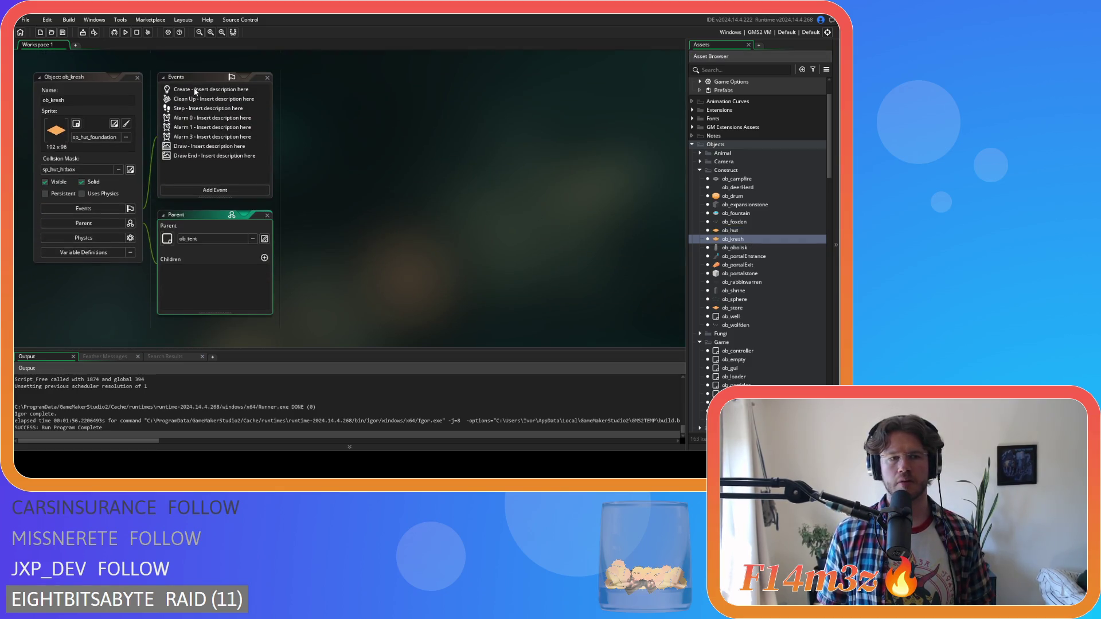
# Step: Open ob_kresh's Create, Draw and Draw End code, then close the Draw and Draw End windows
pyautogui.doubleClick(195, 90)
pyautogui.doubleClick(218, 147)
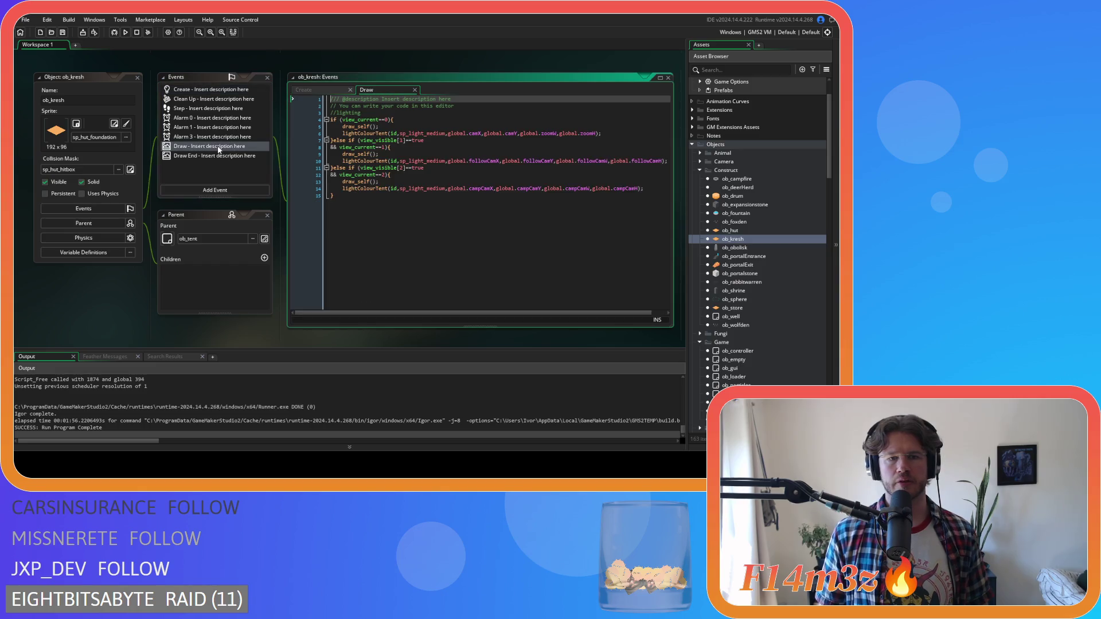
pyautogui.doubleClick(217, 156)
pyautogui.scroll(-3, 477, 209)
pyautogui.scroll(3, 477, 209)
pyautogui.click(479, 90)
pyautogui.scroll(3, 250, 104)
pyautogui.scroll(-3, 250, 104)
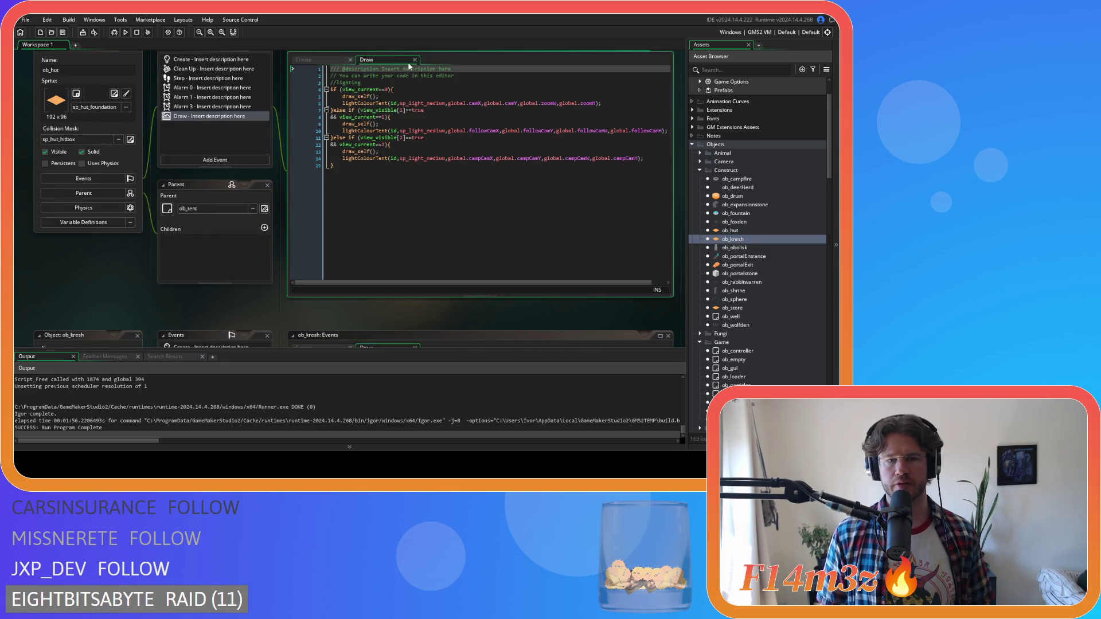
pyautogui.click(414, 60)
pyautogui.scroll(-12, 388, 190)
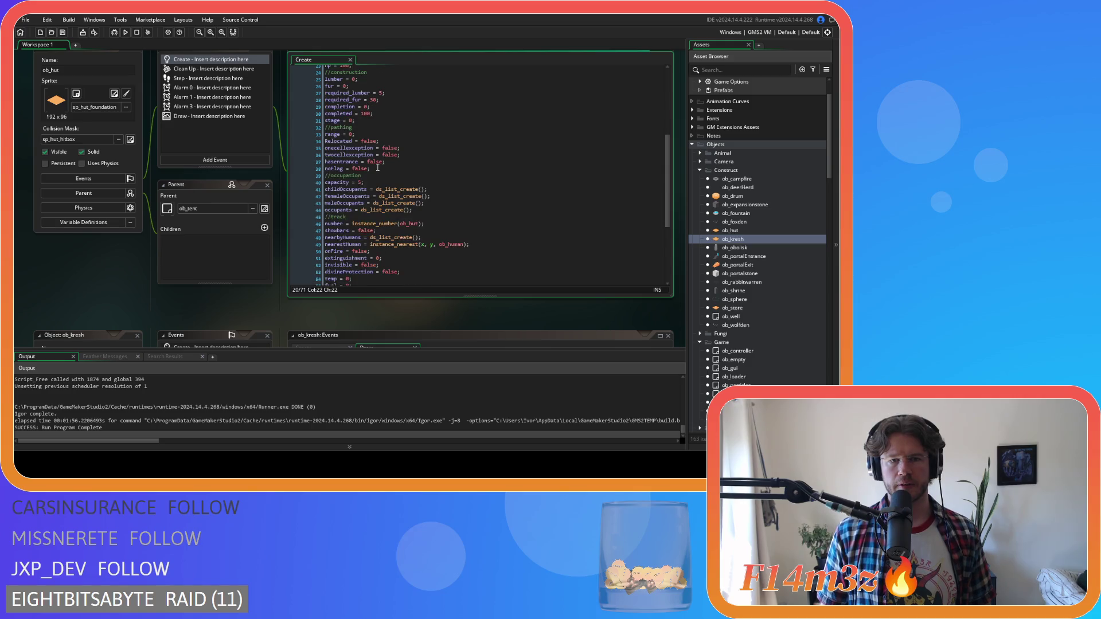
pyautogui.scroll(-3, 233, 206)
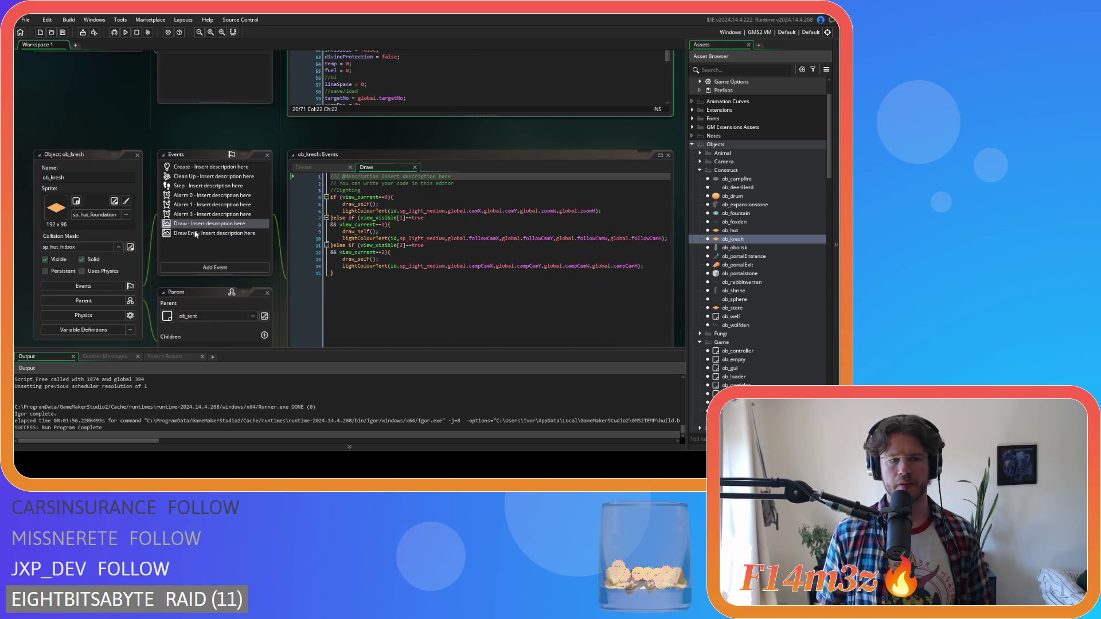
# Step: On line 17 of the Create code, rename name to type, change "Creche" to "Creche Tent", and save
pyautogui.click(307, 169)
pyautogui.scroll(10, 370, 241)
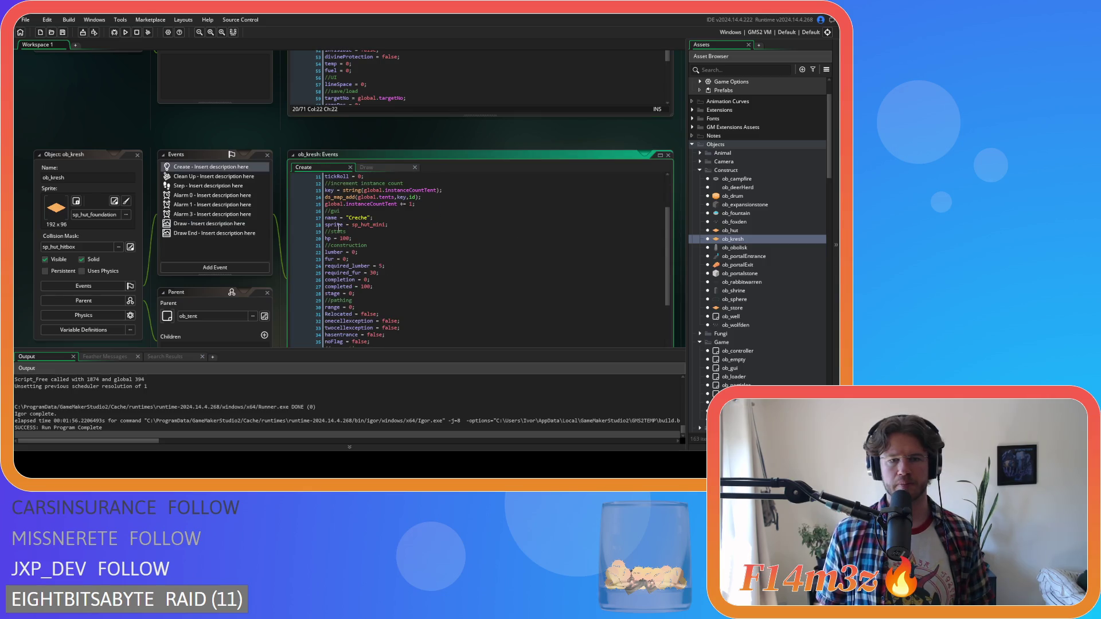
pyautogui.doubleClick(330, 218)
pyautogui.write('type')
pyautogui.press('Escape')
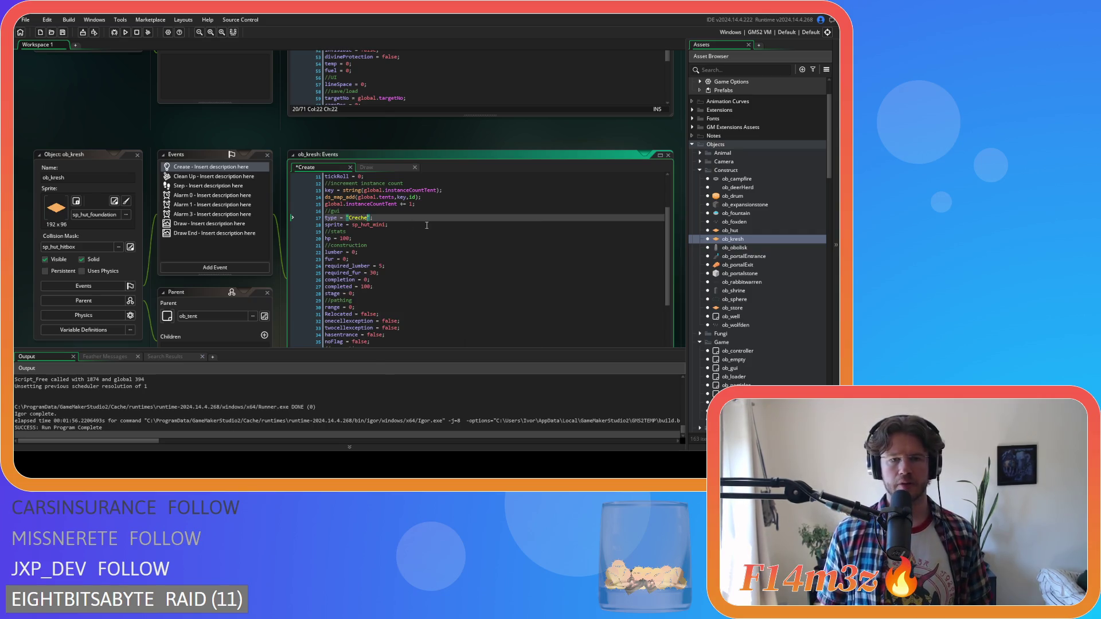
pyautogui.write('Tent')
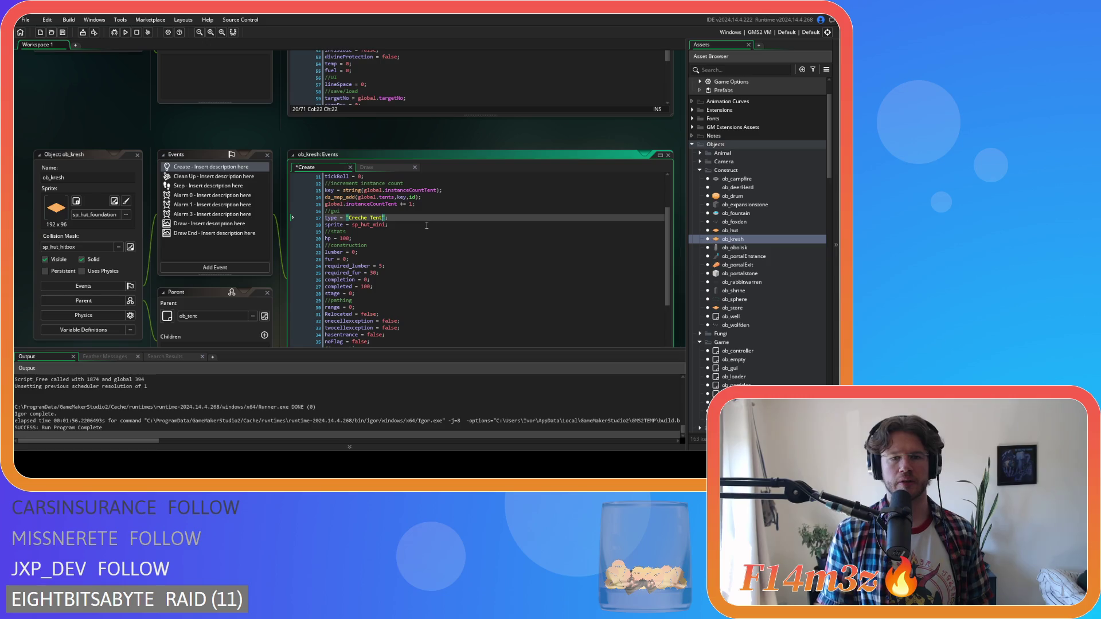
pyautogui.click(414, 220)
pyautogui.hotkey('ctrl', 's')
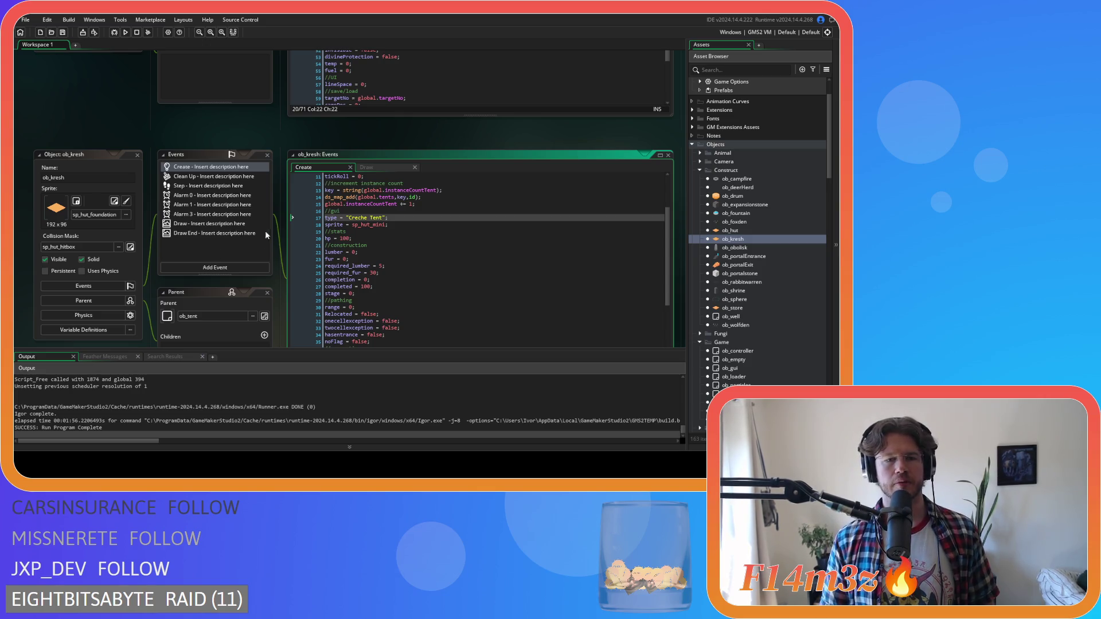
pyautogui.scroll(4, 191, 252)
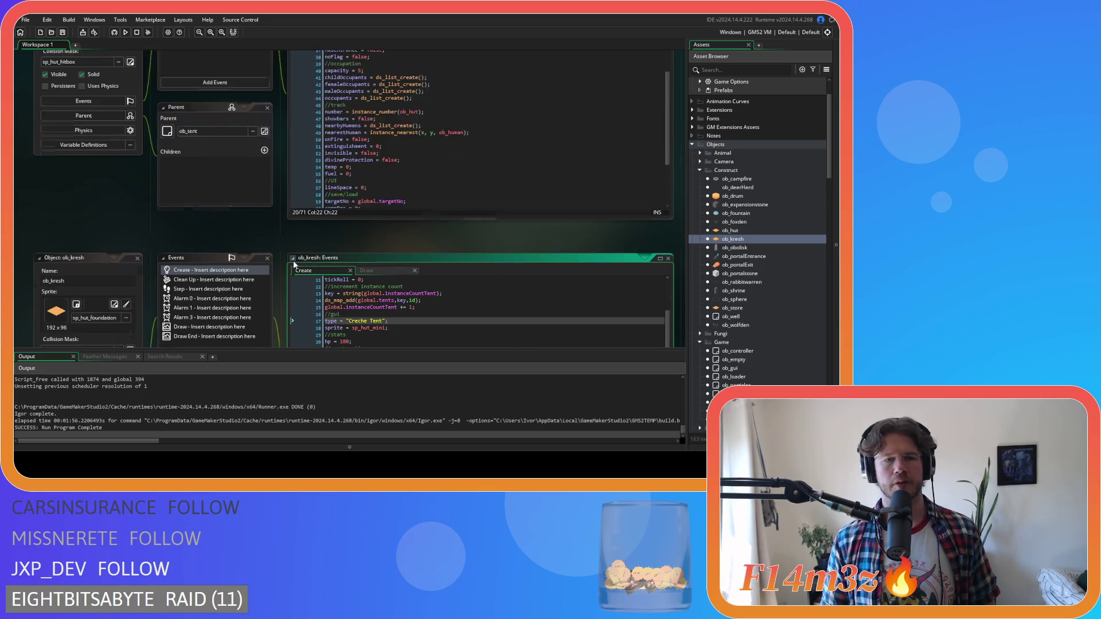
# Step: Check ob_hut's "Sleeping Tent" and ob_kresh's "Creche Tent" type lines, then open ob_store
pyautogui.scroll(5, 343, 190)
pyautogui.click(424, 191)
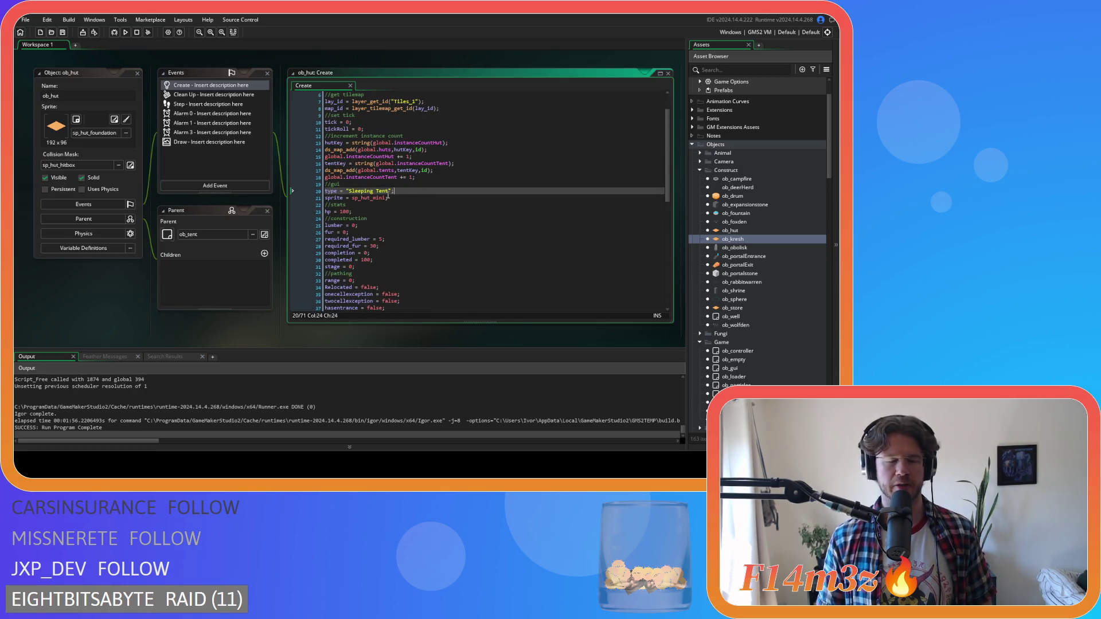
pyautogui.scroll(-5, 232, 259)
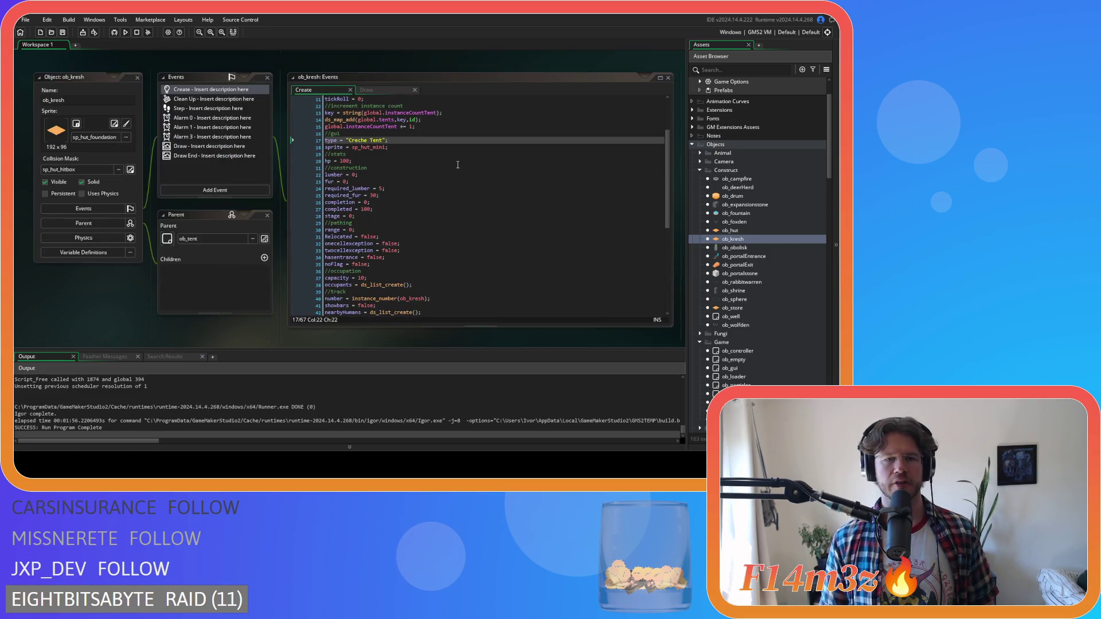
pyautogui.scroll(5, 184, 229)
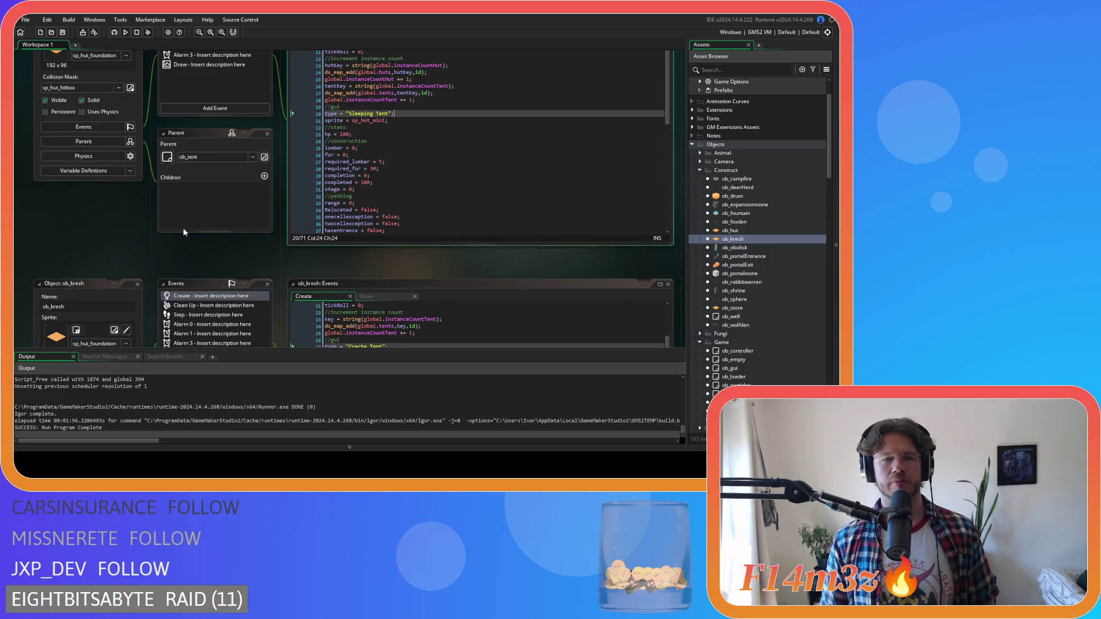
pyautogui.scroll(-2, 184, 229)
pyautogui.scroll(-2, 183, 229)
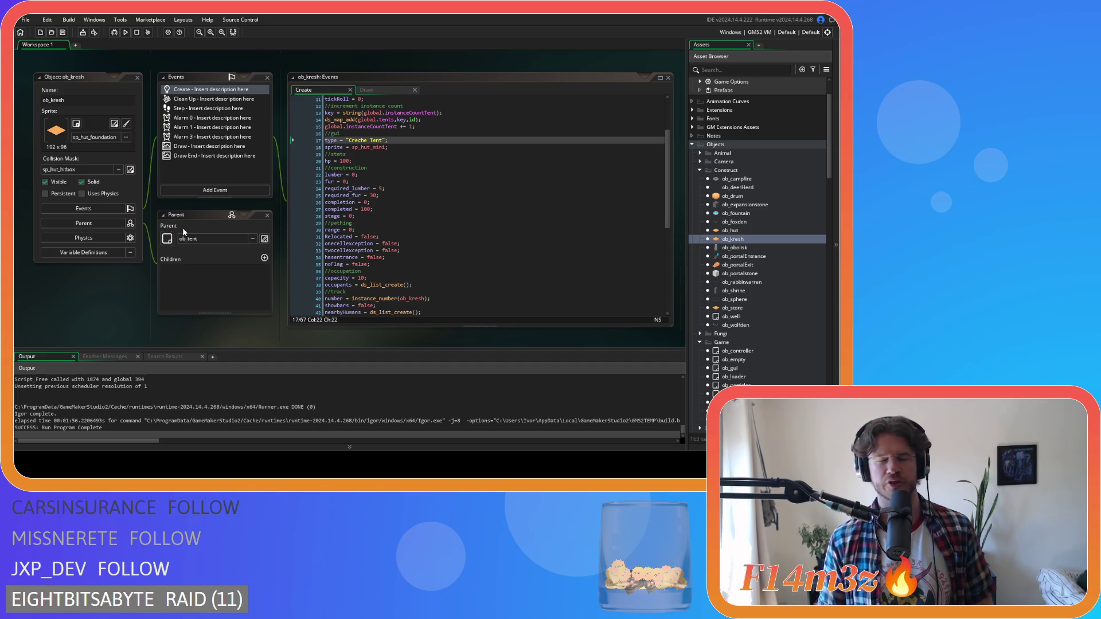
pyautogui.scroll(4, 183, 229)
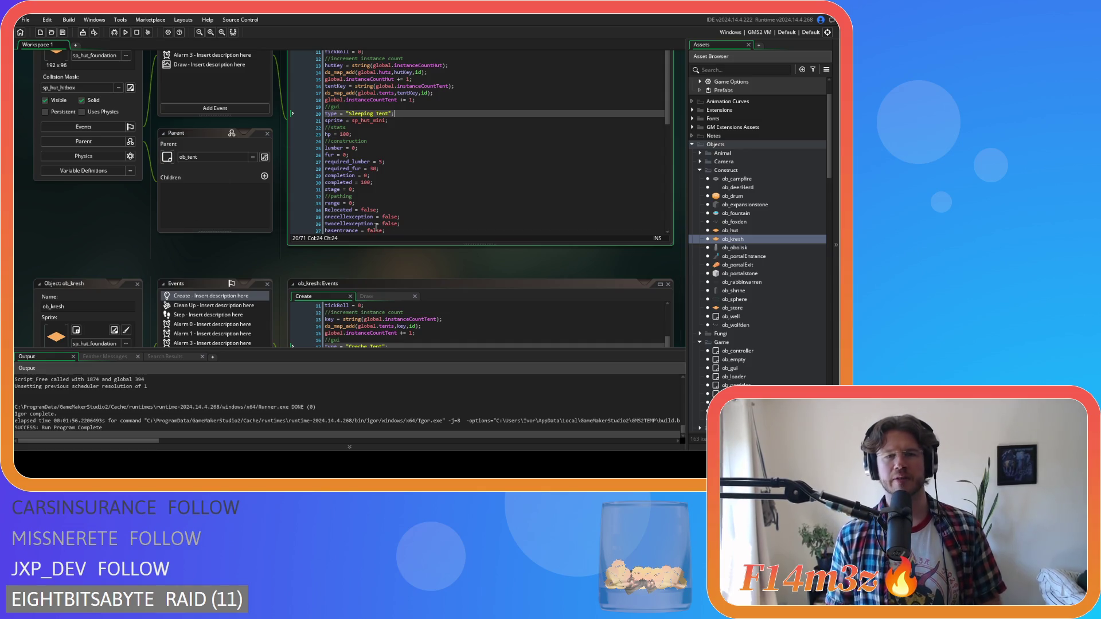
pyautogui.scroll(-2, 193, 172)
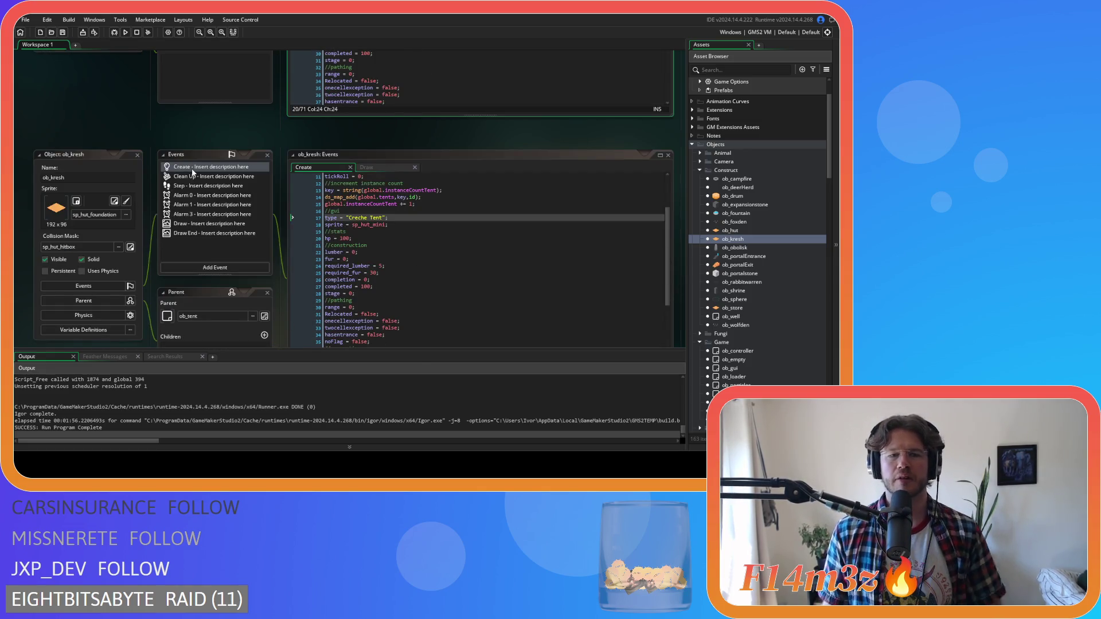
pyautogui.scroll(-2, 193, 172)
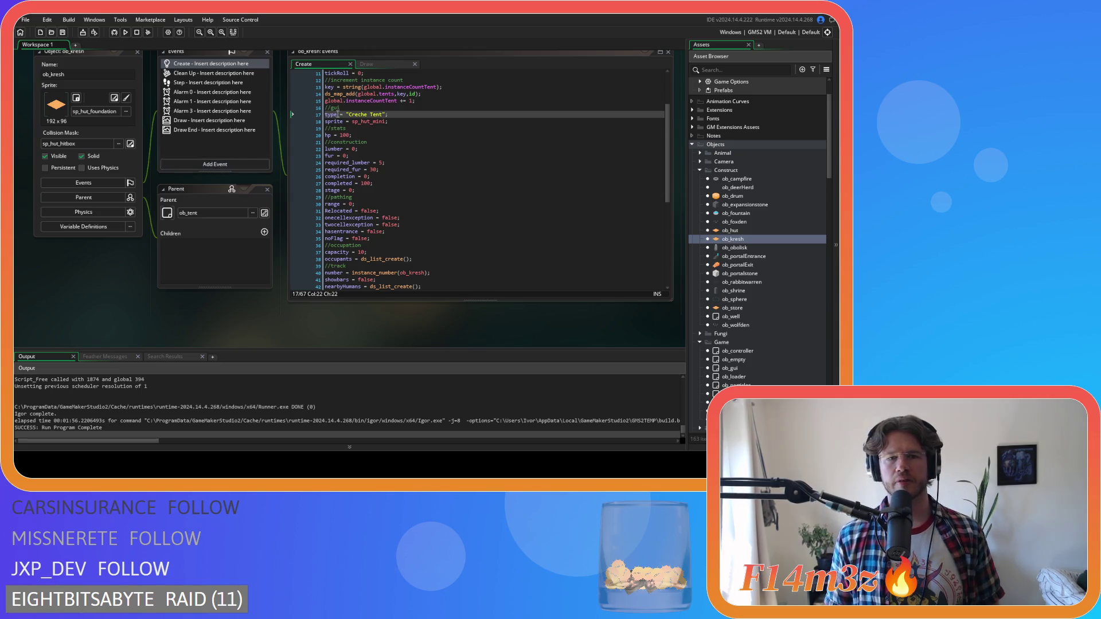
pyautogui.doubleClick(337, 114)
pyautogui.hotkey('ctrl', 'c')
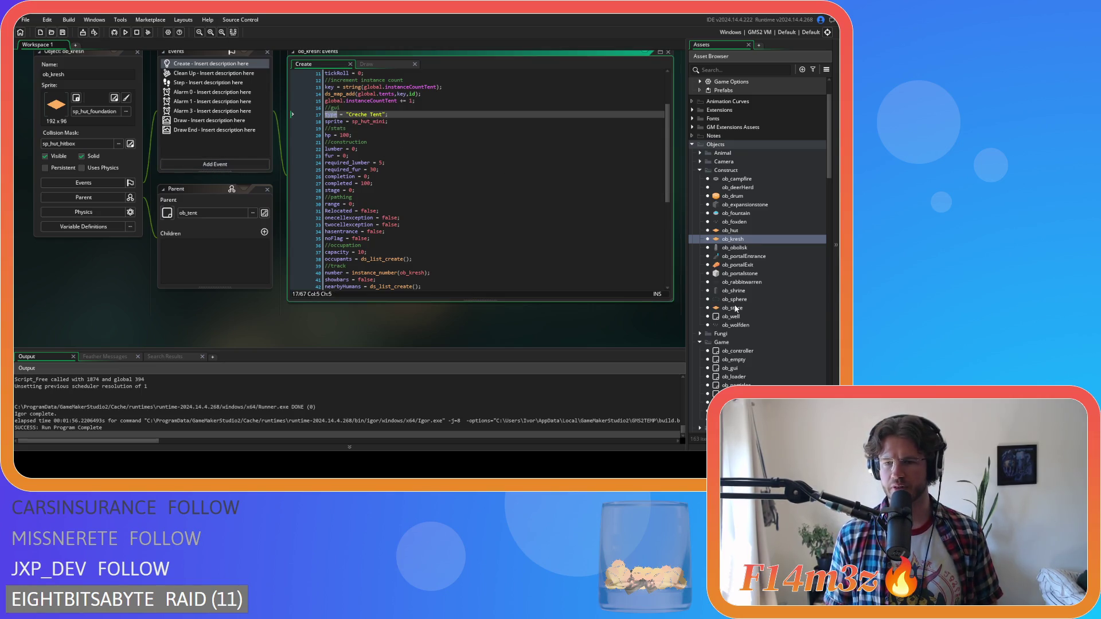
pyautogui.doubleClick(736, 308)
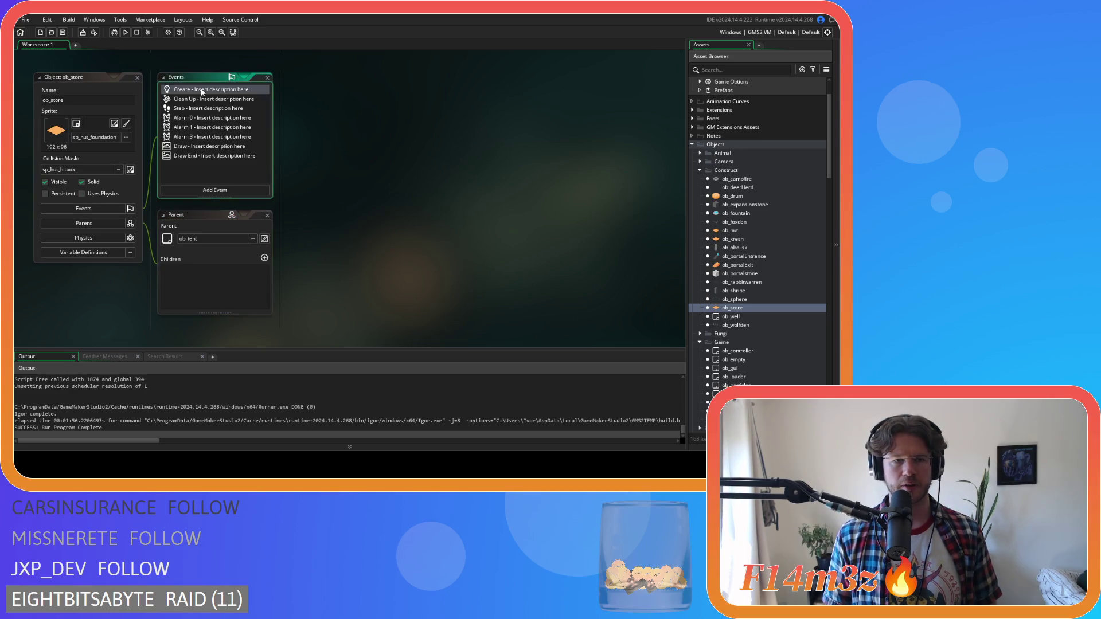
# Step: Make line 17 of ob_store's Create code read type = "Storage Tent" and save the project
pyautogui.click(202, 90)
pyautogui.doubleClick(331, 209)
pyautogui.hotkey('ctrl', 'v')
pyautogui.click(370, 210)
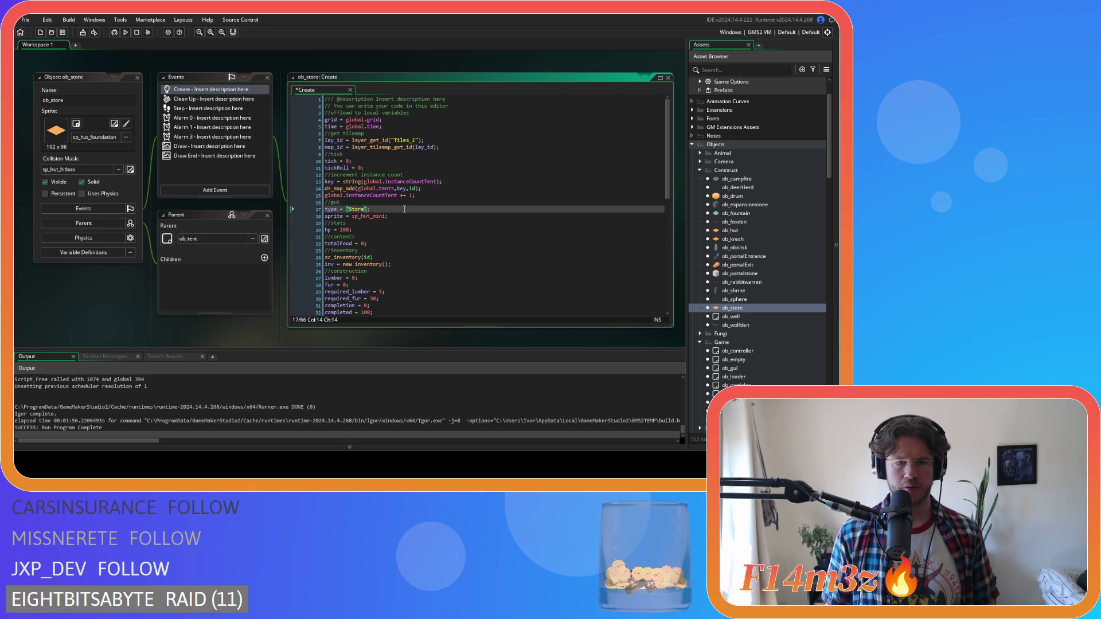
pyautogui.press('BackSpace')
pyautogui.write('age Tent')
pyautogui.press('End')
pyautogui.hotkey('ctrl', 's')
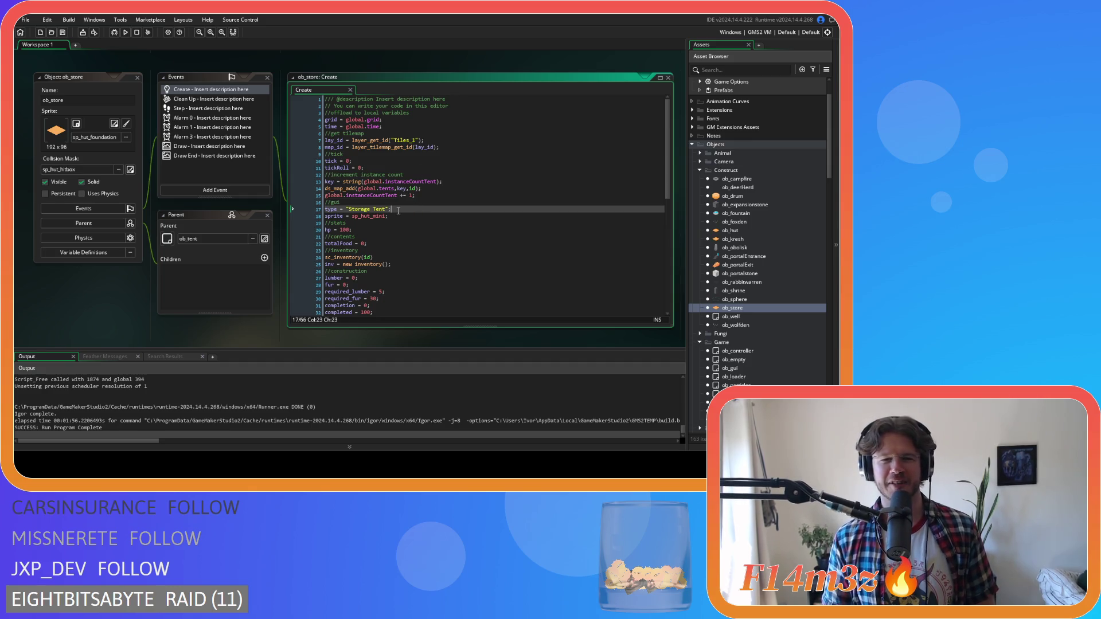
pyautogui.click(63, 33)
pyautogui.click(426, 211)
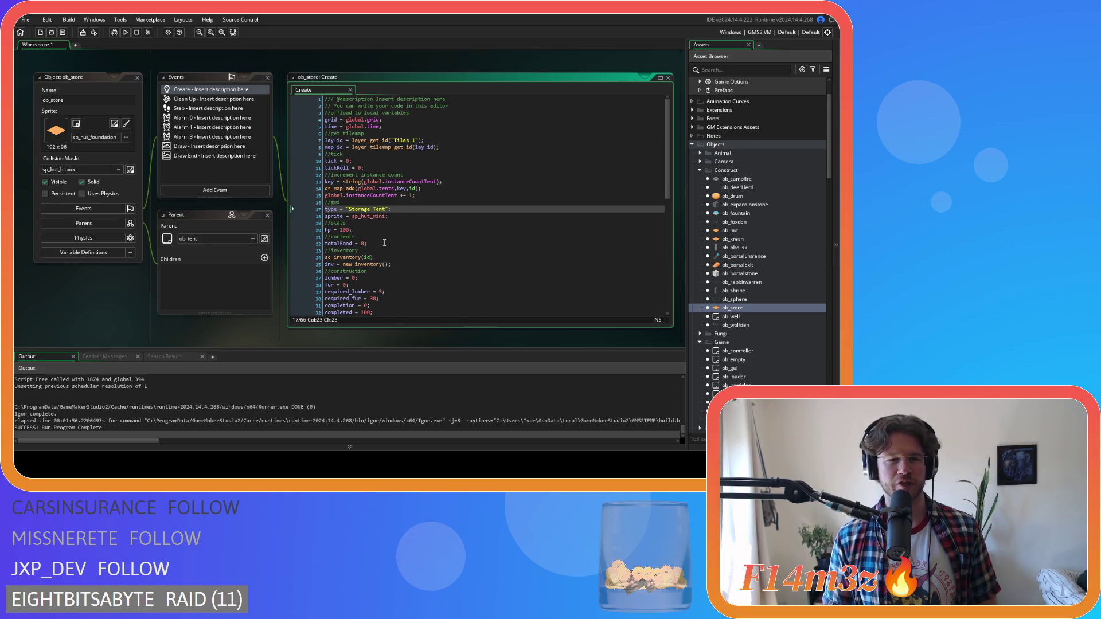
pyautogui.scroll(-5, 190, 268)
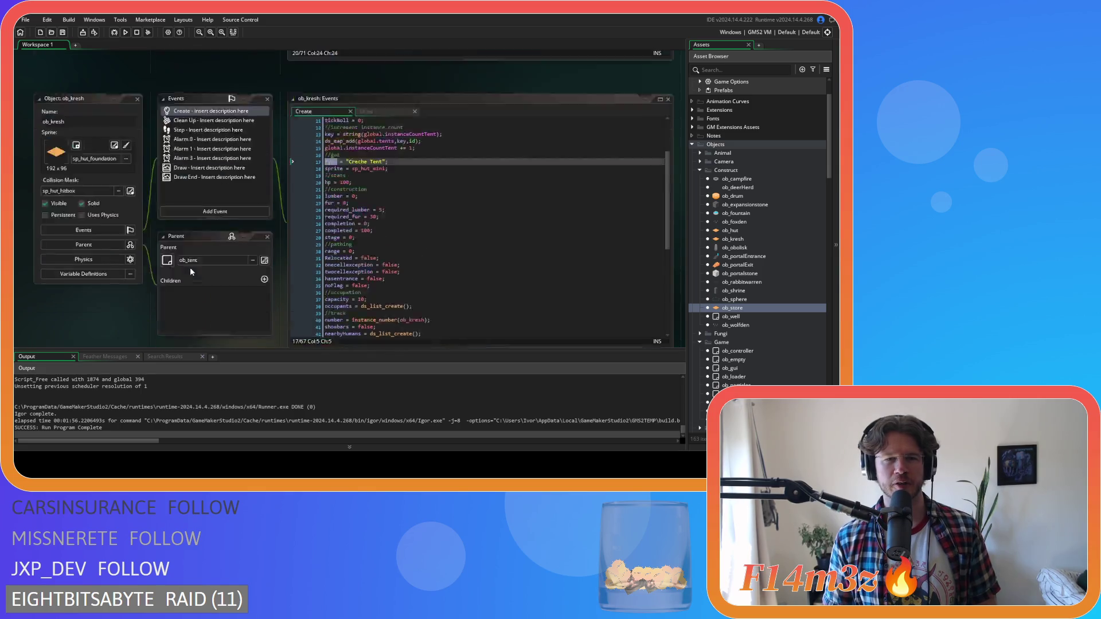
# Step: Inspect the type references on lines 40 and 44 of the name plate script
pyautogui.scroll(5, 193, 272)
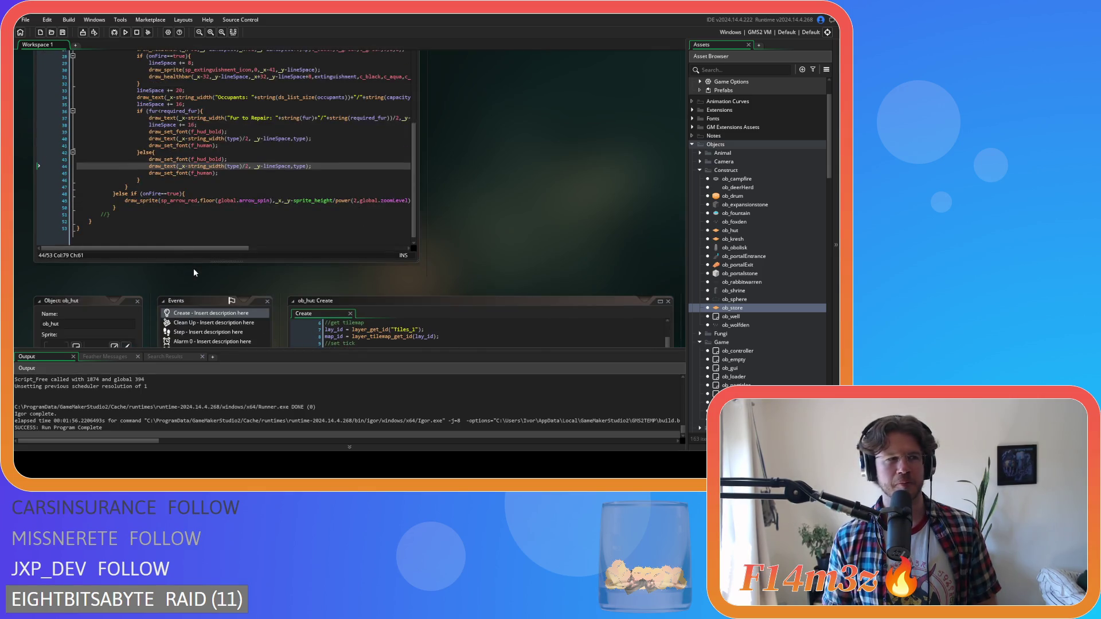
pyautogui.click(246, 140)
pyautogui.doubleClick(232, 140)
pyautogui.click(276, 138)
pyautogui.click(295, 167)
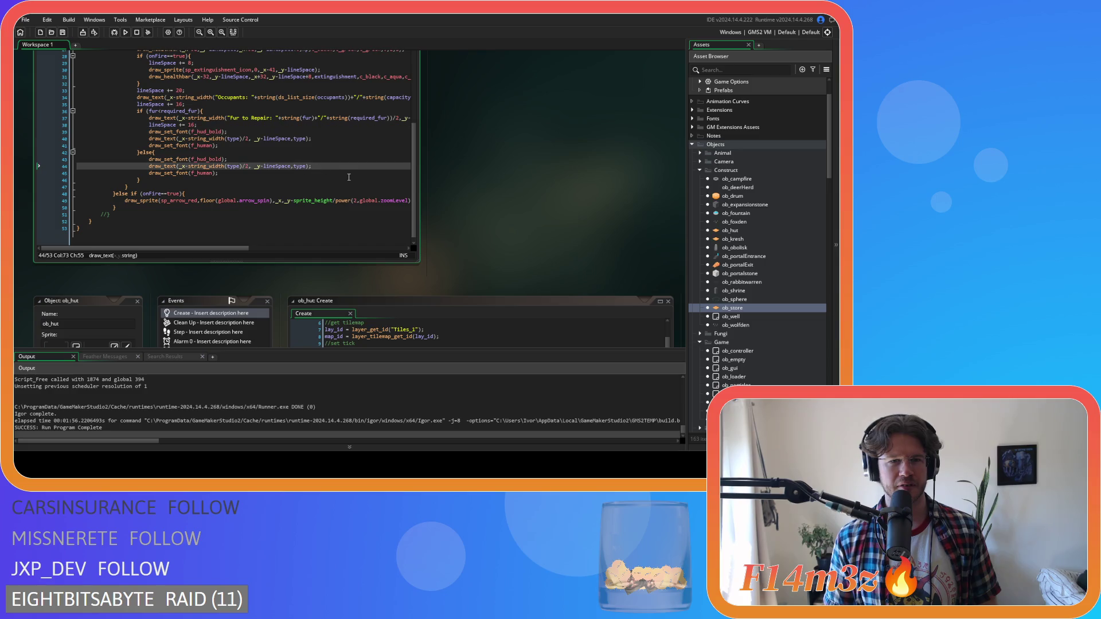
pyautogui.scroll(4, 349, 177)
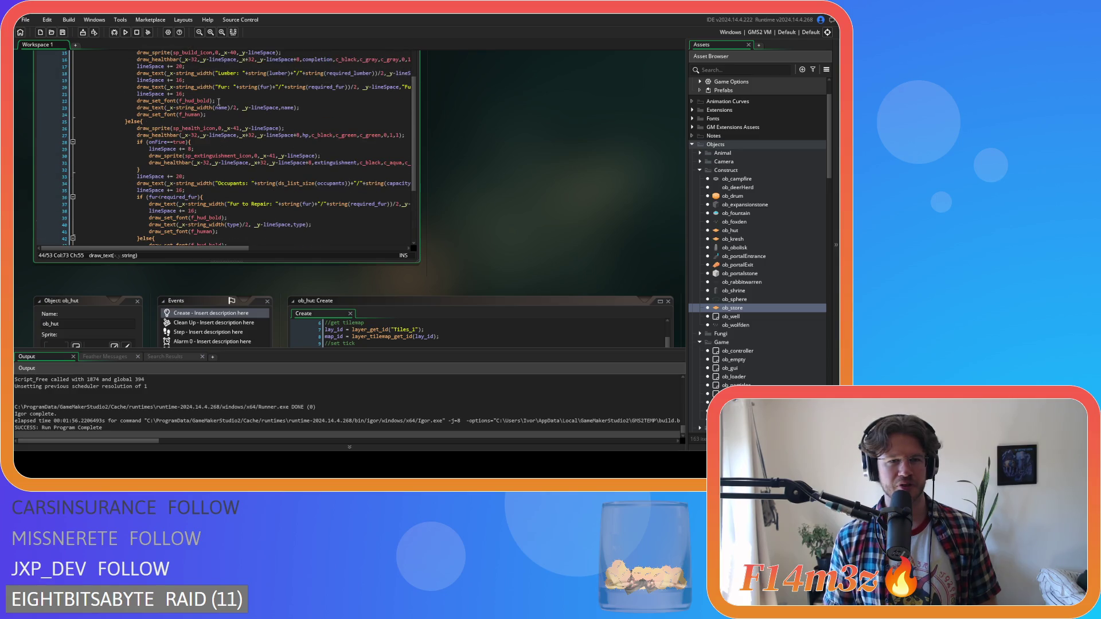
pyautogui.scroll(3, 318, 201)
pyautogui.scroll(-5, 536, 208)
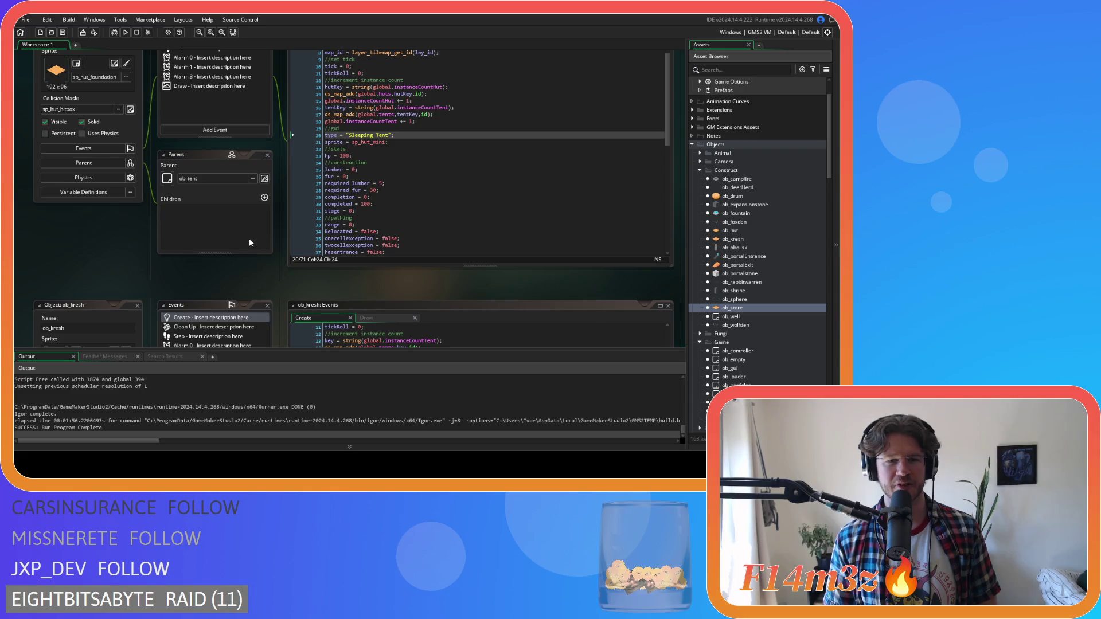
pyautogui.scroll(-2, 250, 241)
pyautogui.scroll(-1, 297, 162)
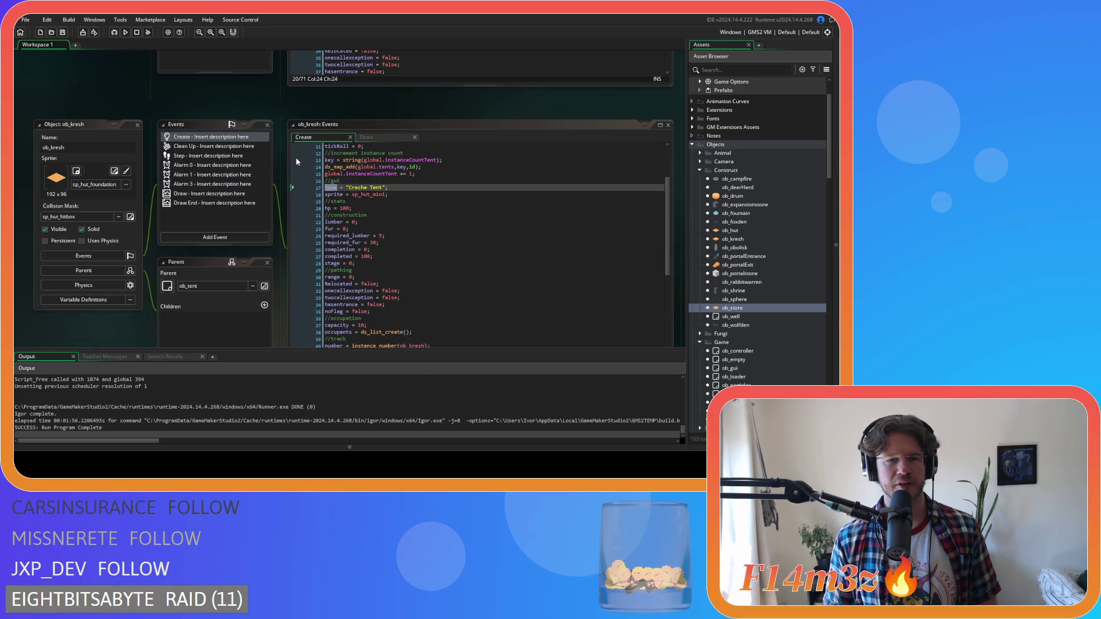
# Step: Delete the Draw End events from ob_kresh and ob_store
pyautogui.click(198, 201)
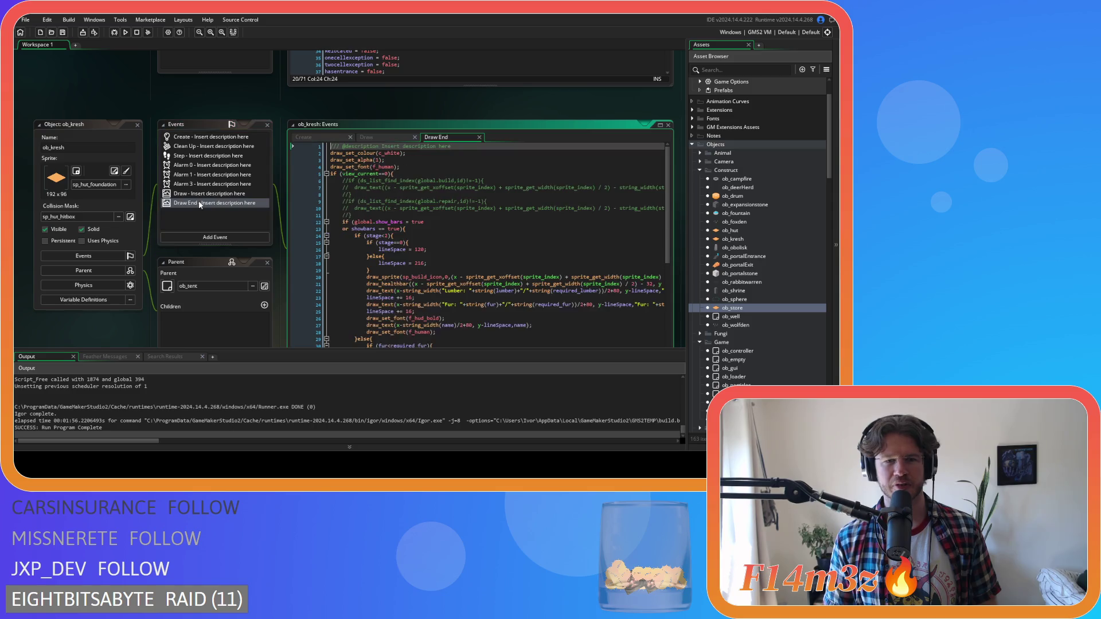
pyautogui.scroll(-2, 223, 195)
pyautogui.scroll(-1, 453, 205)
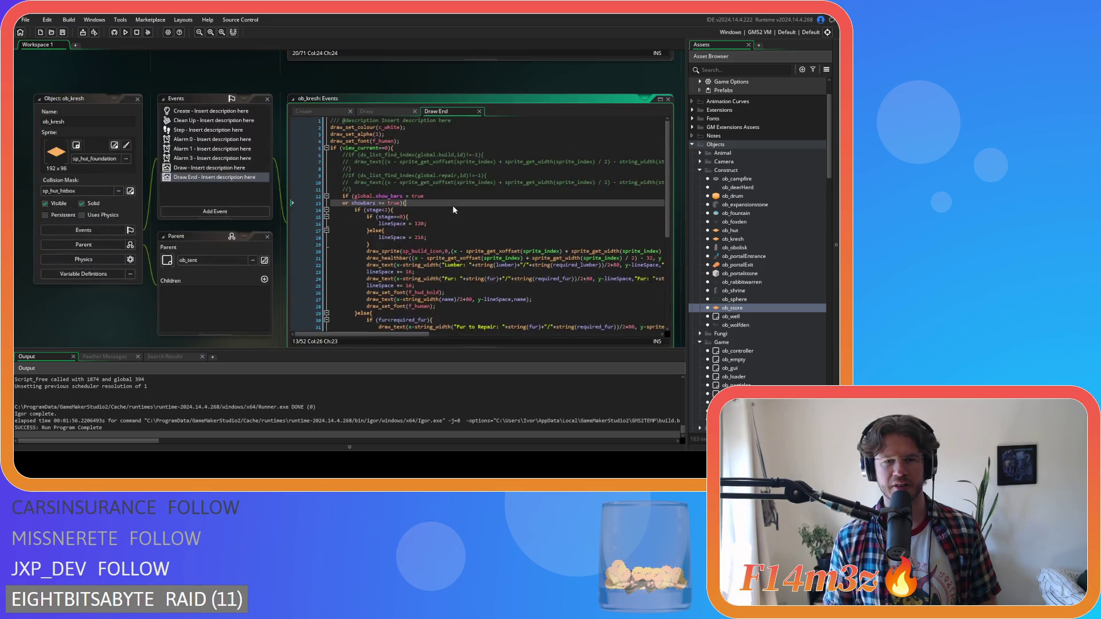
pyautogui.scroll(4, 452, 205)
pyautogui.press('Delete')
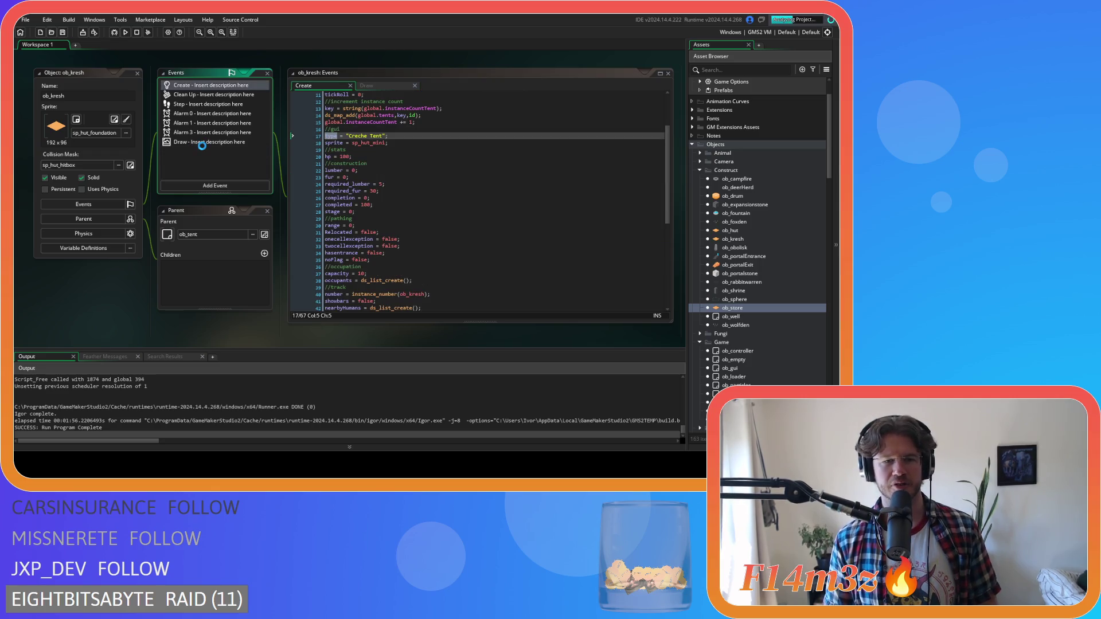
pyautogui.scroll(-5, 221, 184)
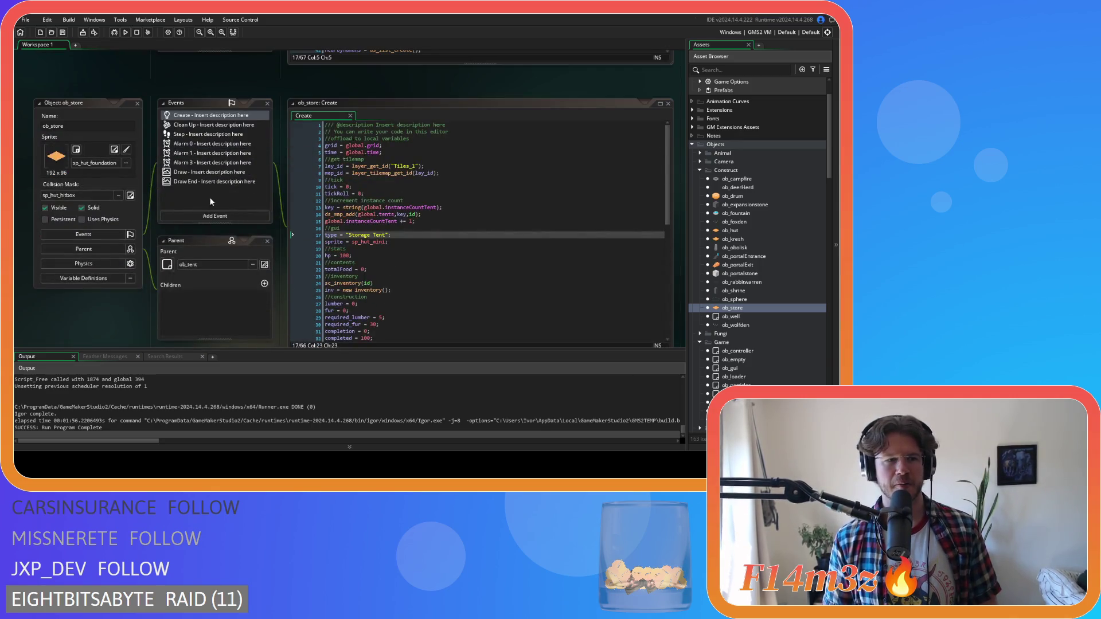
pyautogui.press('Delete')
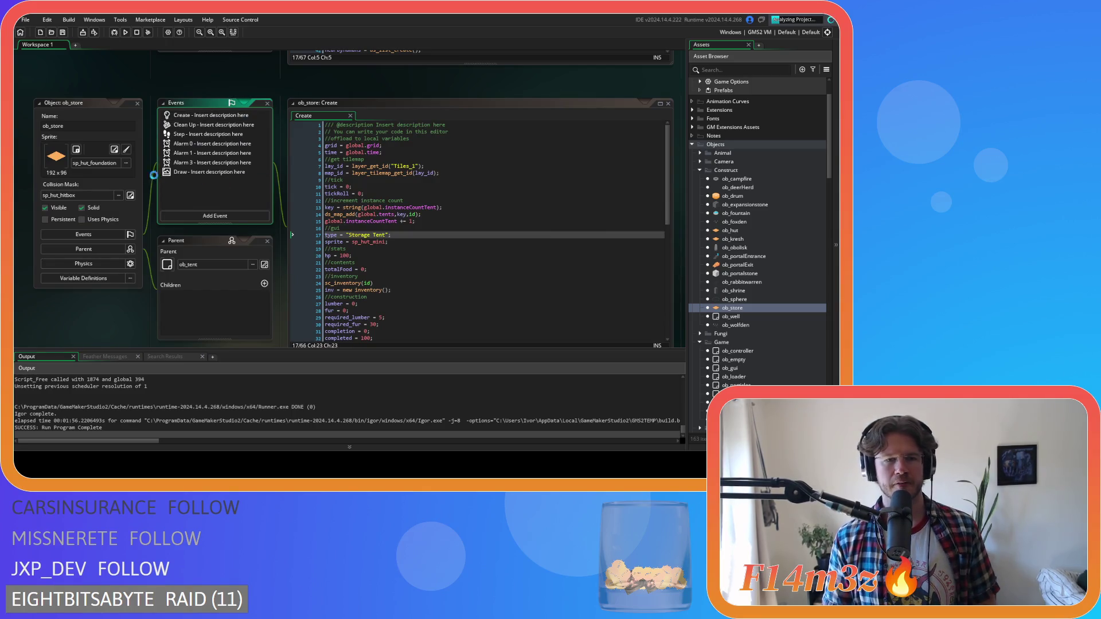
pyautogui.scroll(5, 111, 212)
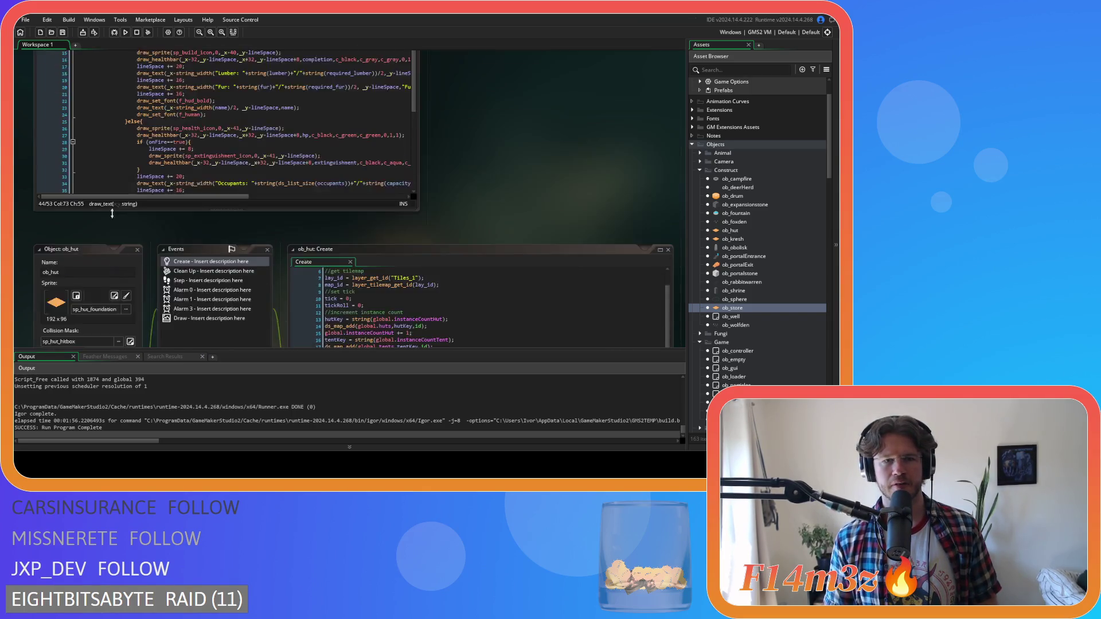
# Step: Replace ob_hut with ob_tent on line 17 of ob_gui's Draw GUI code and run the game with F5
pyautogui.scroll(-10, 112, 212)
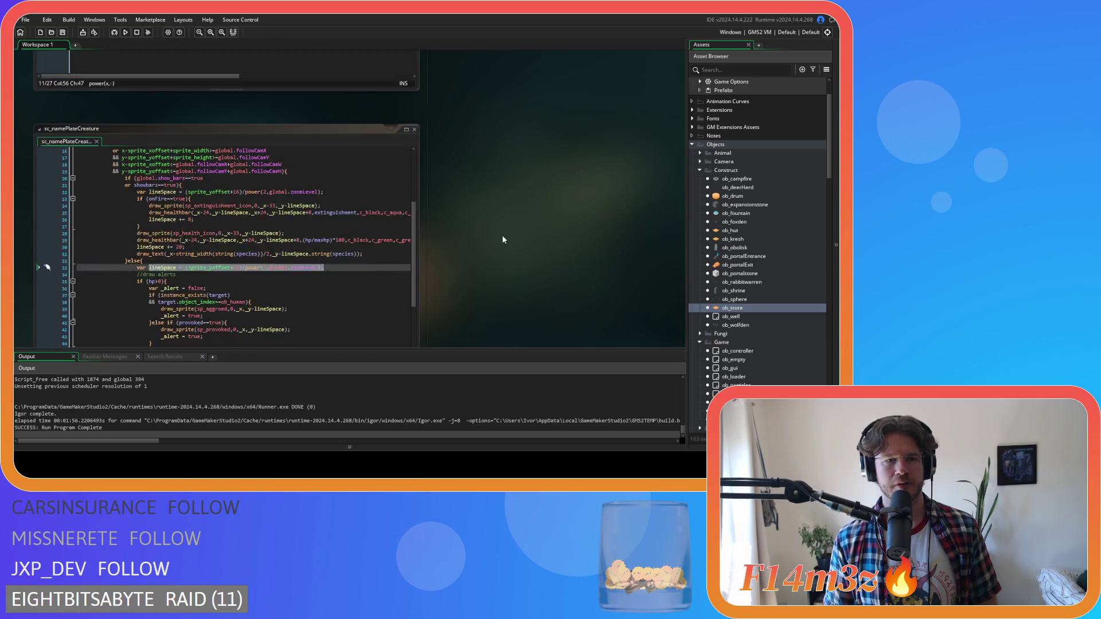
pyautogui.scroll(10, 503, 240)
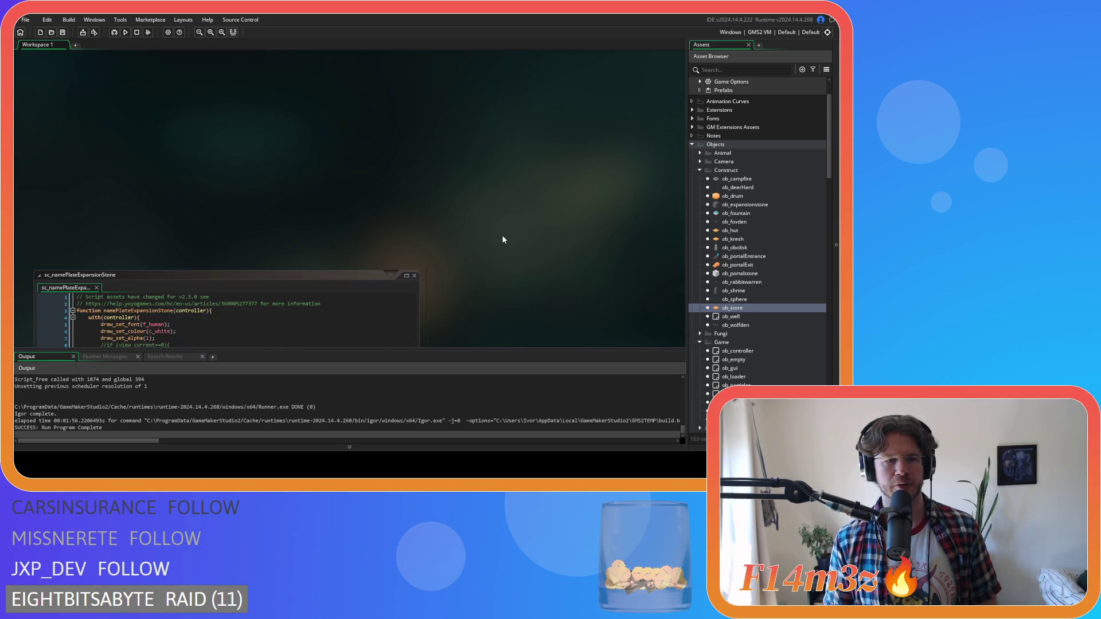
pyautogui.scroll(5, 502, 240)
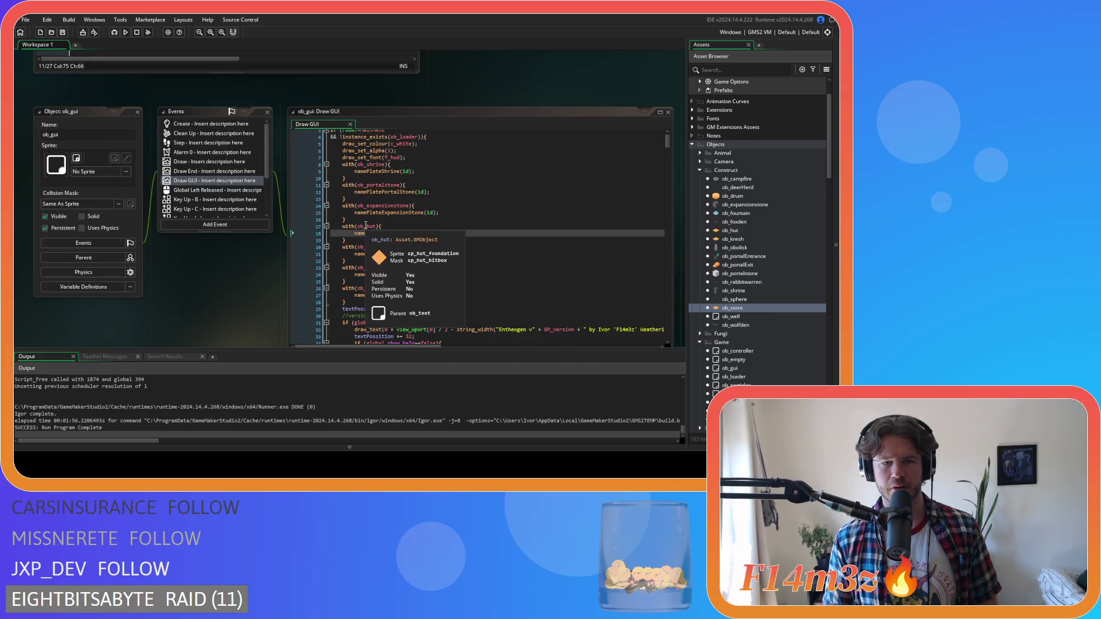
pyautogui.doubleClick(367, 227)
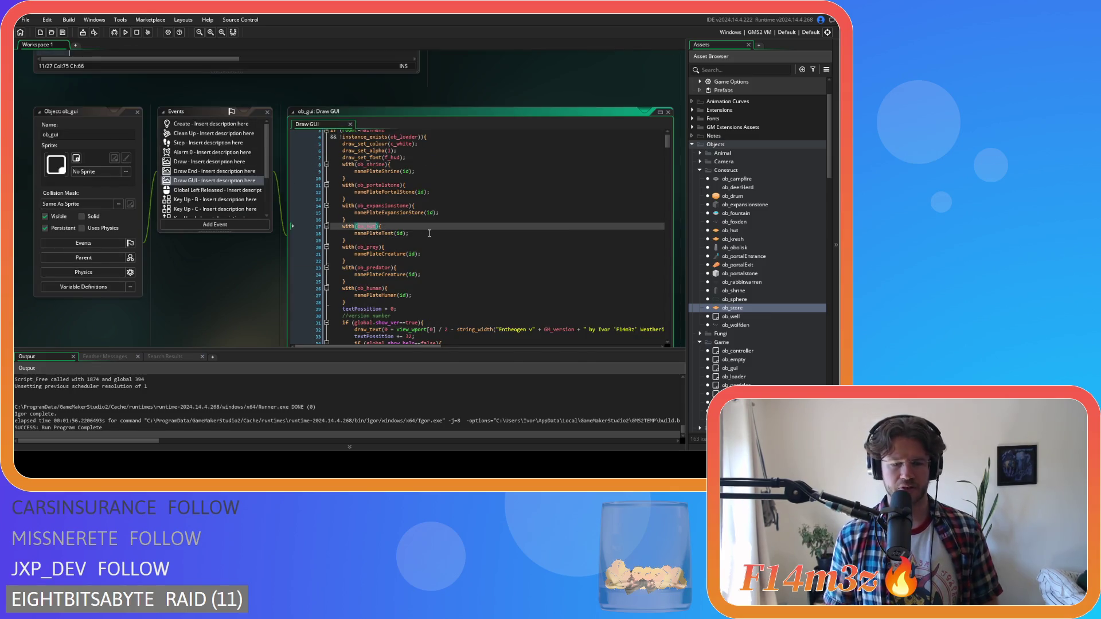
pyautogui.write('ob_tent')
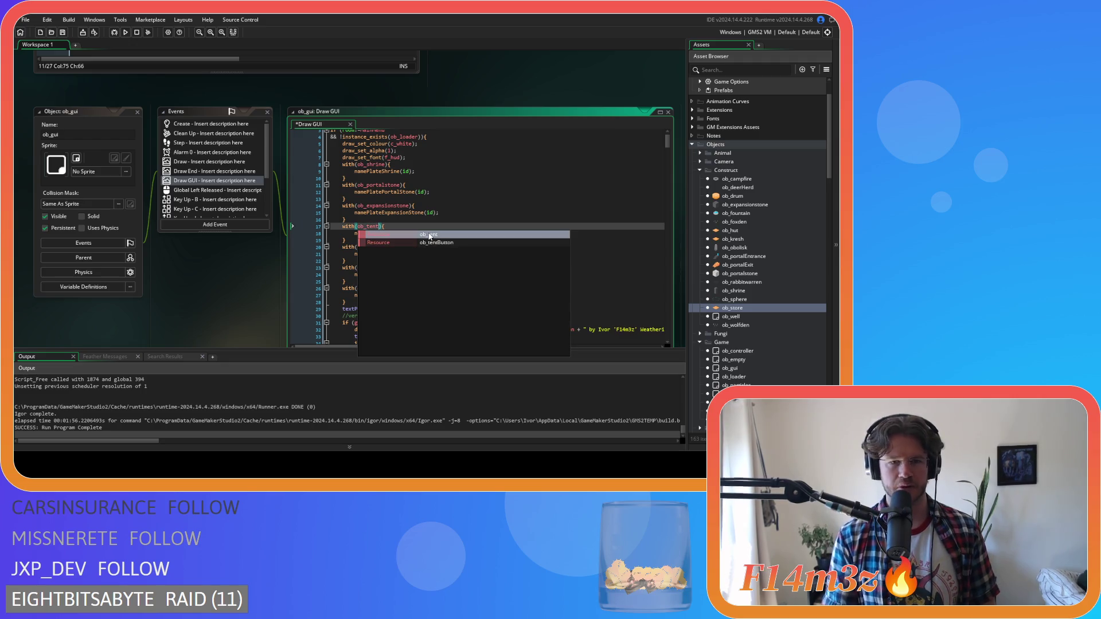
pyautogui.press('F5')
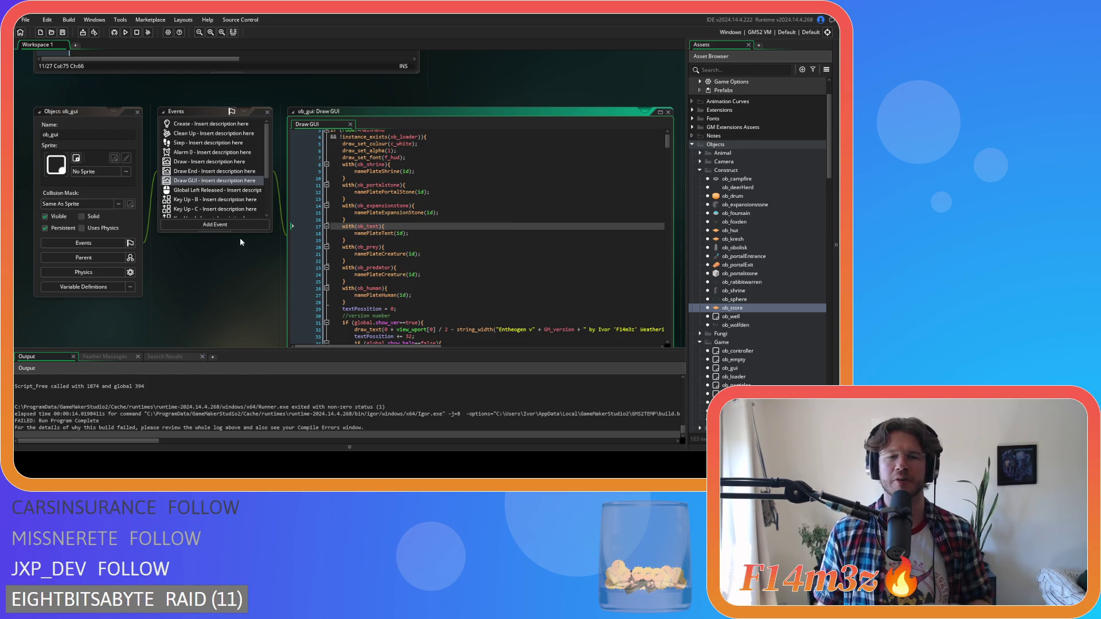
# Step: Scroll the workspace down and open ob_store with its "Storage Tent" Create code
pyautogui.scroll(-2, 241, 235)
pyautogui.scroll(-3, 305, 206)
pyautogui.scroll(-4, 305, 210)
pyautogui.scroll(2, 241, 181)
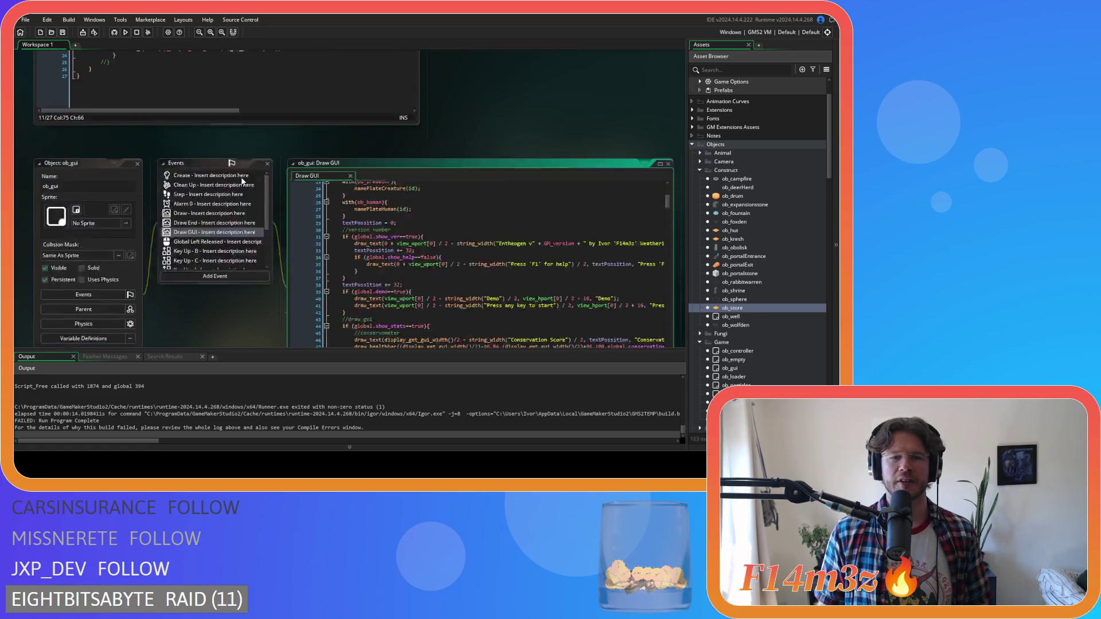
pyautogui.scroll(-3, 256, 208)
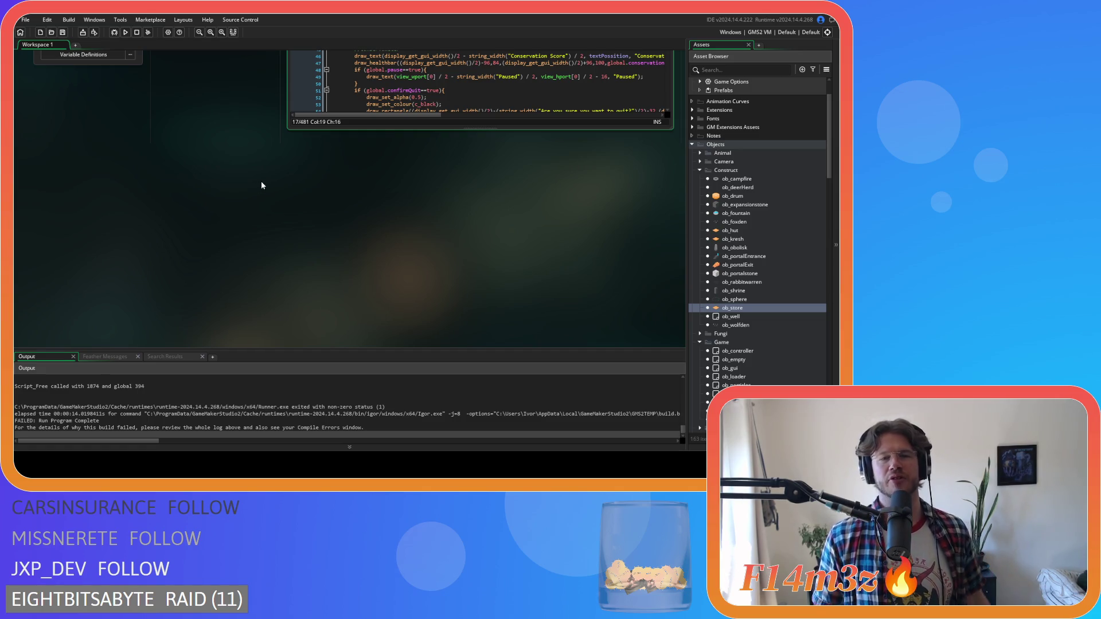
pyautogui.scroll(-8, 247, 219)
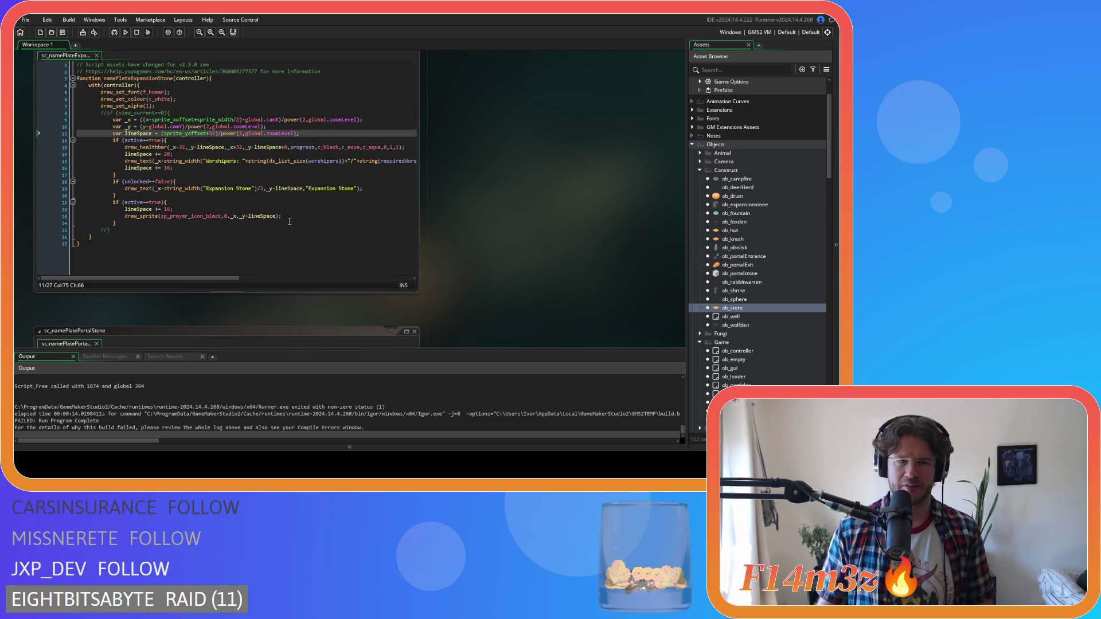
pyautogui.scroll(8, 546, 198)
pyautogui.scroll(-10, 208, 242)
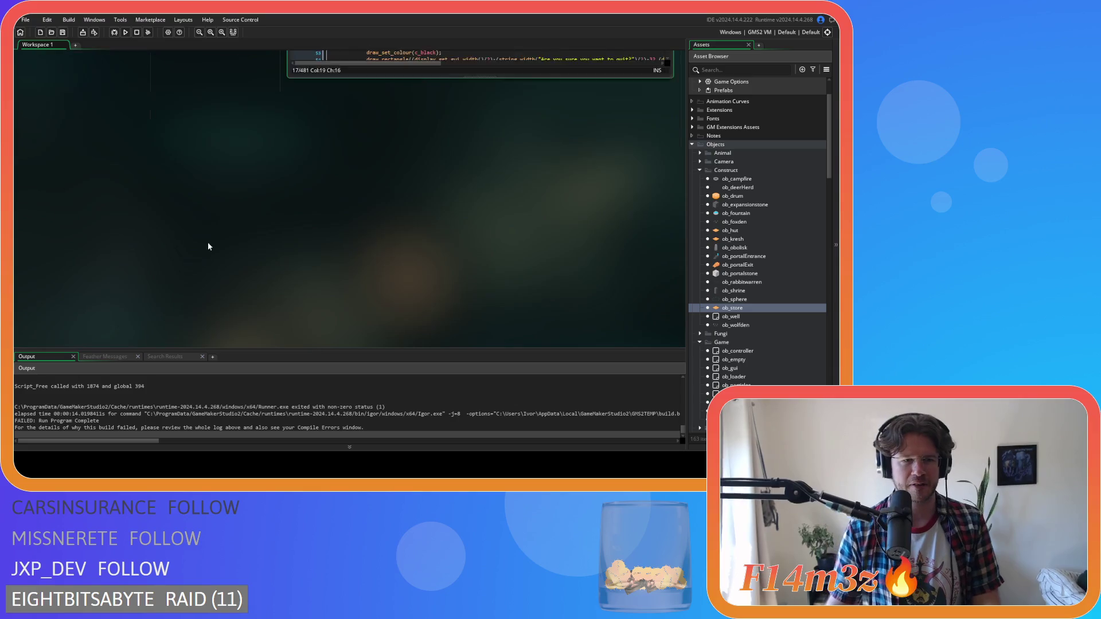
pyautogui.doubleClick(740, 309)
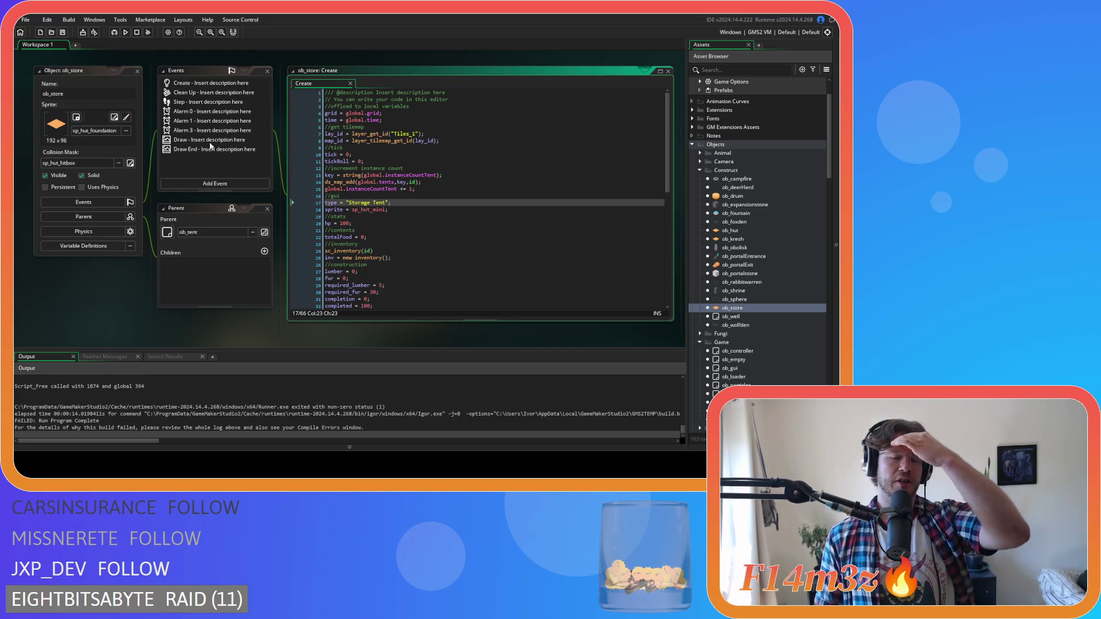
# Step: Scroll the Asset Browser to the Scripts > GUI > Name Plates folder
pyautogui.scroll(2, 223, 193)
pyautogui.scroll(5, 222, 192)
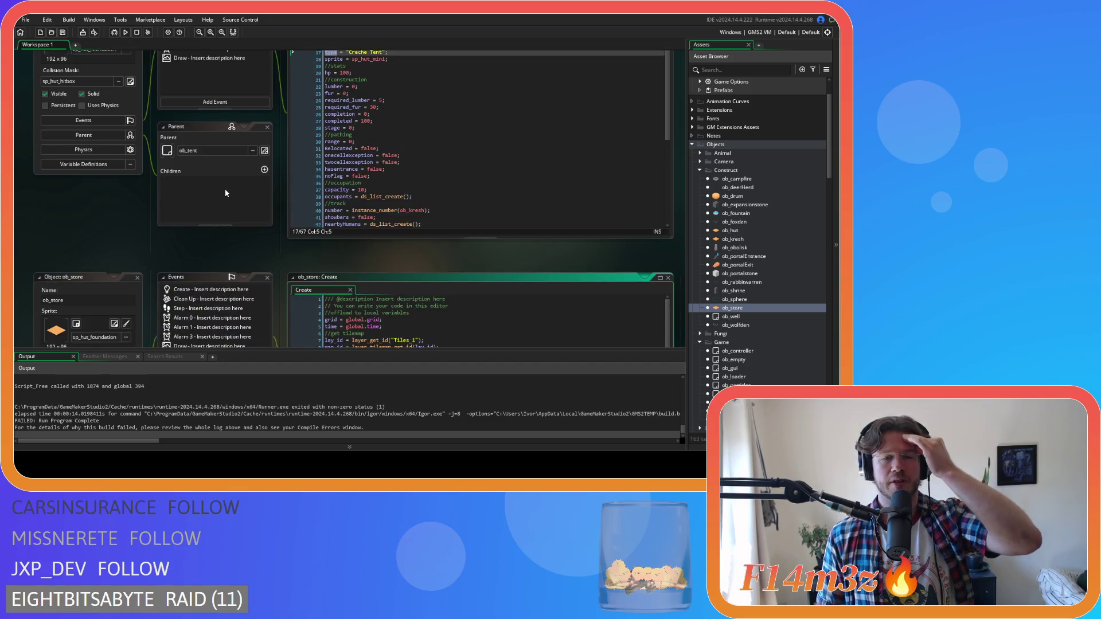
pyautogui.scroll(9, 224, 192)
pyautogui.scroll(10, 225, 188)
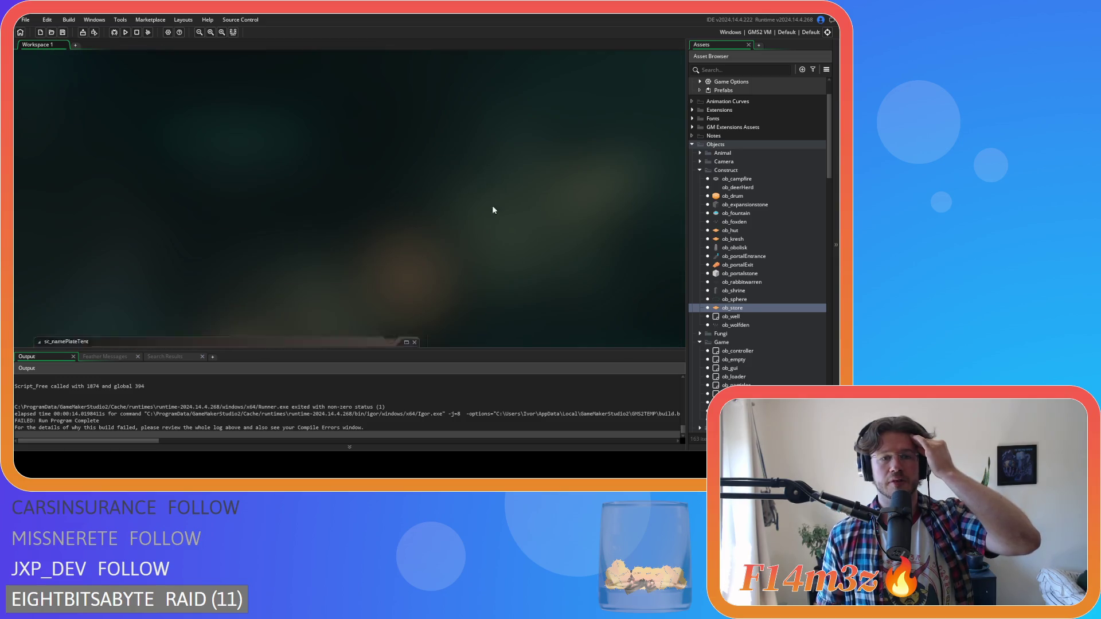
pyautogui.scroll(10, 516, 230)
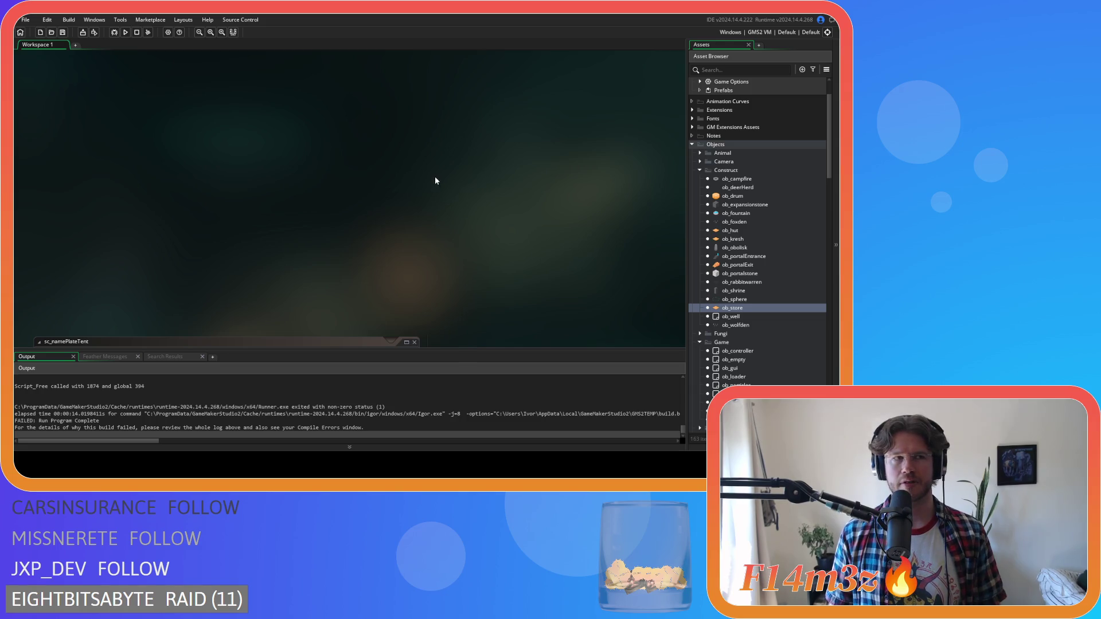
pyautogui.scroll(-5, 436, 181)
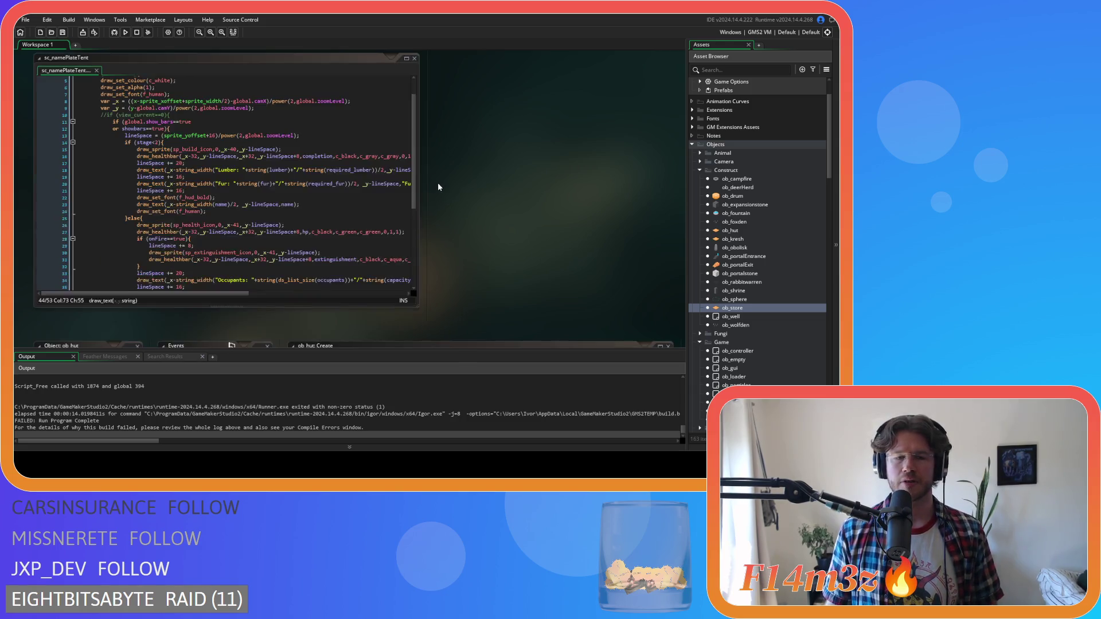
pyautogui.scroll(-5, 494, 149)
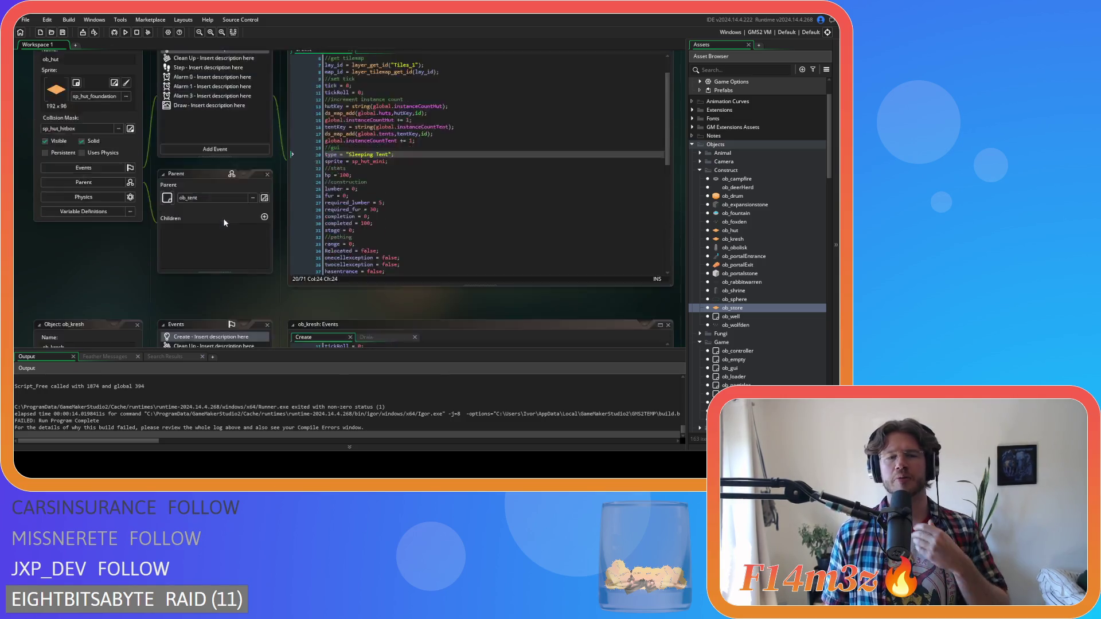
pyautogui.scroll(-5, 224, 210)
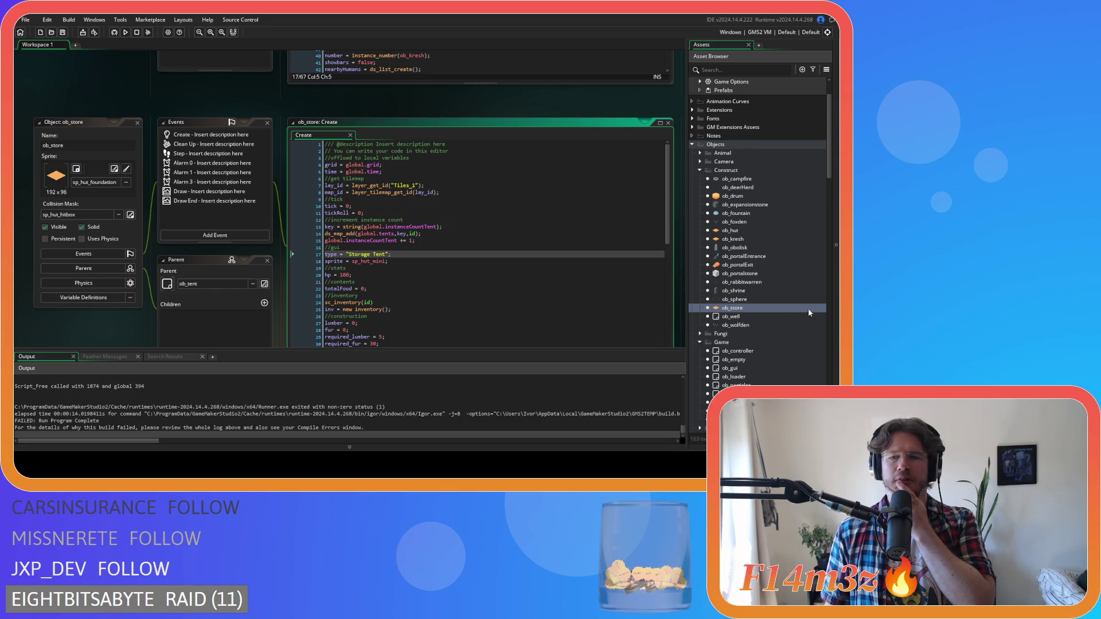
pyautogui.scroll(-15, 805, 310)
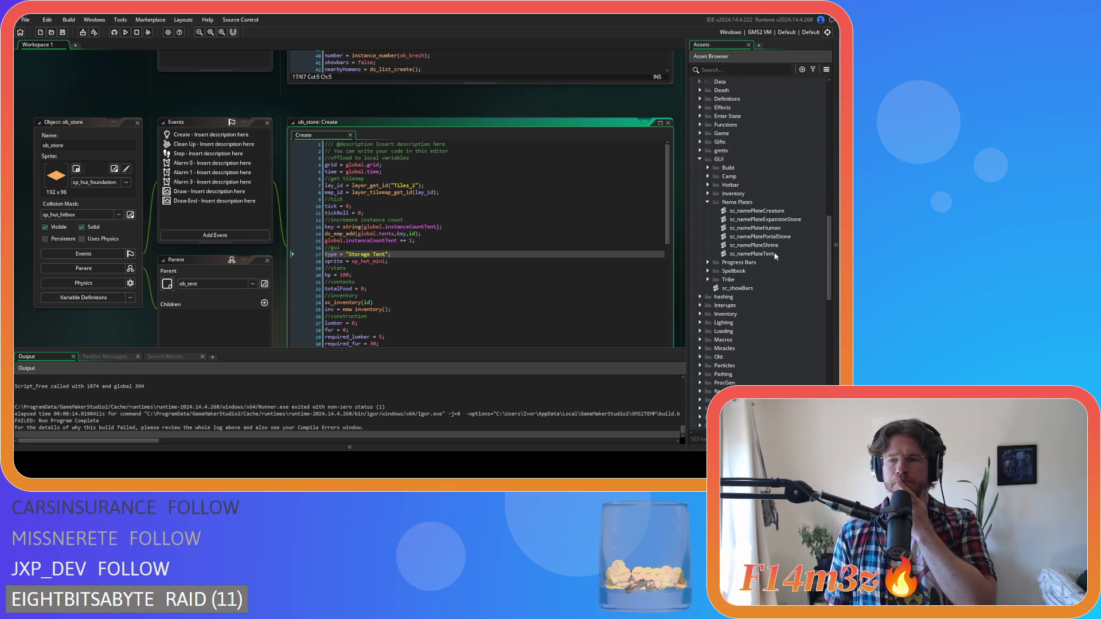
# Step: Open sc_namePlateTent and locate the Occupants drawing code below the health and fire bars
pyautogui.doubleClick(774, 253)
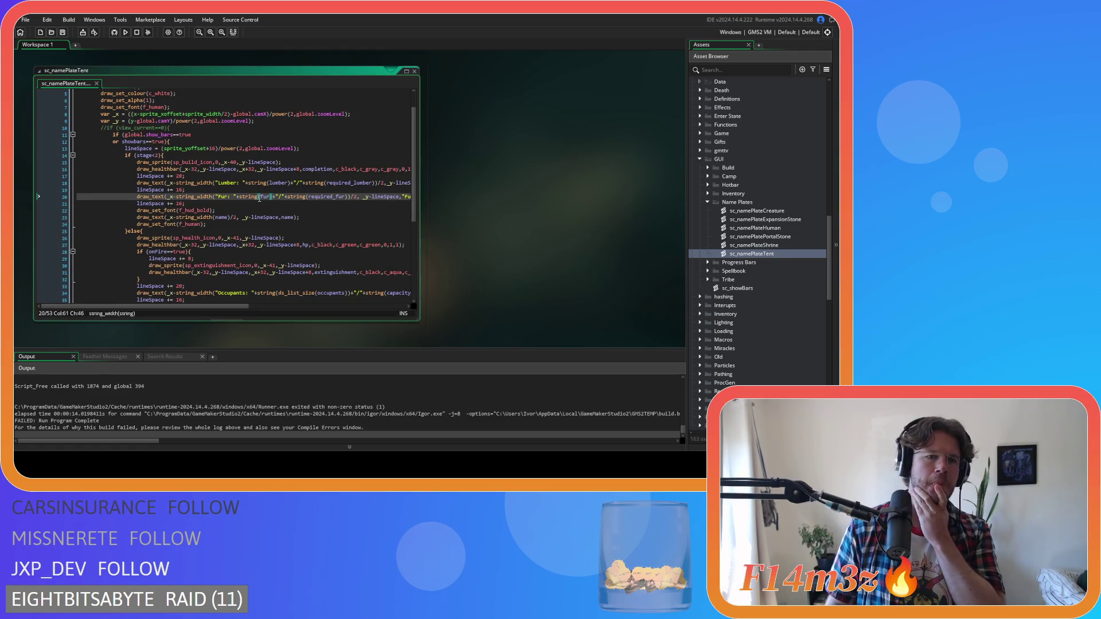
pyautogui.moveTo(227, 174); pyautogui.dragTo(304, 211)
pyautogui.click(304, 212)
pyautogui.scroll(-2, 315, 235)
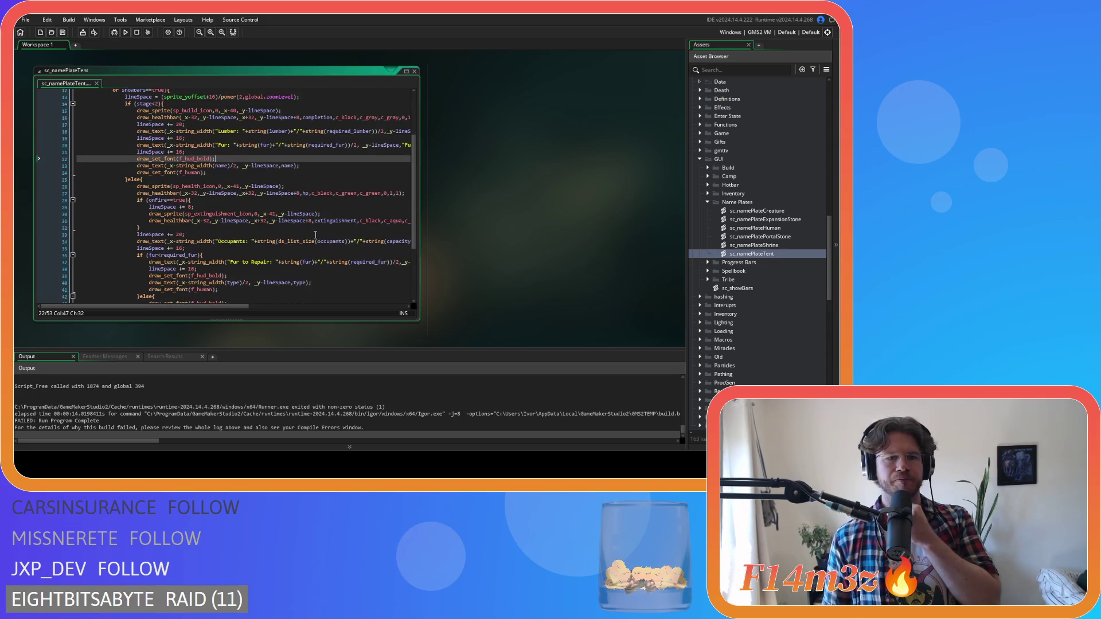
pyautogui.moveTo(191, 193); pyautogui.dragTo(260, 228)
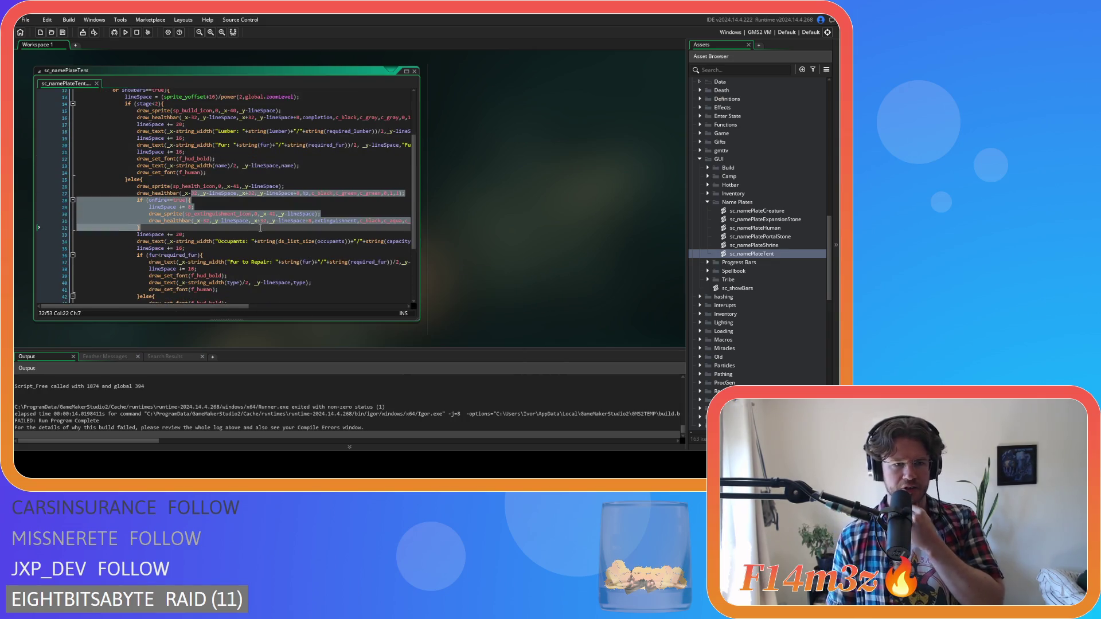
pyautogui.click(245, 213)
pyautogui.moveTo(172, 186)
pyautogui.mouseDown()
pyautogui.moveTo(195, 195)
pyautogui.moveTo(195, 206)
pyautogui.mouseUp()
pyautogui.scroll(-2, 287, 223)
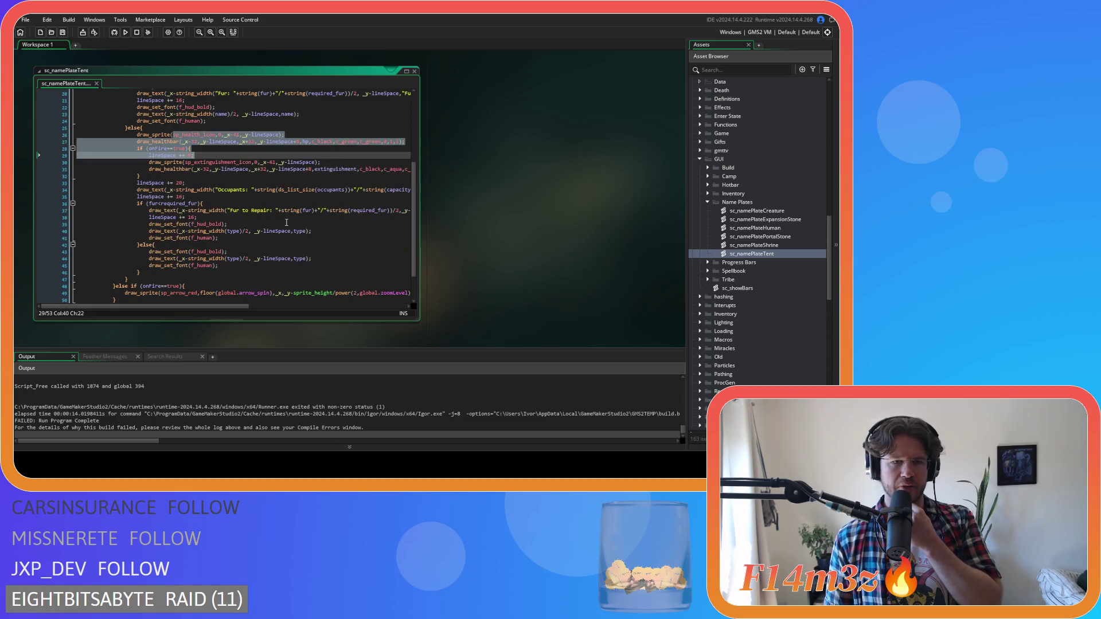
pyautogui.click(172, 190)
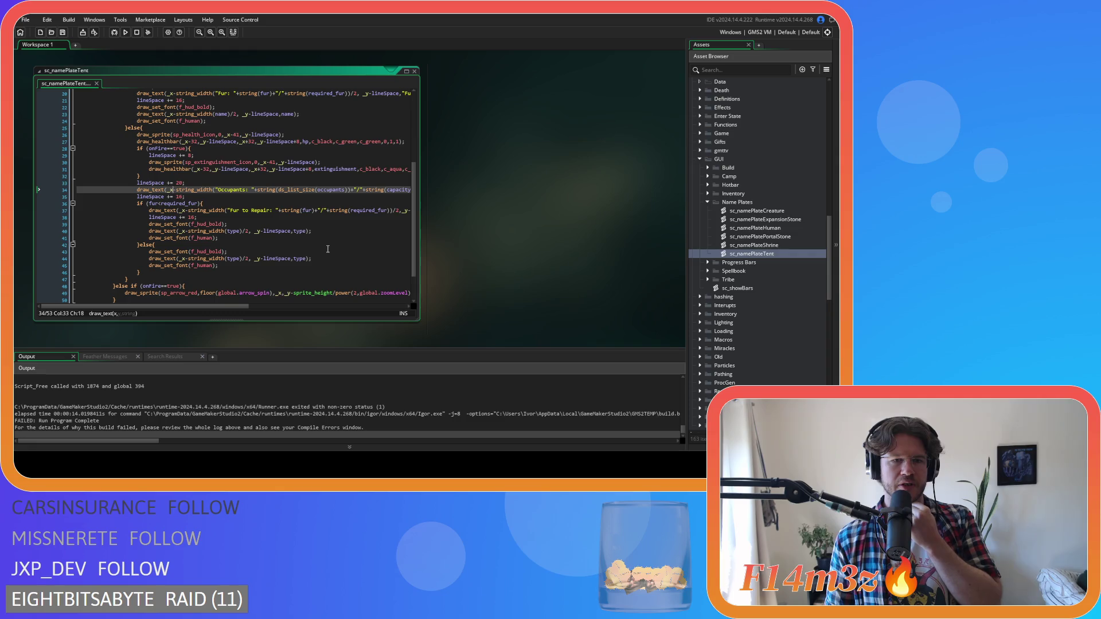
pyautogui.click(193, 183)
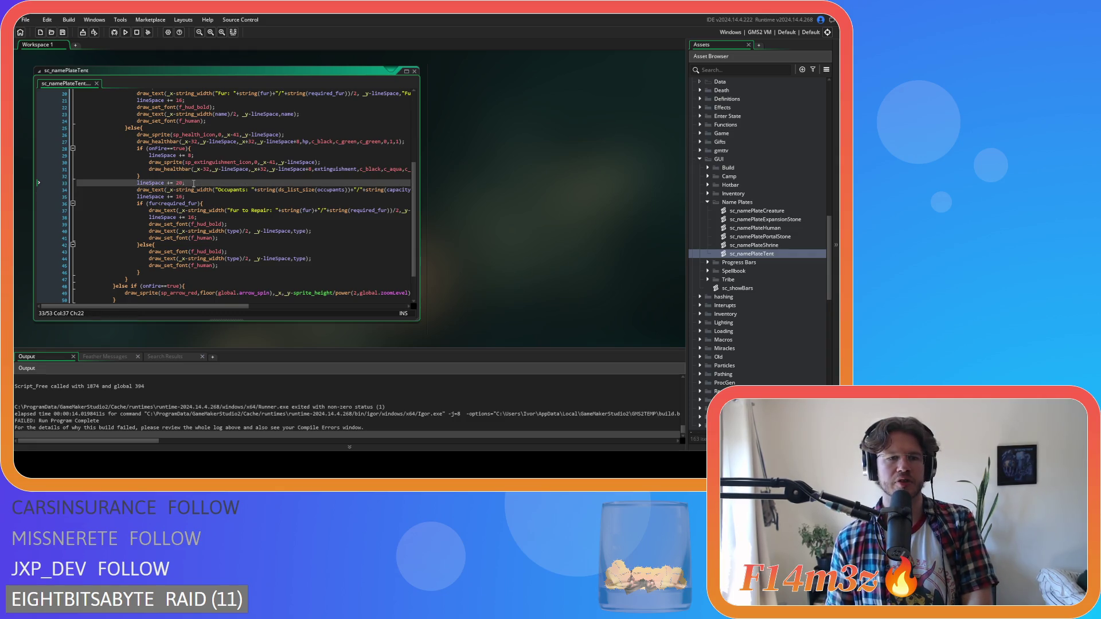
# Step: Insert the condition if (object_index!=ob_store){ above the Occupants line
pyautogui.press('Return')
pyautogui.write('if (')
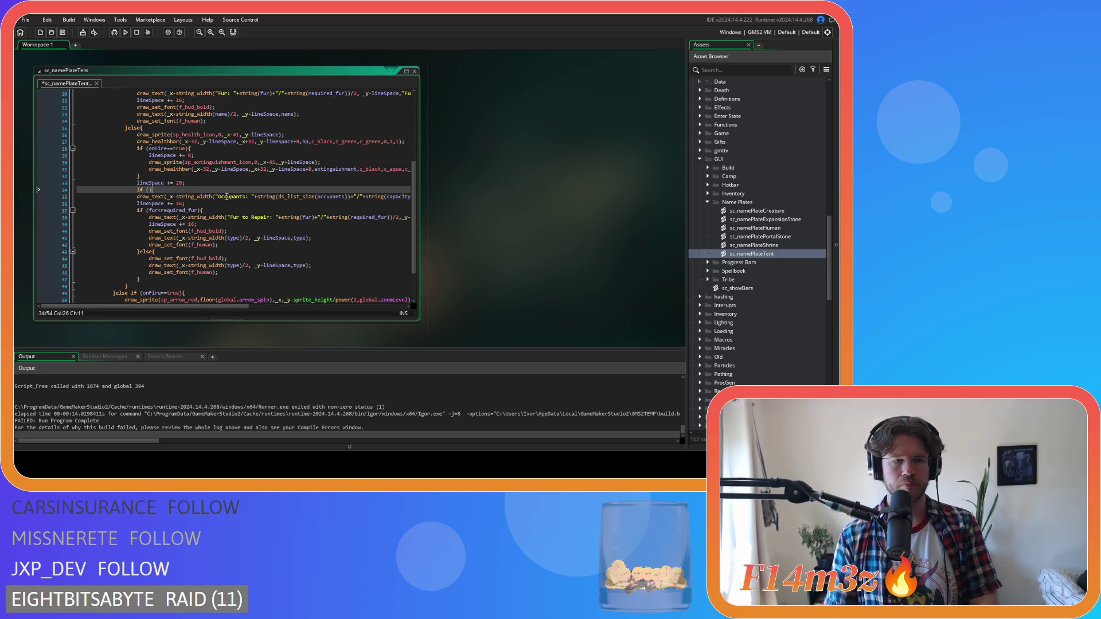
pyautogui.press('Left')
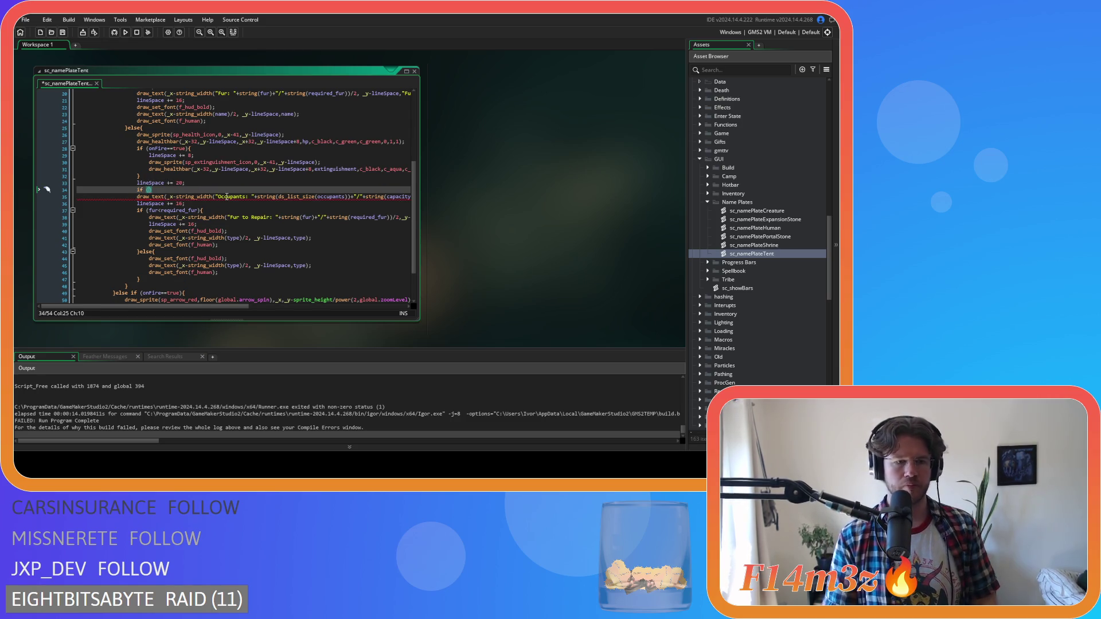
pyautogui.write('object')
pyautogui.press('BackSpace')
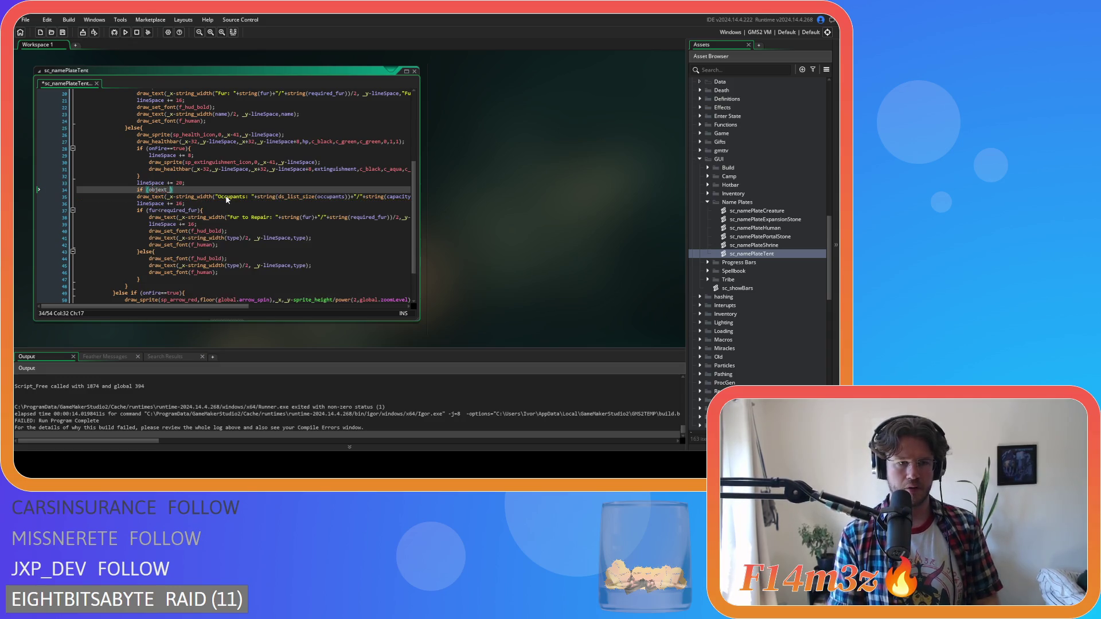
pyautogui.write('t_indd')
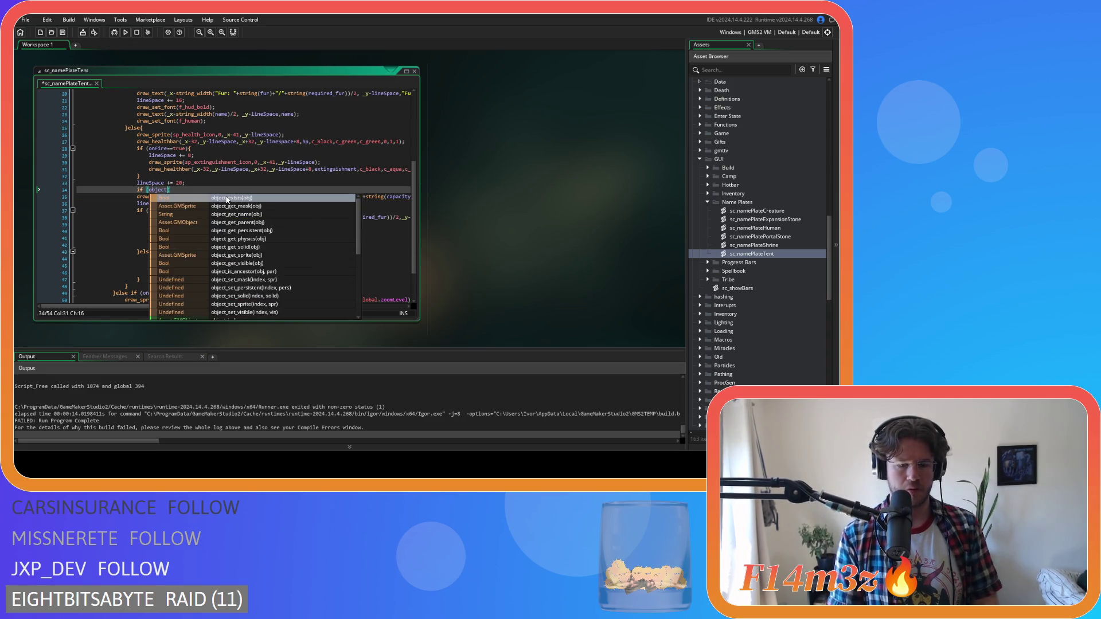
pyautogui.press('BackSpace')
pyautogui.write('ex')
pyautogui.write('!=ob_store')
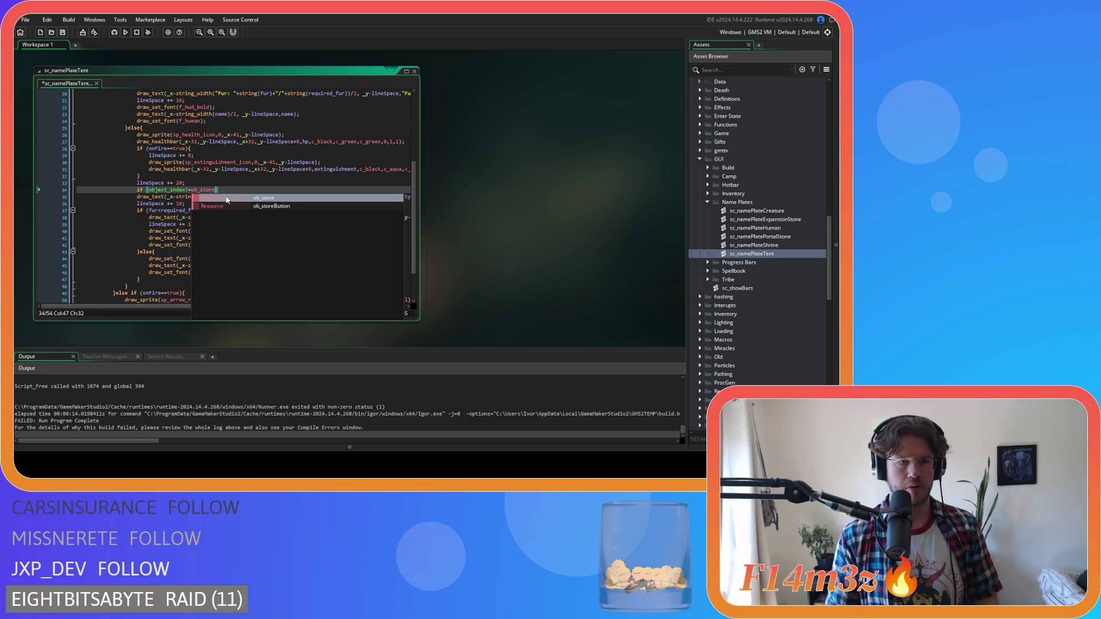
pyautogui.press('Return')
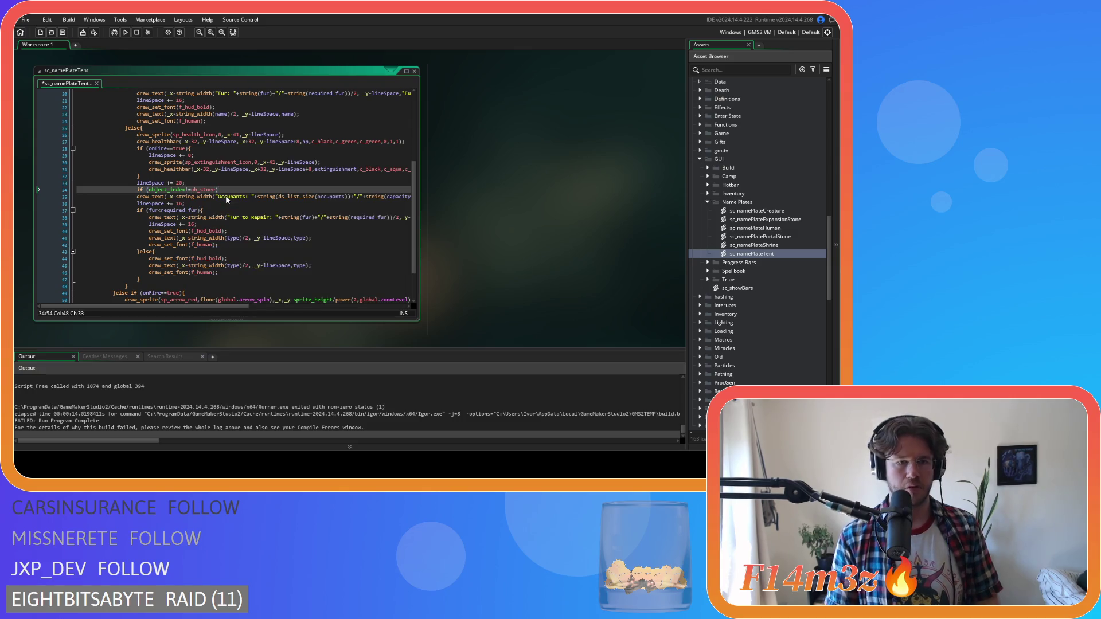
pyautogui.write('{')
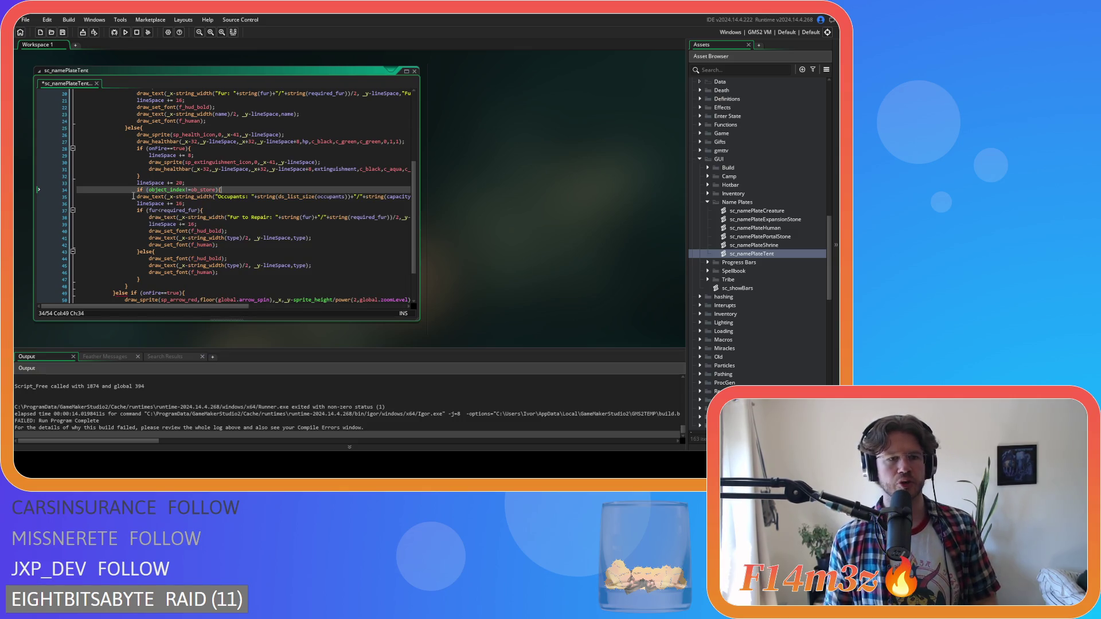
# Step: Indent the Occupants draw_text and lineSpace += 16 into the block, close it, and save
pyautogui.click(137, 197)
pyautogui.press('Tab')
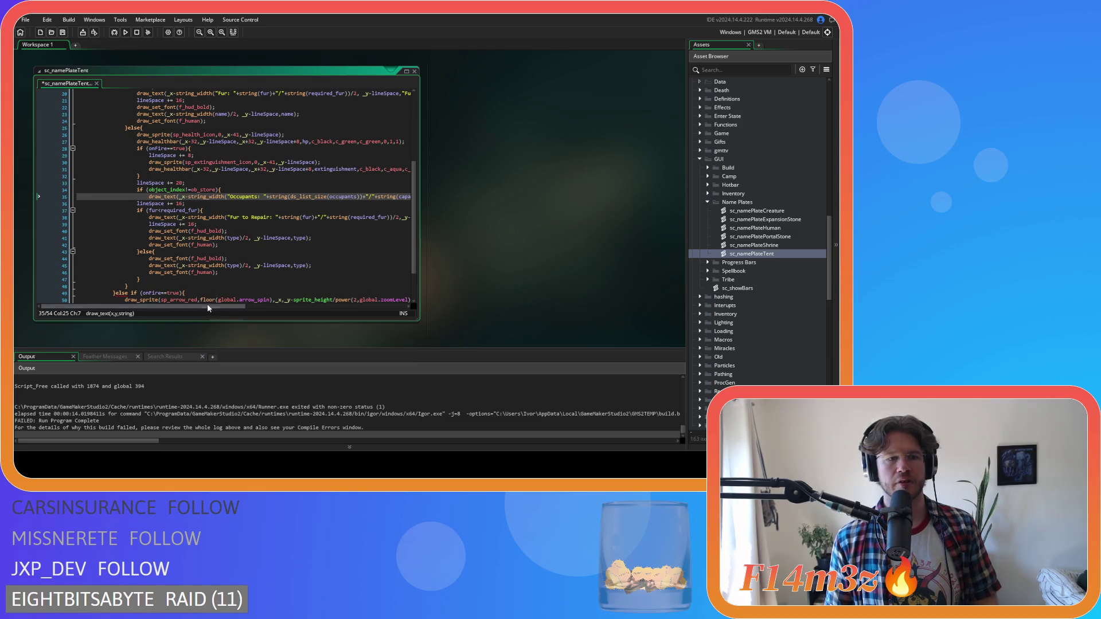
pyautogui.click(141, 203)
pyautogui.press('Tab')
pyautogui.click(234, 204)
pyautogui.press('Return')
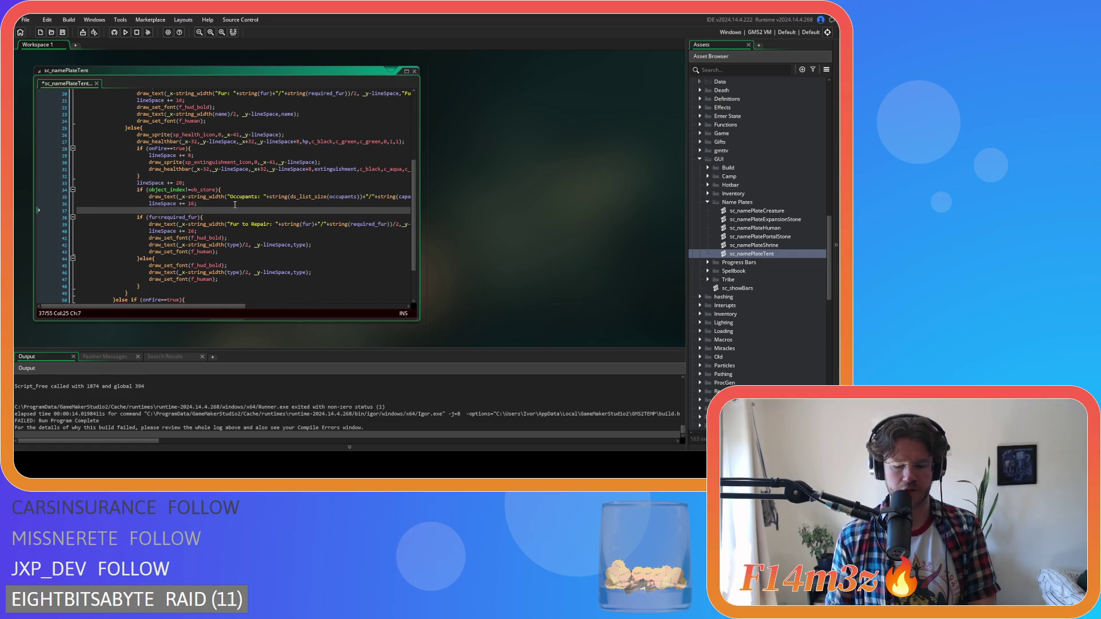
pyautogui.hotkey('ctrl', 's')
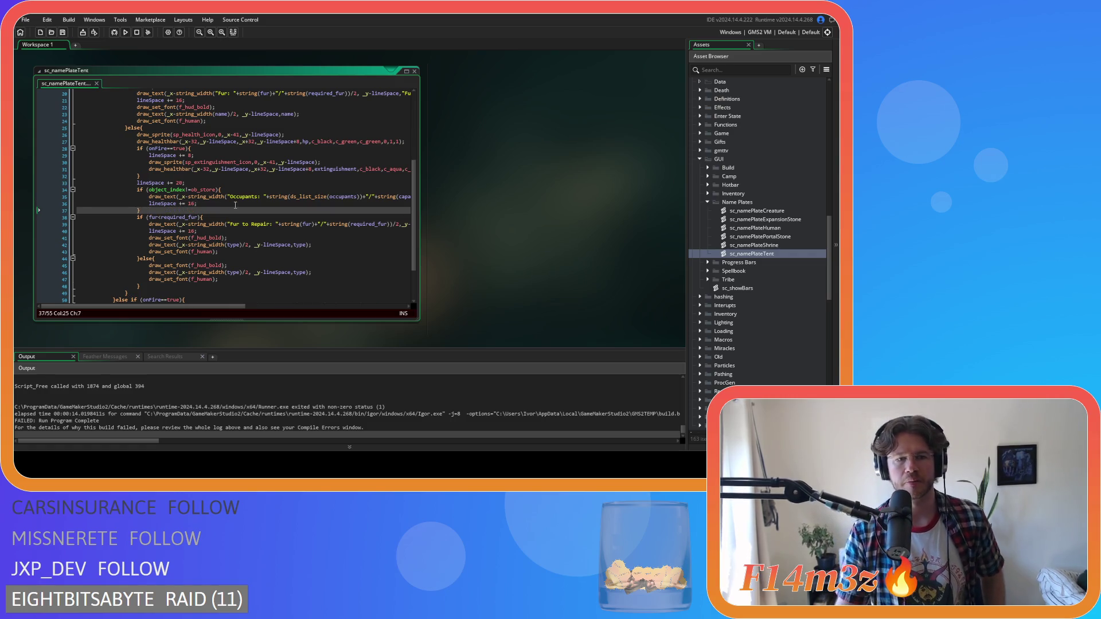
# Step: Return to the top of sc_namePlateTent and build and run the game with F5
pyautogui.scroll(-3, 235, 205)
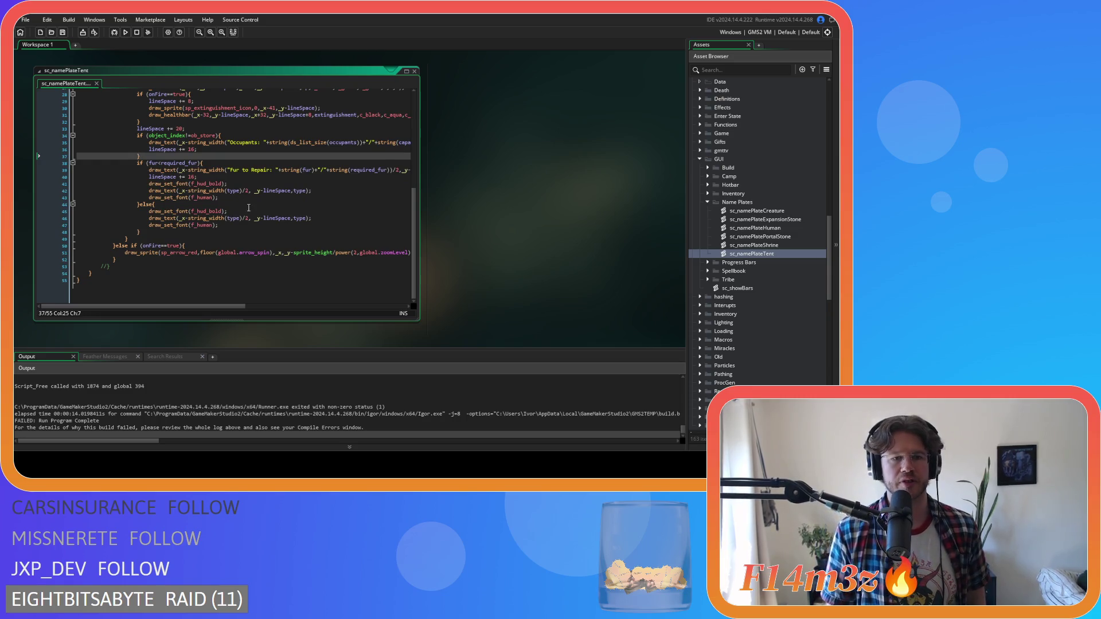
pyautogui.scroll(3, 248, 207)
pyautogui.scroll(3, 249, 200)
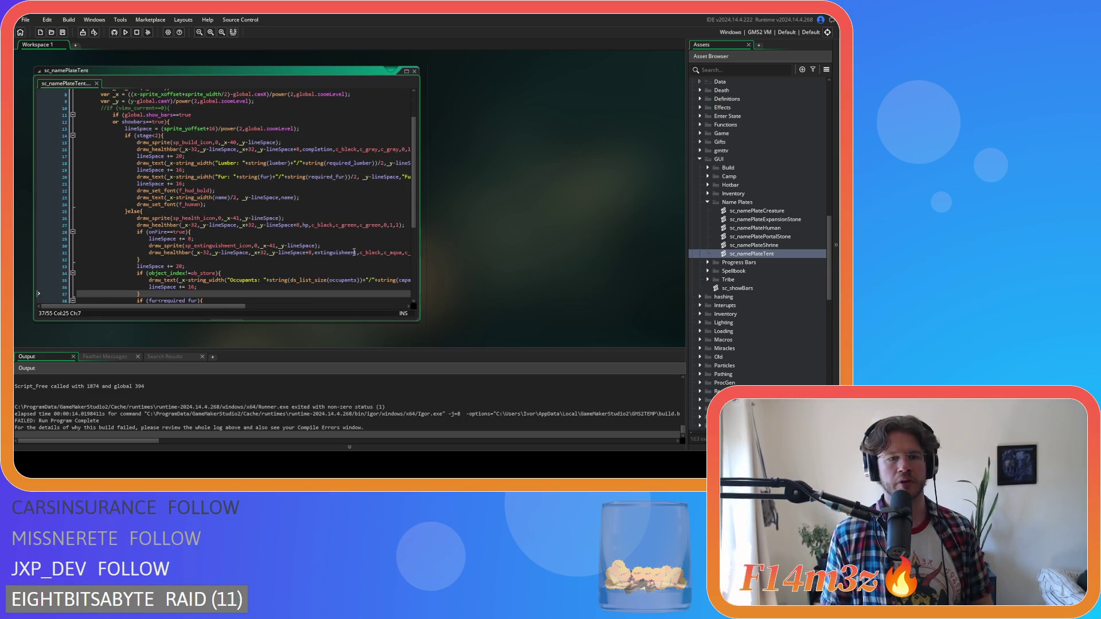
pyautogui.scroll(3, 348, 253)
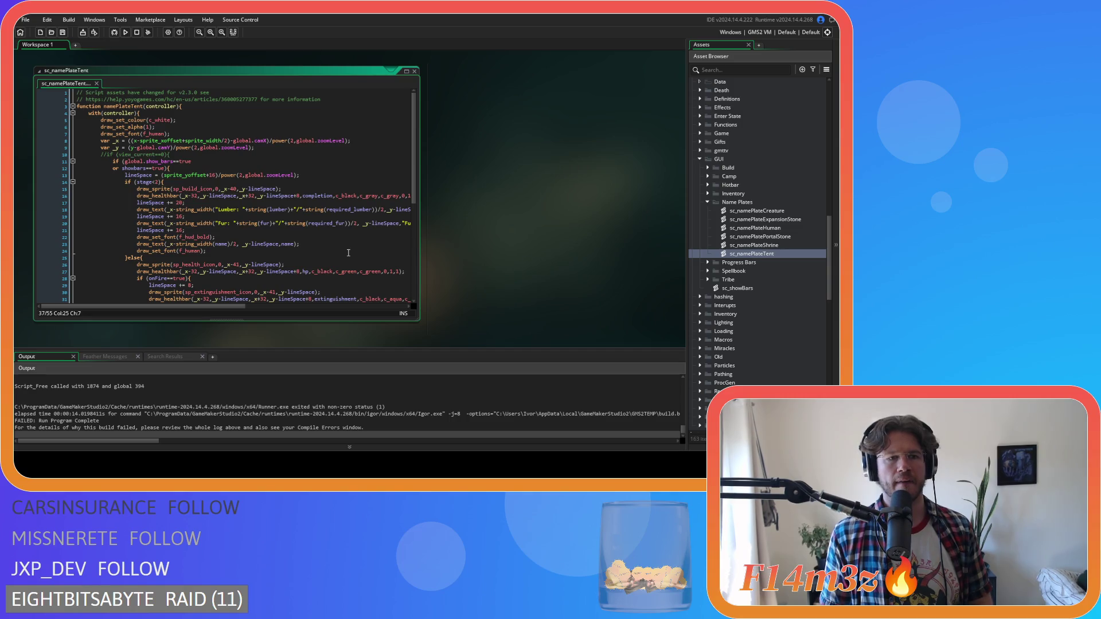
pyautogui.rightClick(193, 200)
pyautogui.click(180, 169)
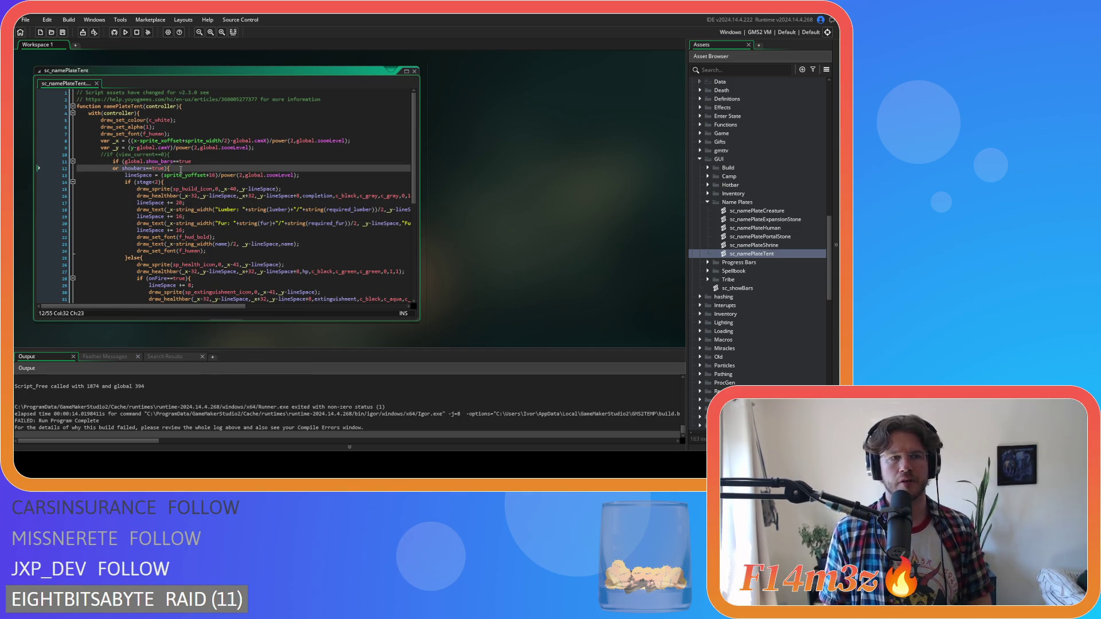
pyautogui.press('F5')
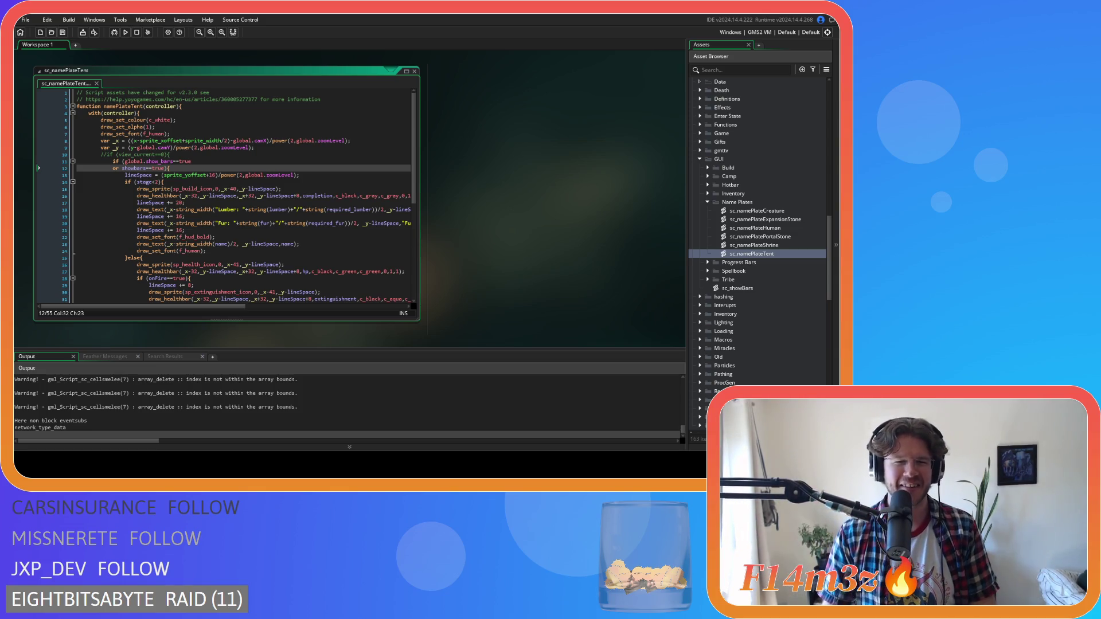
# Step: Rename the type variable to name in ob_hut's Create code
pyautogui.click(270, 196)
pyautogui.scroll(3, 508, 215)
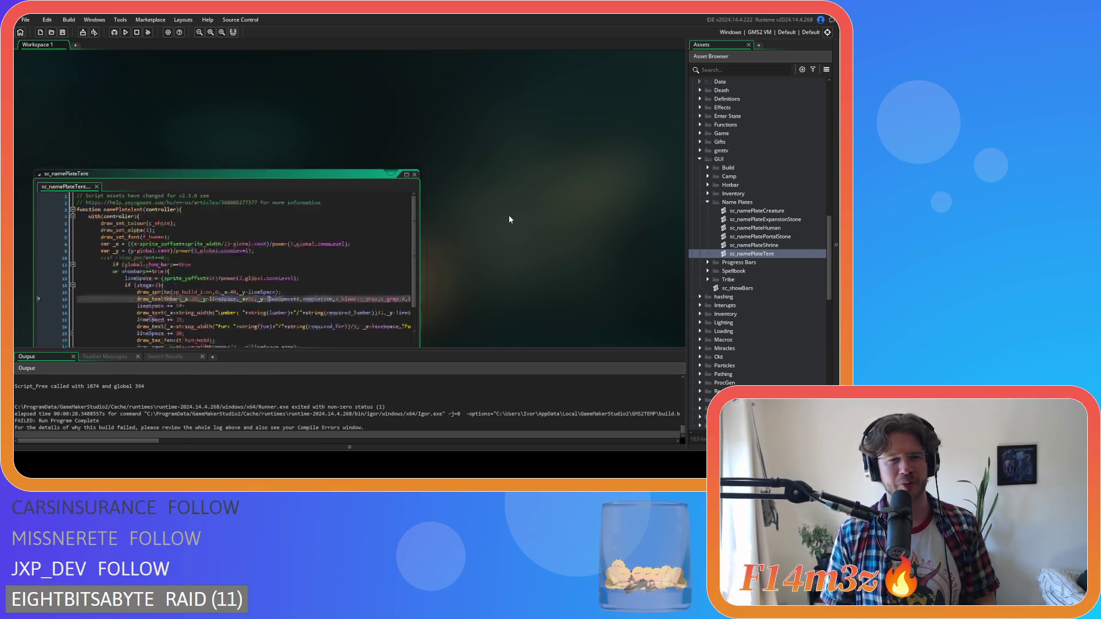
pyautogui.scroll(-5, 565, 266)
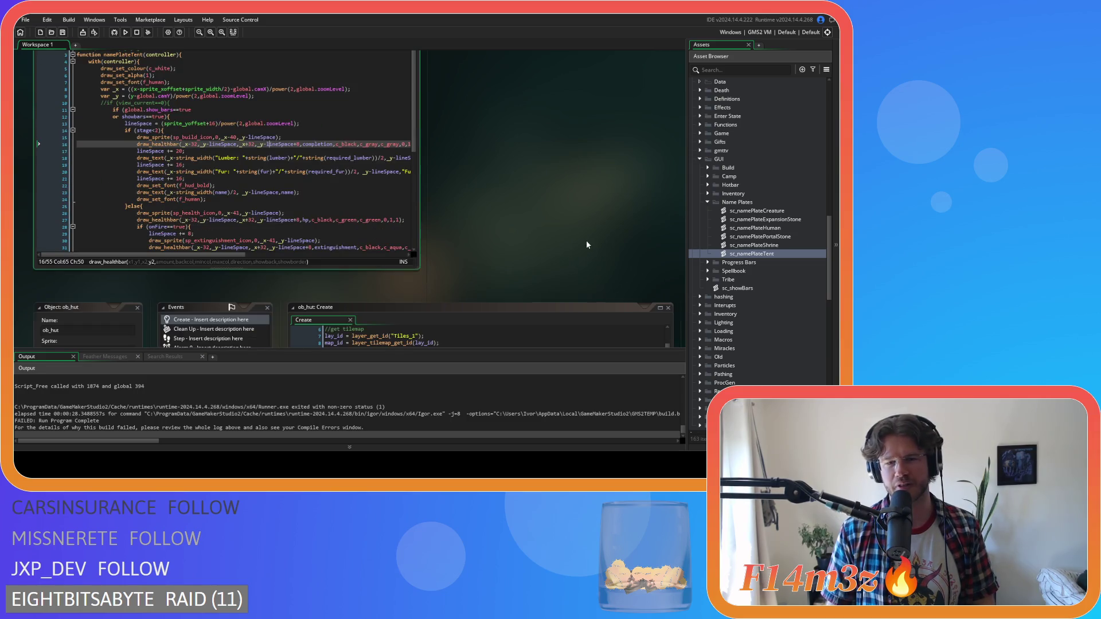
pyautogui.scroll(2, 586, 245)
pyautogui.scroll(10, 740, 244)
pyautogui.scroll(1, 741, 240)
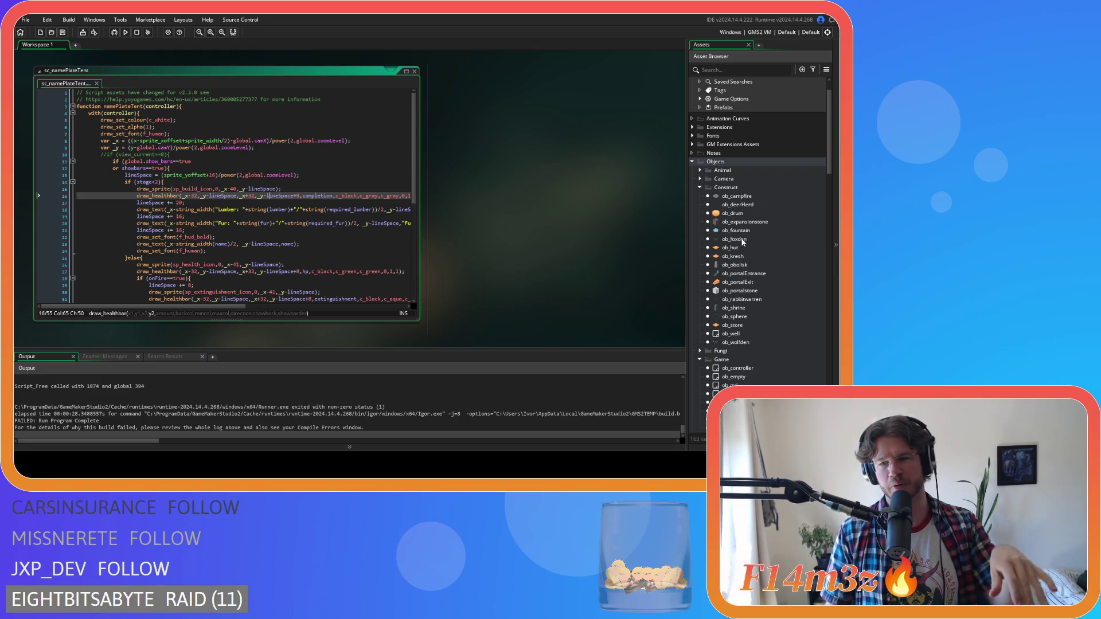
pyautogui.scroll(2, 739, 241)
pyautogui.scroll(-2, 719, 242)
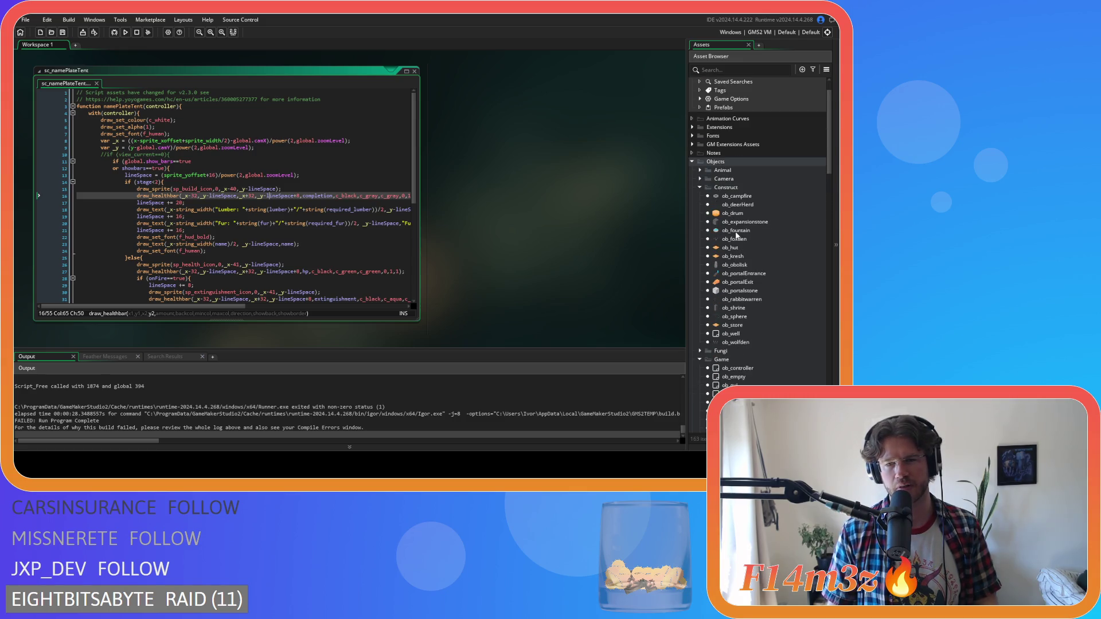
pyautogui.scroll(-3, 746, 241)
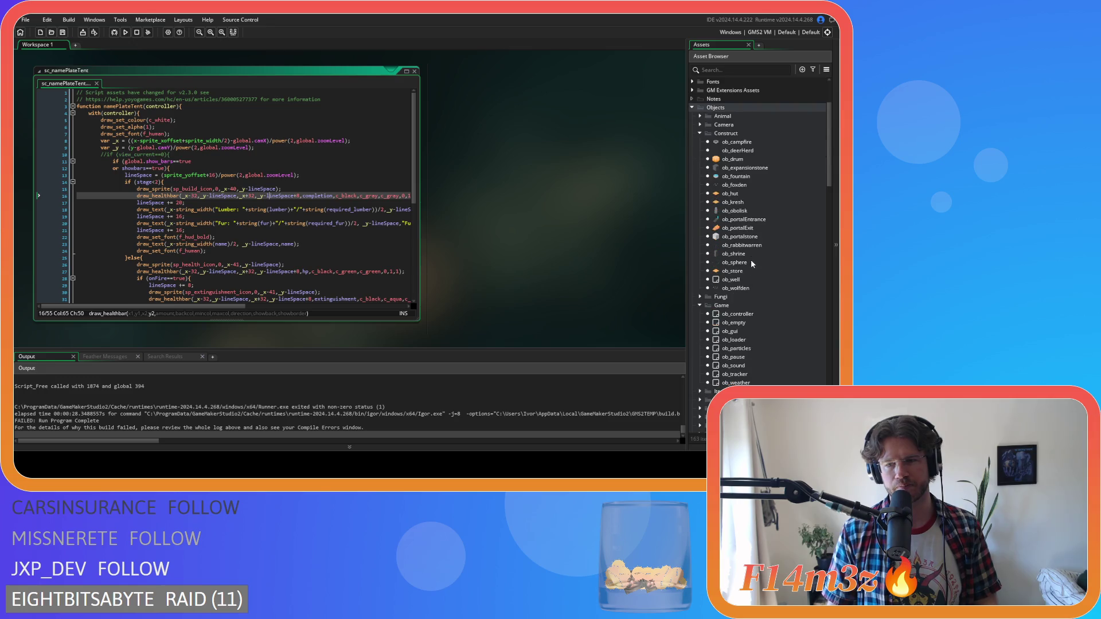
pyautogui.doubleClick(745, 193)
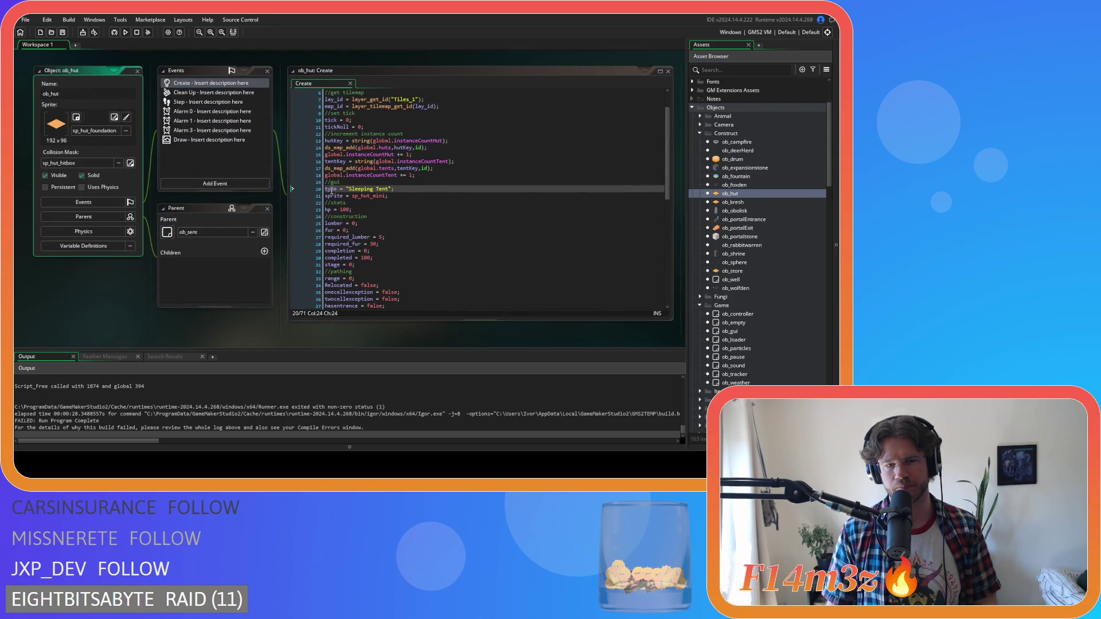
pyautogui.doubleClick(331, 189)
pyautogui.write('name')
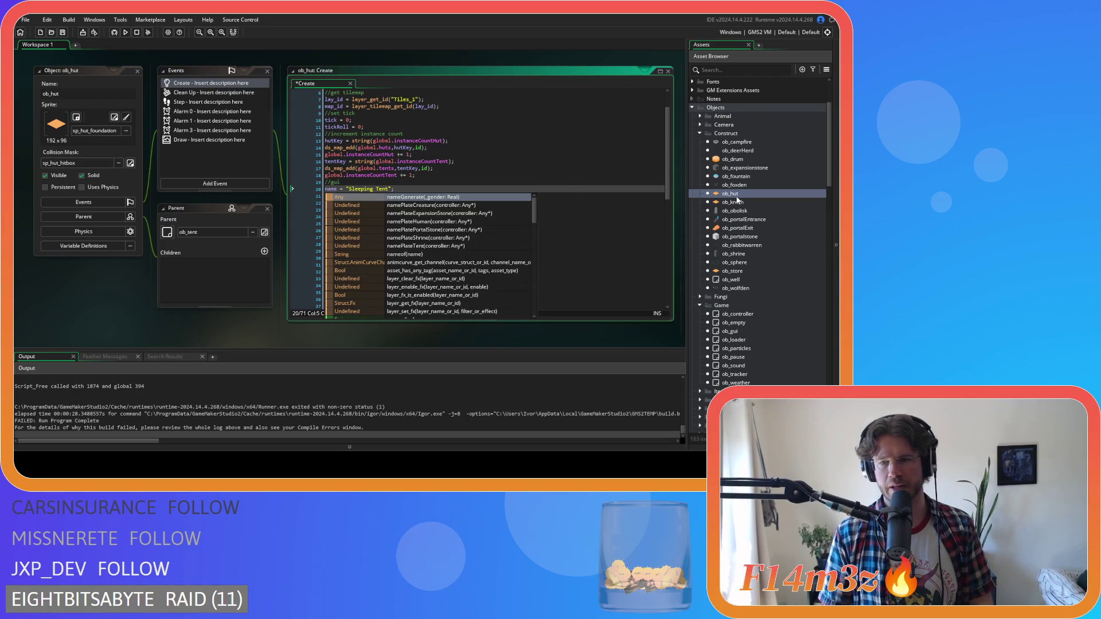
# Step: Rename type to name on line 17 of ob_kresh's Create event and save
pyautogui.doubleClick(746, 202)
pyautogui.click(329, 134)
pyautogui.doubleClick(330, 134)
pyautogui.write('name')
pyautogui.hotkey('ctrl', 's')
pyautogui.press('End')
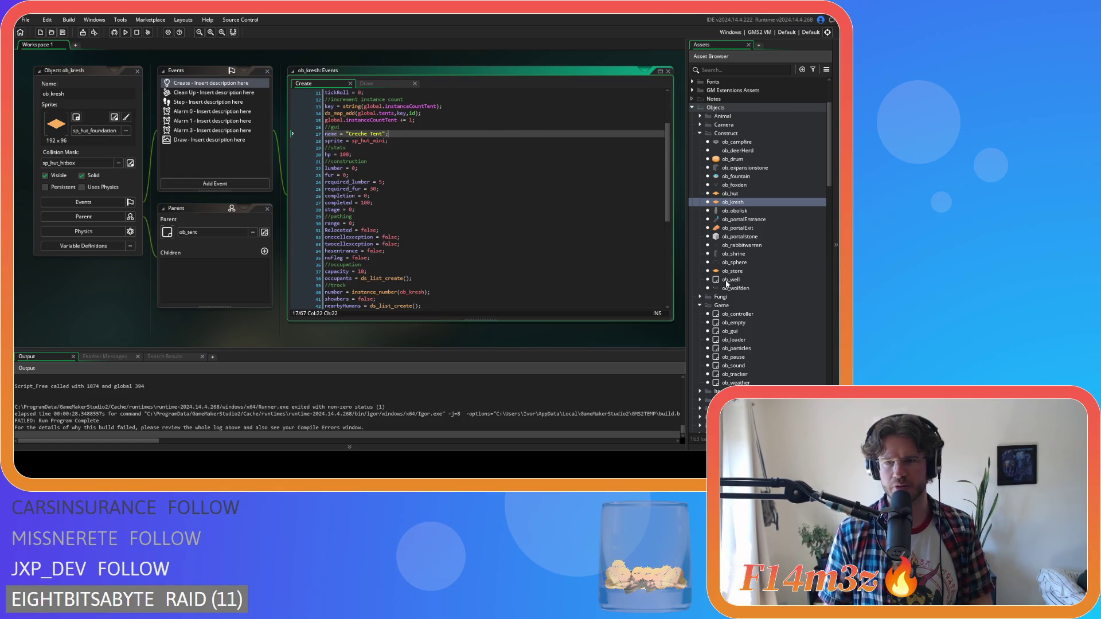
# Step: Change ob_store's line 17 label variable from type to name and save
pyautogui.doubleClick(735, 271)
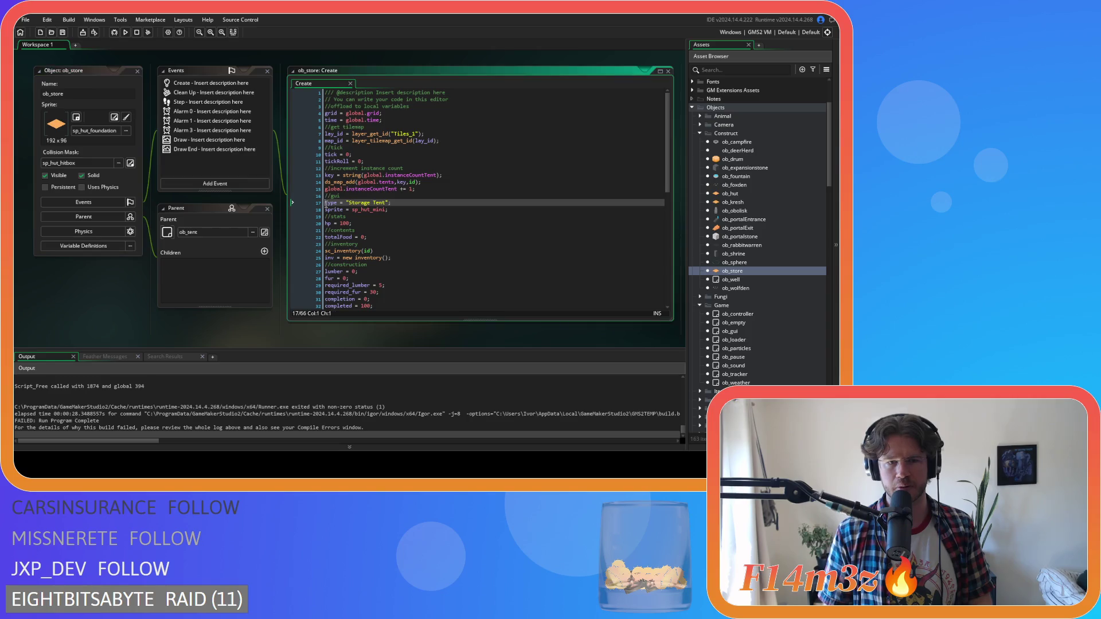
pyautogui.doubleClick(330, 202)
pyautogui.write('name')
pyautogui.hotkey('ctrl', 's')
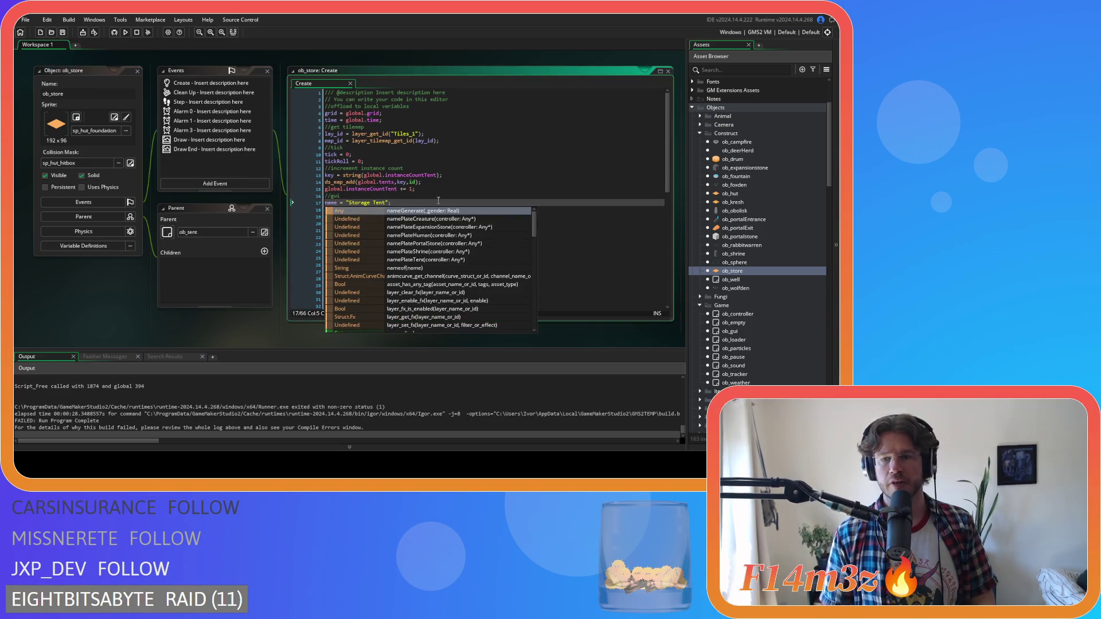
pyautogui.scroll(3, 234, 268)
pyautogui.scroll(-5, 218, 239)
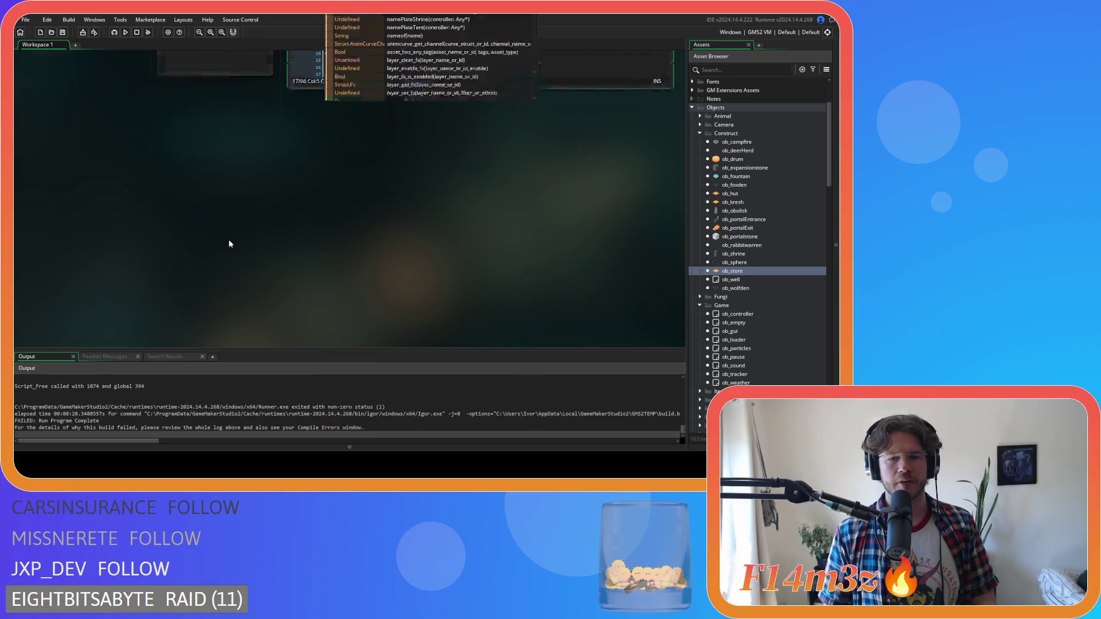
pyautogui.scroll(-5, 752, 315)
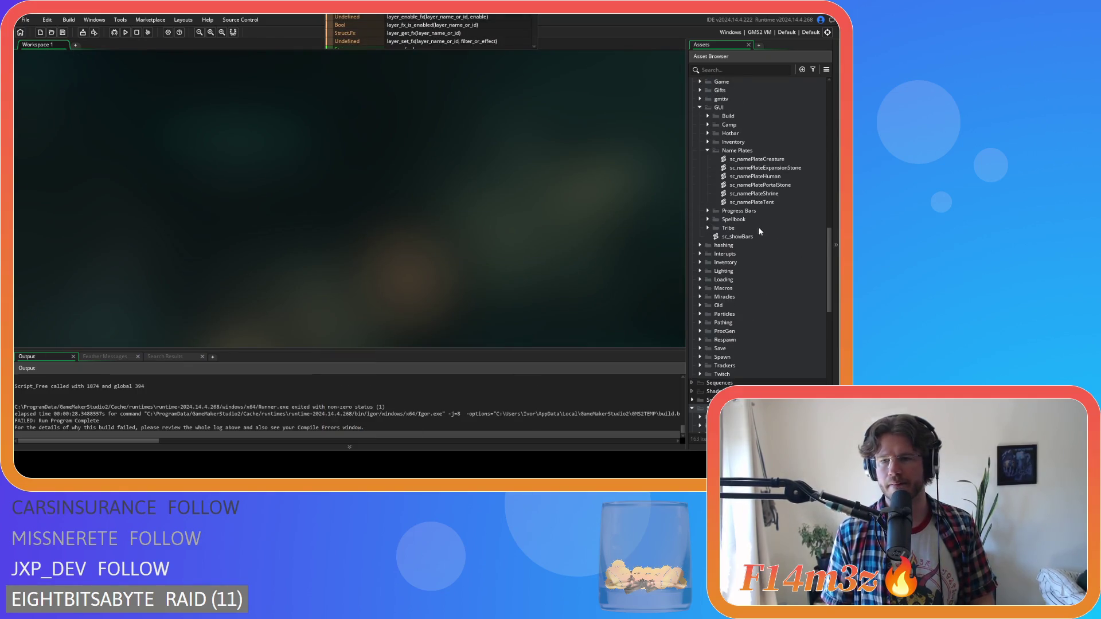
# Step: Open sc_namePlateTent and change 'type' to 'name' in line 42's draw_text call
pyautogui.doubleClick(751, 202)
pyautogui.click(166, 197)
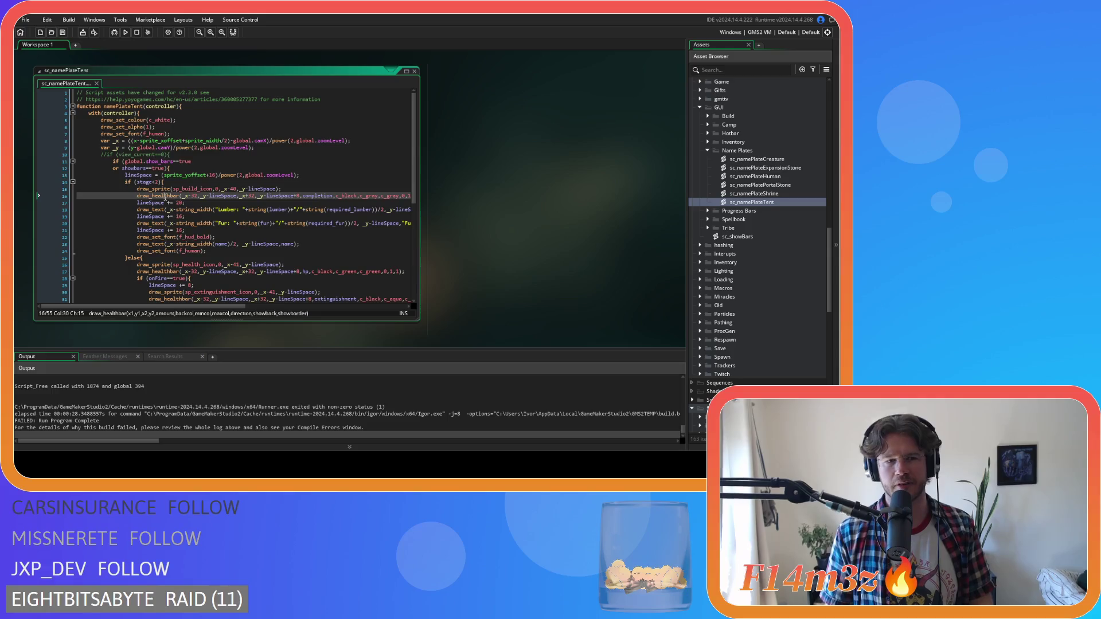
pyautogui.scroll(-7, 263, 195)
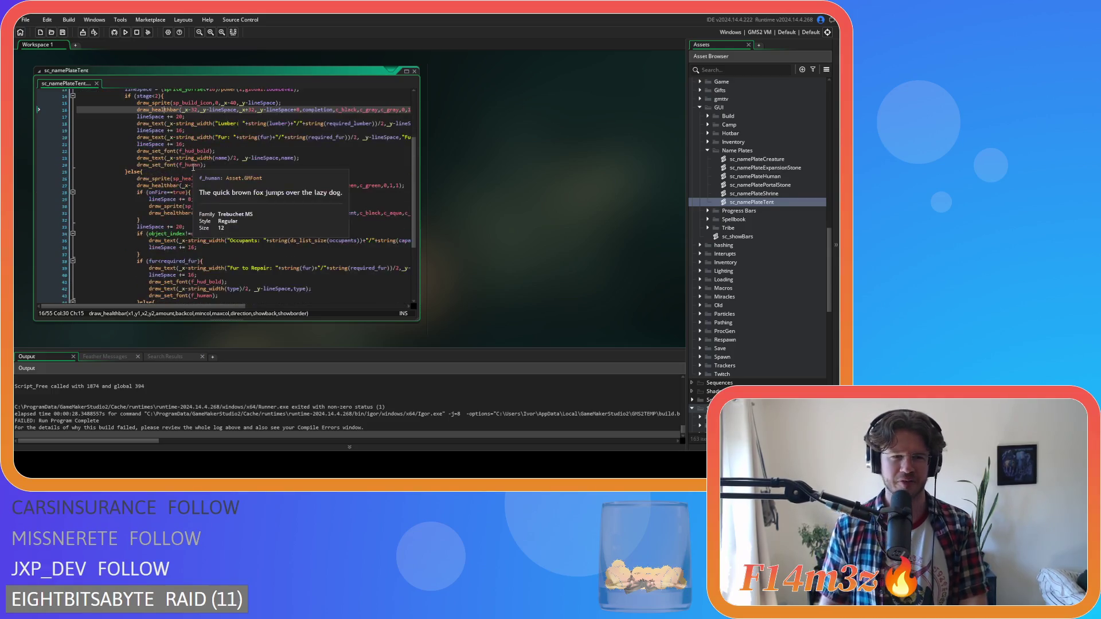
pyautogui.scroll(6, 212, 195)
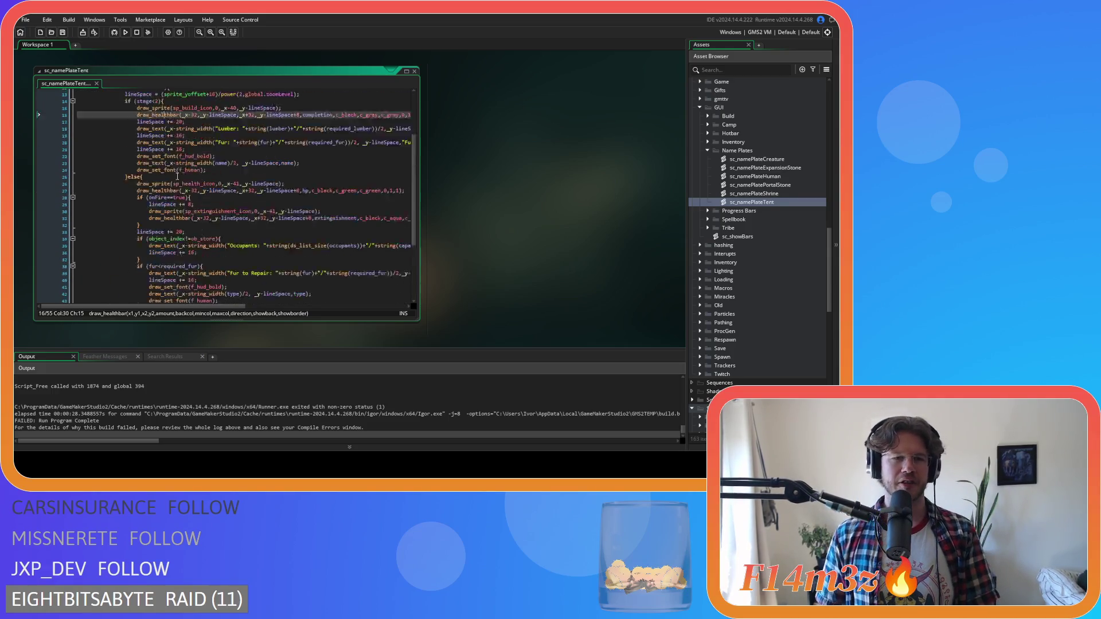
pyautogui.scroll(1, 214, 198)
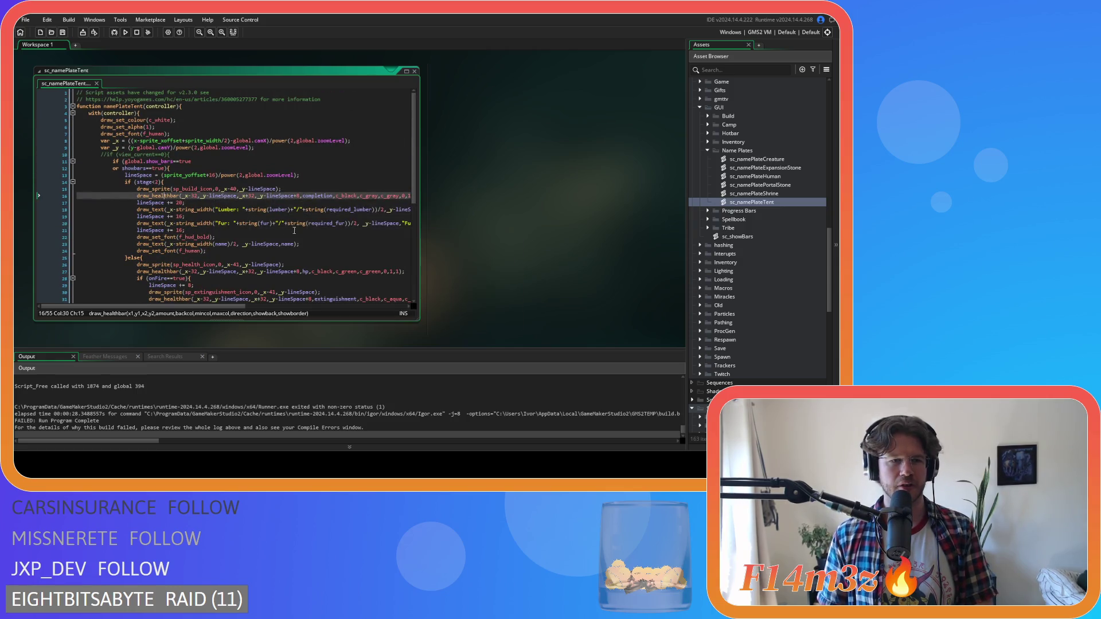
pyautogui.scroll(-8, 299, 229)
pyautogui.doubleClick(302, 202)
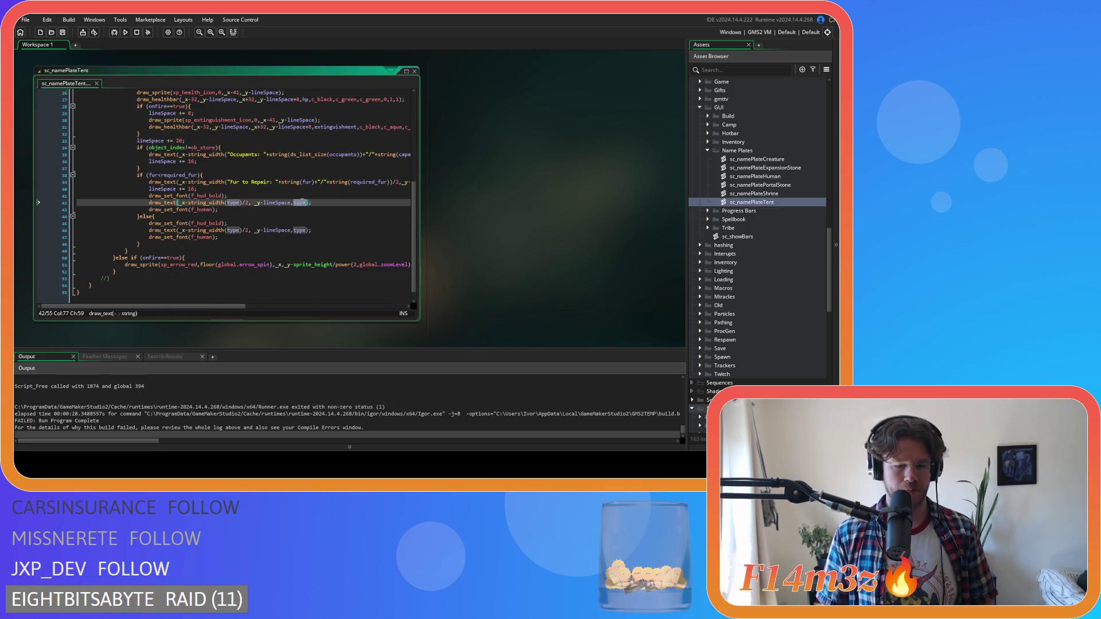
pyautogui.write('name')
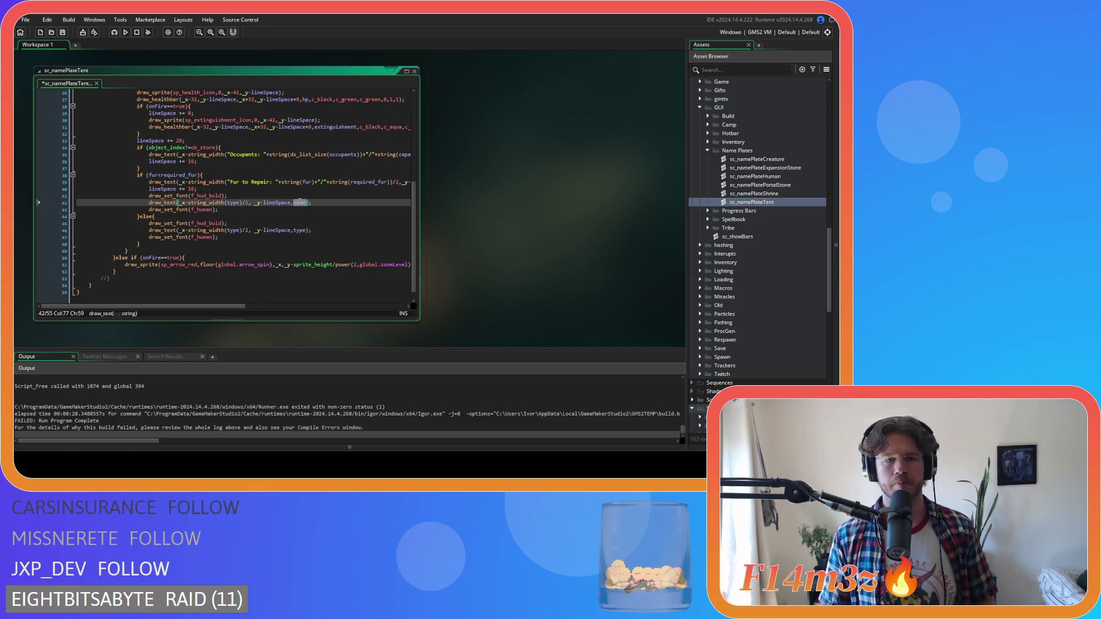
# Step: Change line 46's type argument to name, save, and build and run the game
pyautogui.click(300, 231)
pyautogui.doubleClick(299, 231)
pyautogui.write('name')
pyautogui.click(336, 232)
pyautogui.hotkey('ctrl', 's')
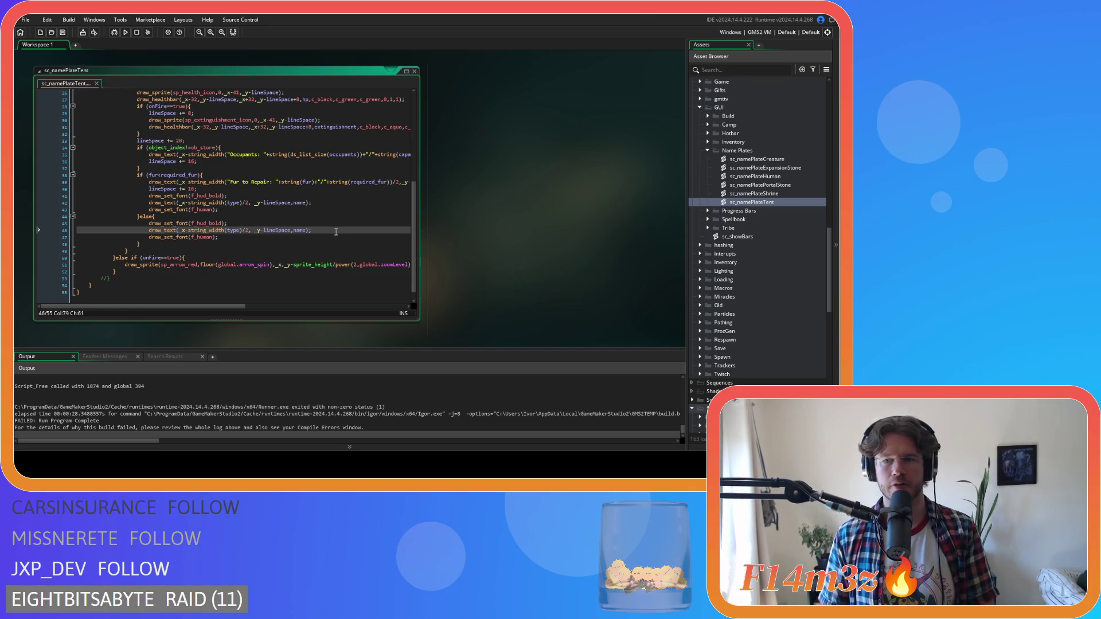
pyautogui.press('F5')
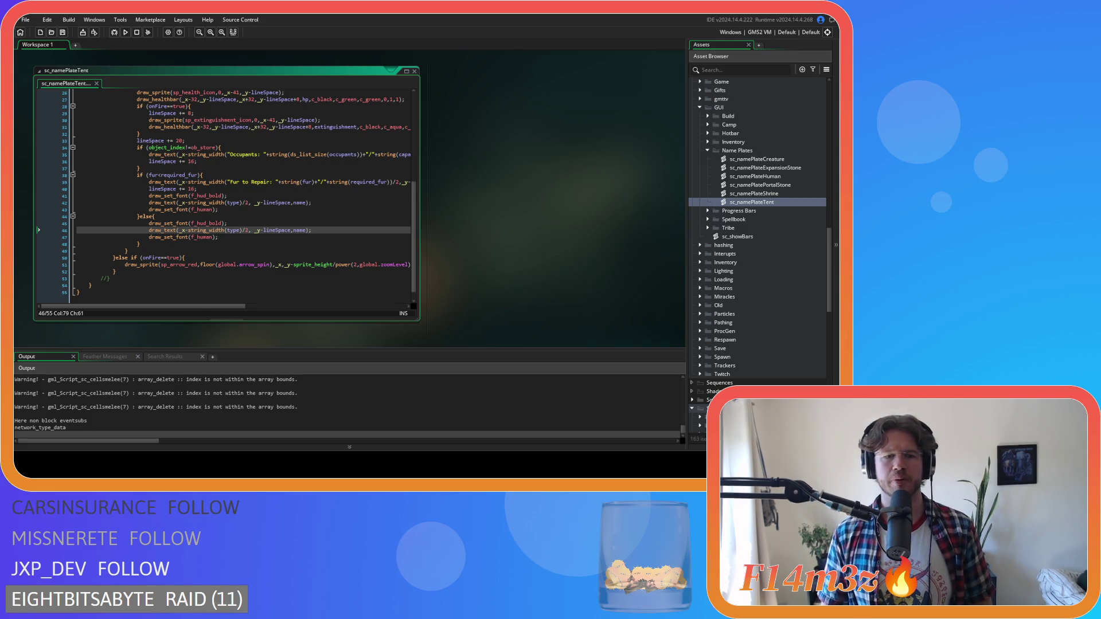
# Step: Replace the remaining type words in the string_width calls on lines 42 and 46 with name, then rebuild
pyautogui.doubleClick(299, 202)
pyautogui.hotkey('ctrl', 'c')
pyautogui.doubleClick(234, 203)
pyautogui.hotkey('ctrl', 'v')
pyautogui.click(233, 230)
pyautogui.doubleClick(234, 229)
pyautogui.hotkey('ctrl', 'v')
pyautogui.press('F5')
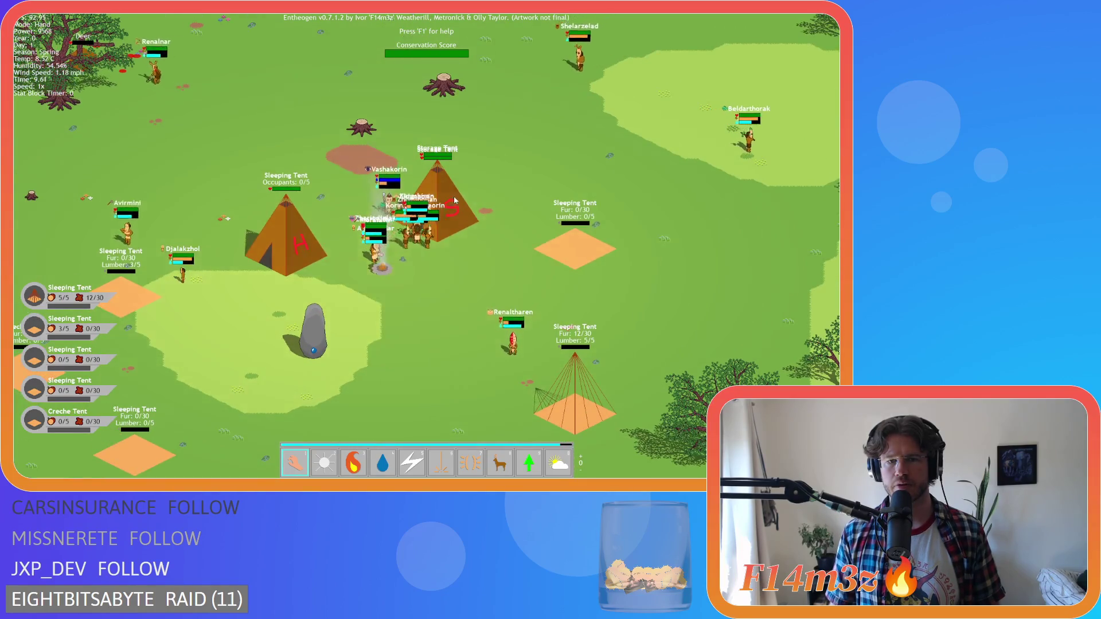
# Step: Quit the running Entheogen test game, confirming with Y at the quit prompt
pyautogui.press('Escape')
pyautogui.press('y')
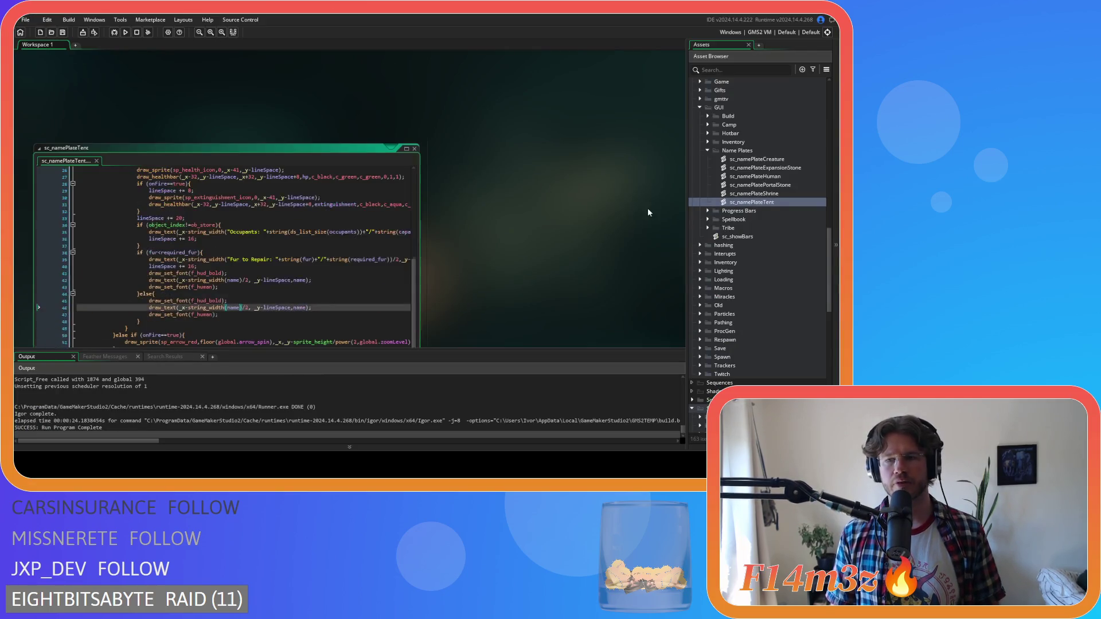
# Step: Reopen ob_store, close all editors with Windows > Close All, and rebuild with F5
pyautogui.scroll(10, 772, 170)
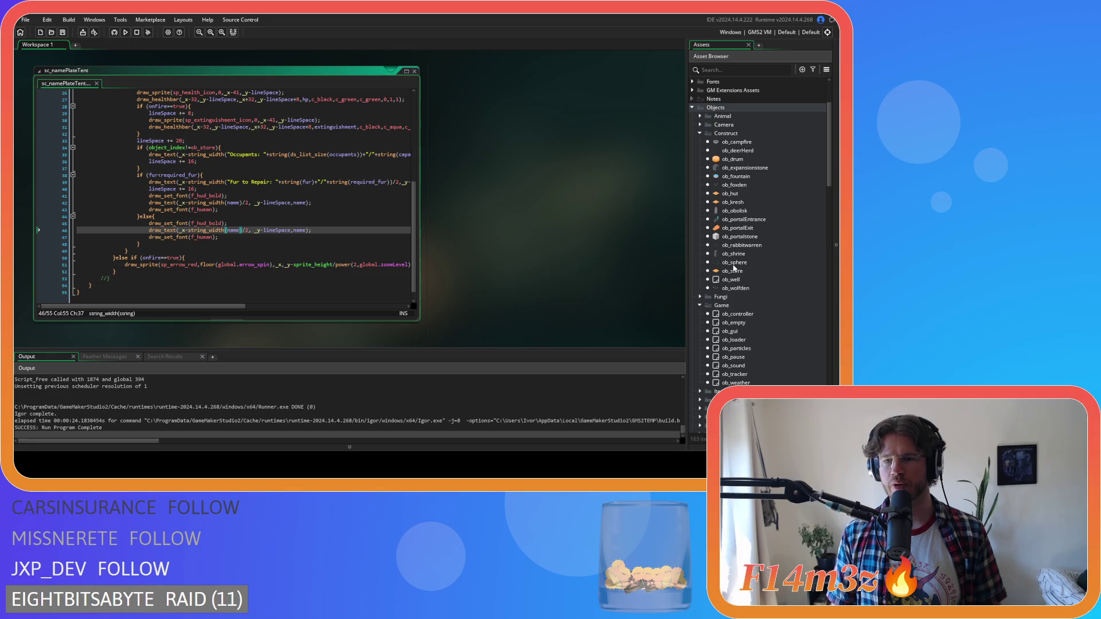
pyautogui.doubleClick(748, 270)
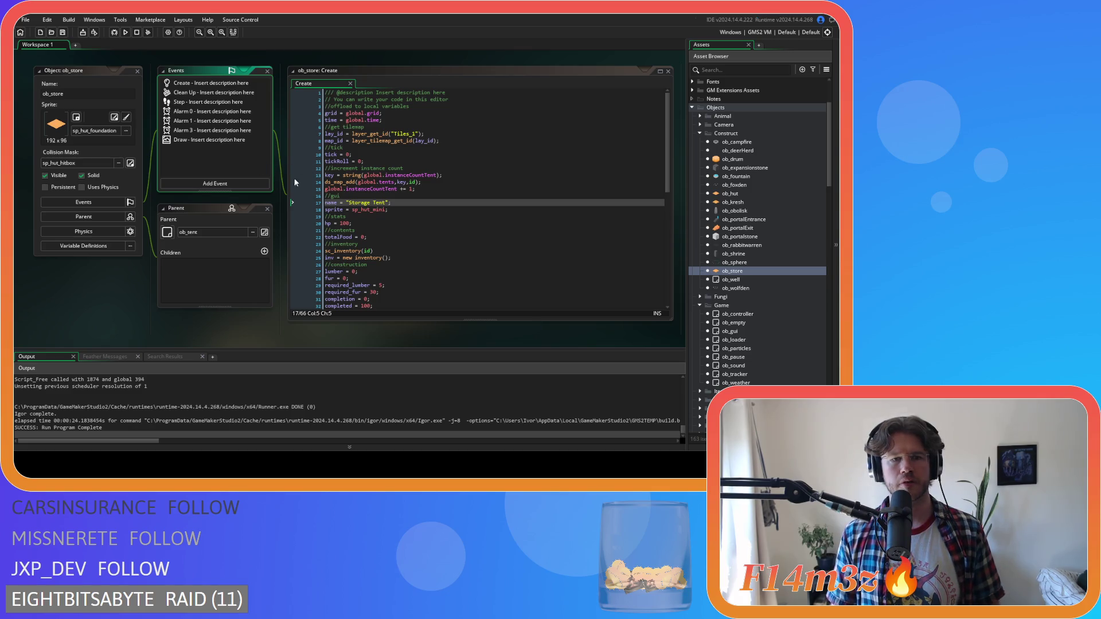
pyautogui.moveTo(119, 301)
pyautogui.click(183, 399)
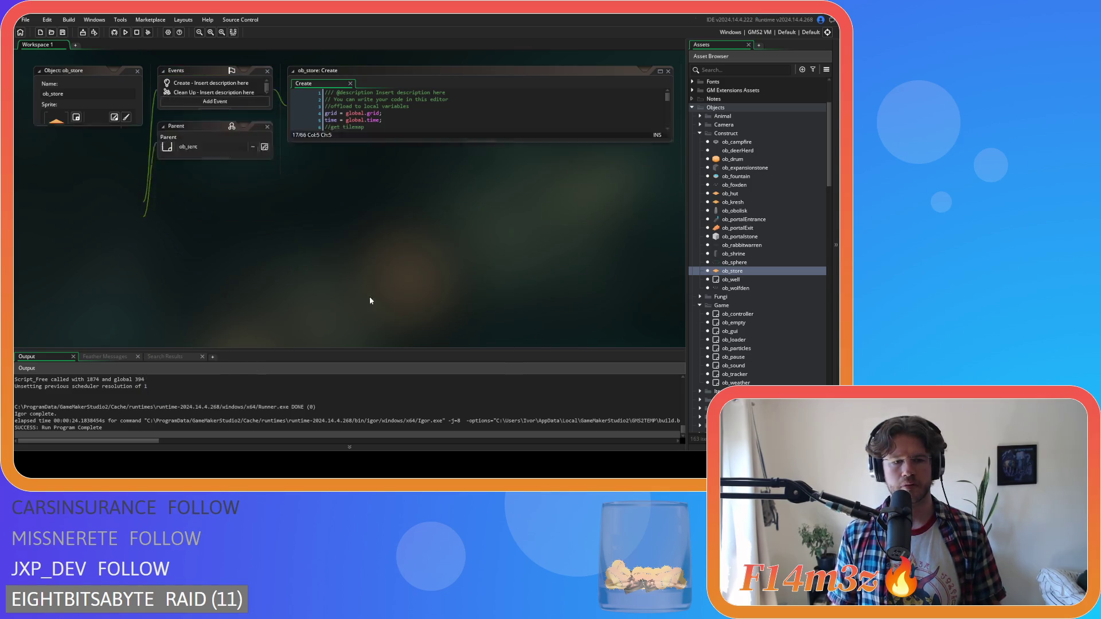
pyautogui.press('F5')
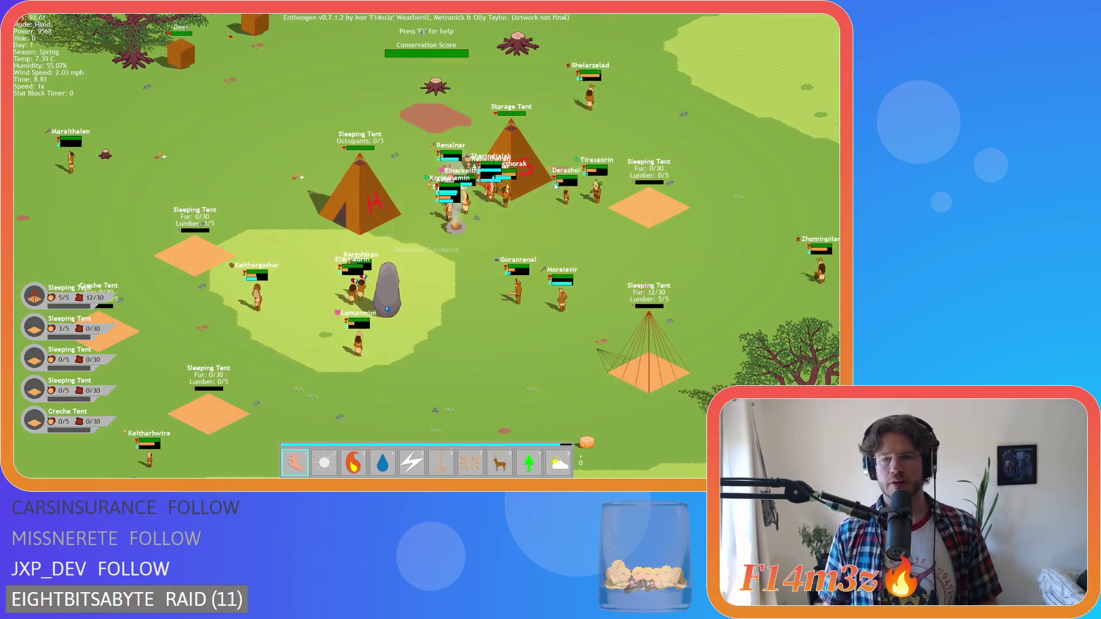
# Step: Pan over the village and set the Storage Tent on fire with the fire power
pyautogui.press('Right')
pyautogui.press('Down')
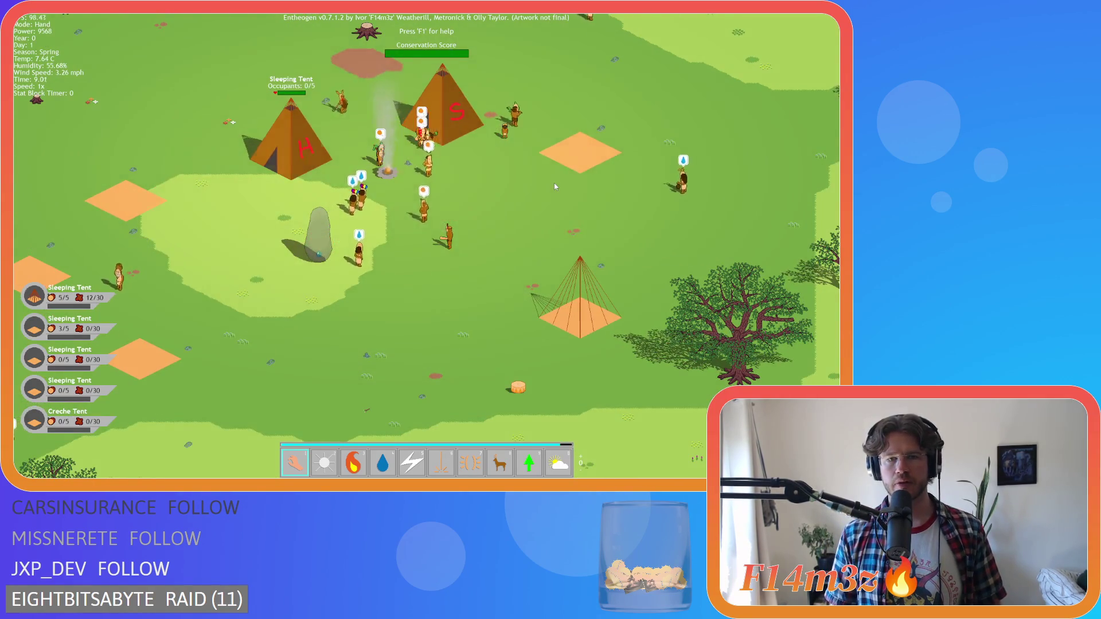
pyautogui.press('Up')
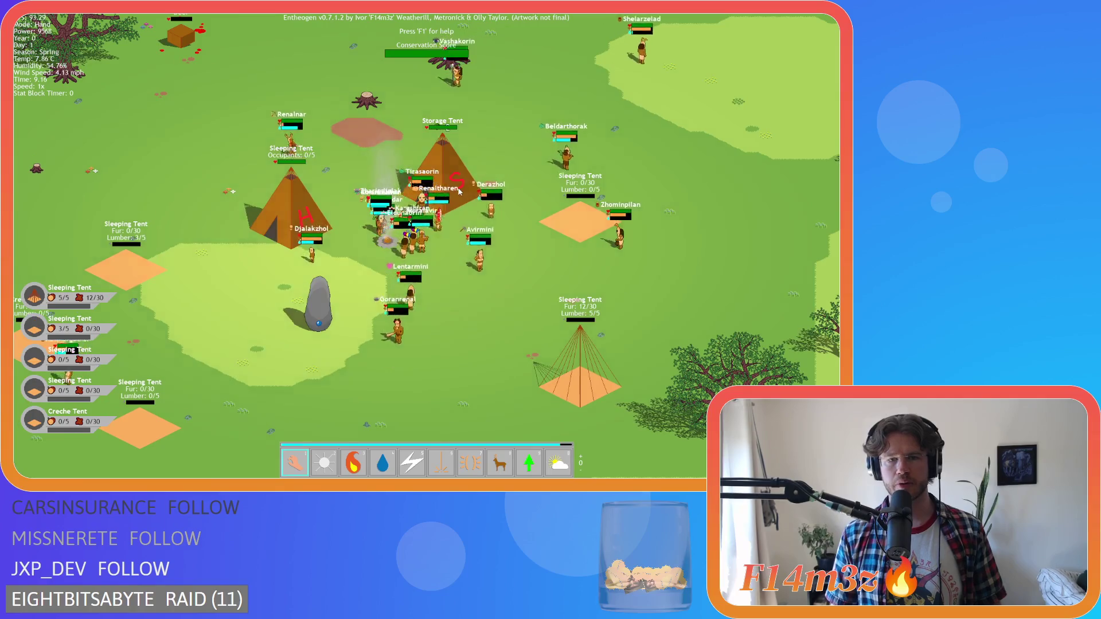
pyautogui.press('3')
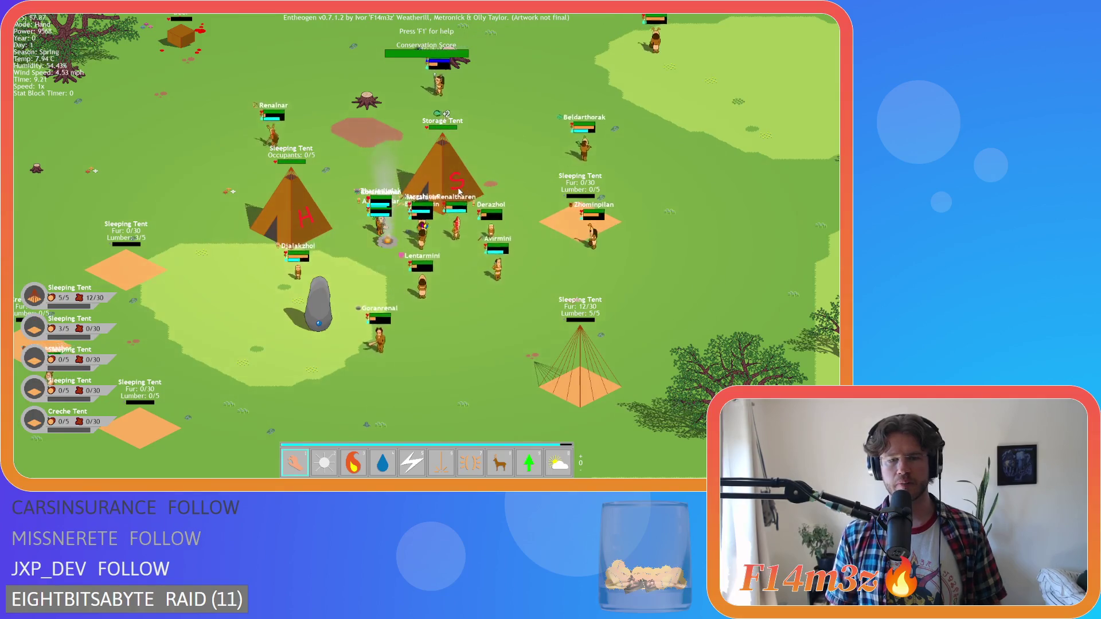
pyautogui.click(460, 191)
pyautogui.press('1')
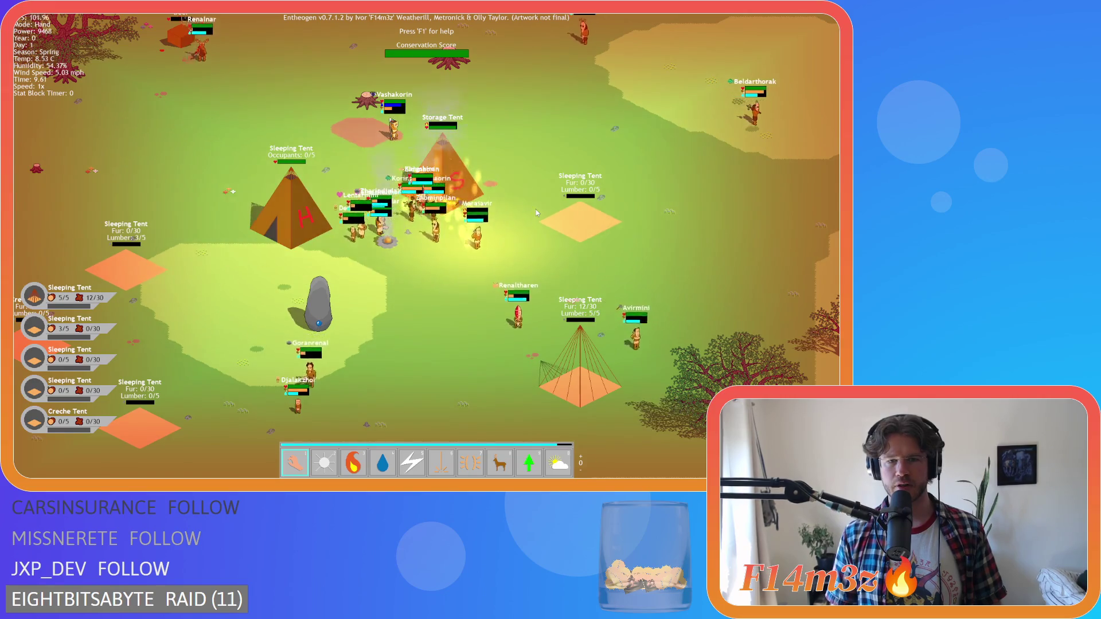
# Step: Zoom out over the island and pan back toward the village tents
pyautogui.press('d')
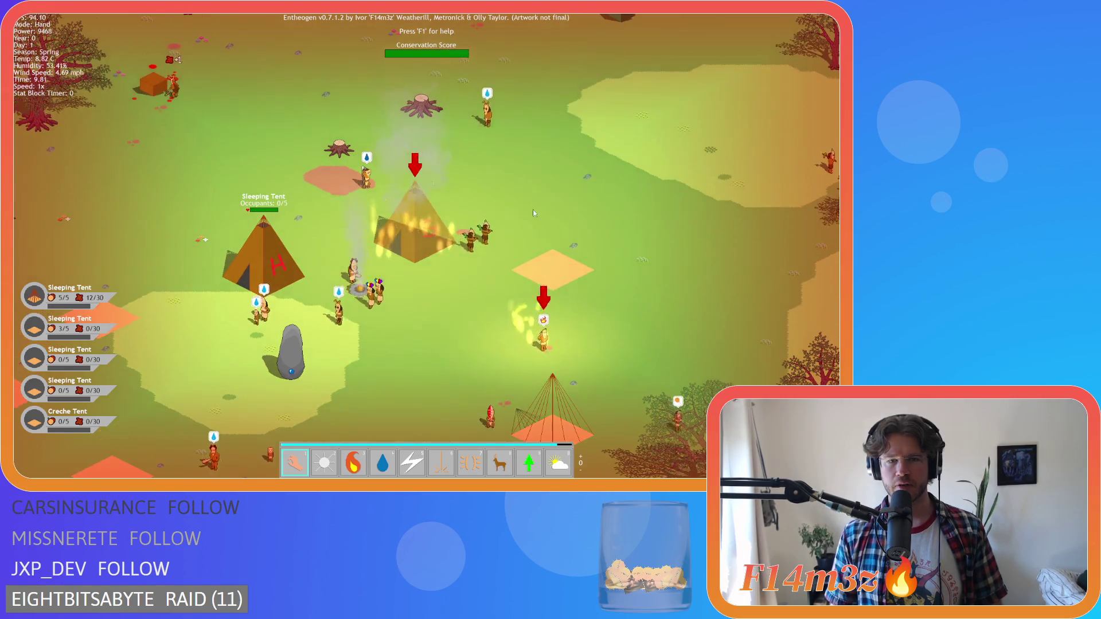
pyautogui.press('s')
pyautogui.scroll(-5, 497, 221)
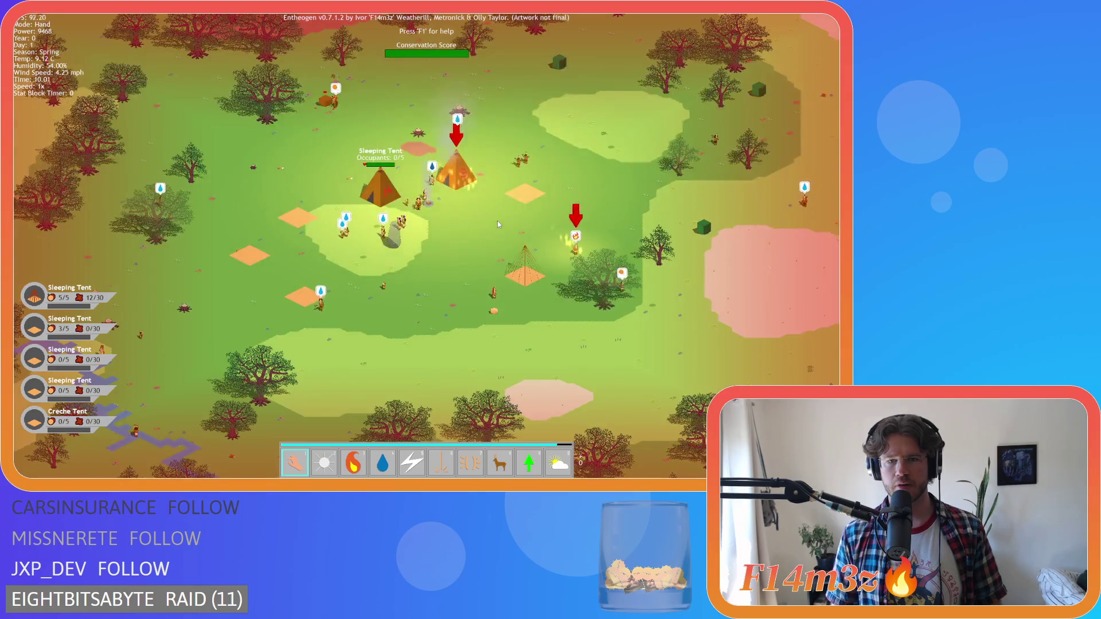
pyautogui.press('d')
pyautogui.press('s')
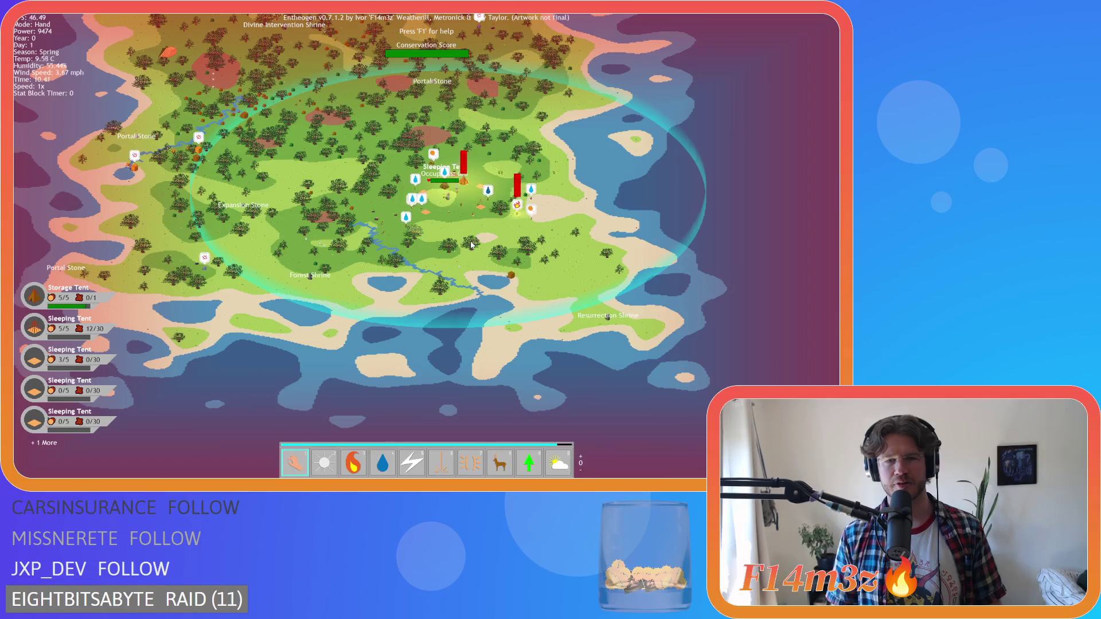
pyautogui.press('w')
pyautogui.press('d')
pyautogui.press('w')
pyautogui.press('a')
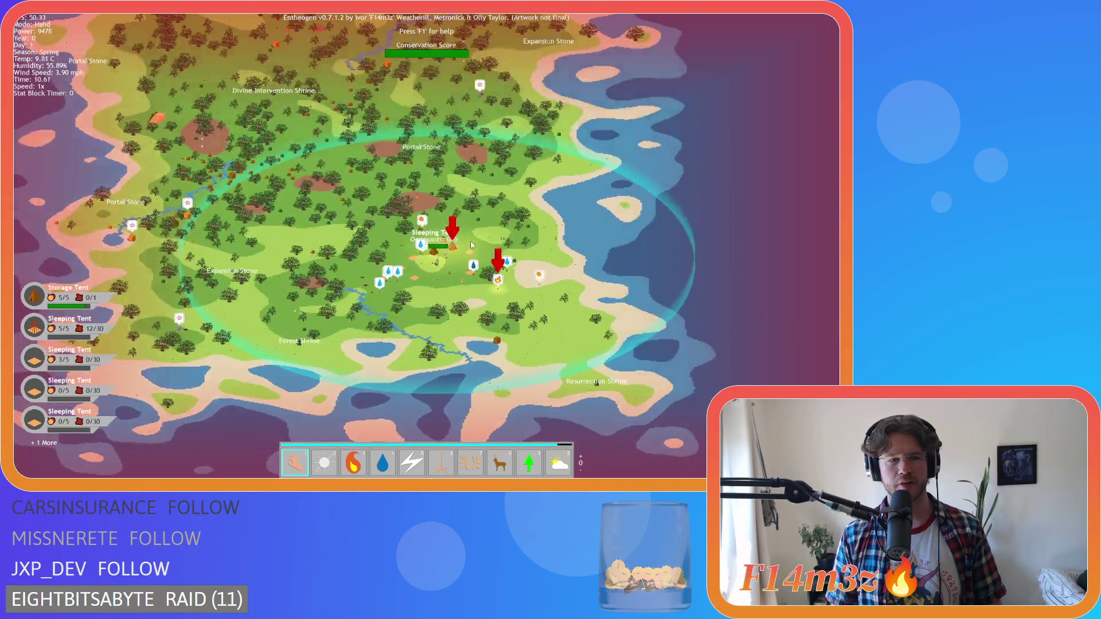
pyautogui.scroll(5, 470, 245)
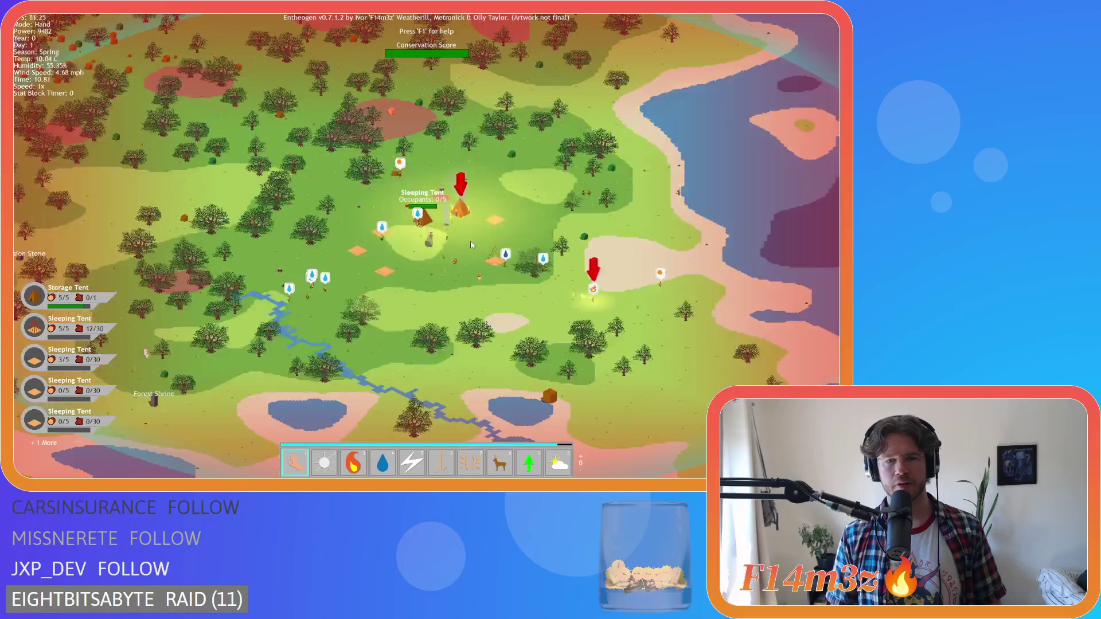
pyautogui.scroll(3, 470, 245)
pyautogui.press('w')
pyautogui.press('a')
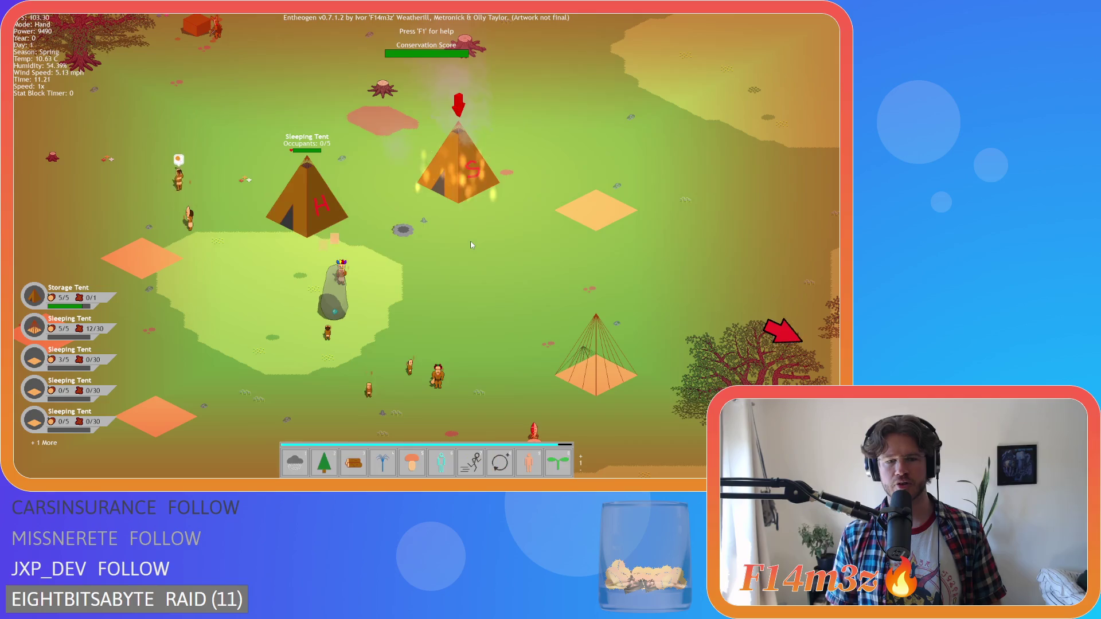
# Step: Return to the hand power, zoom in, and select Derazhol by the shrine rock to open the Tribe window
pyautogui.press('Tab')
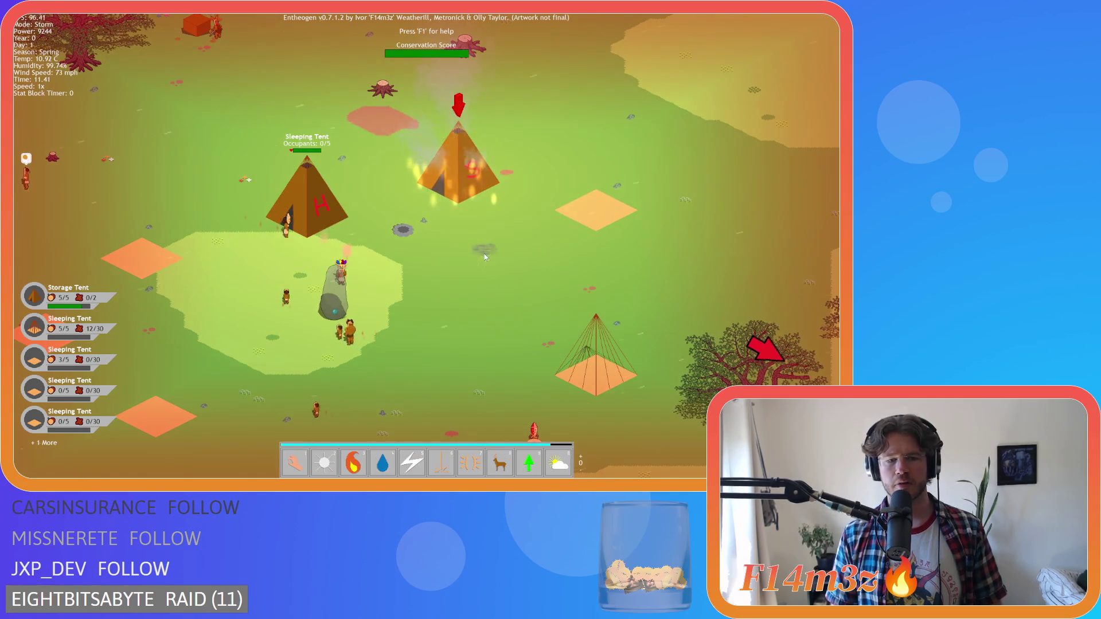
pyautogui.press('1')
pyautogui.scroll(-4, 484, 254)
pyautogui.scroll(2, 484, 253)
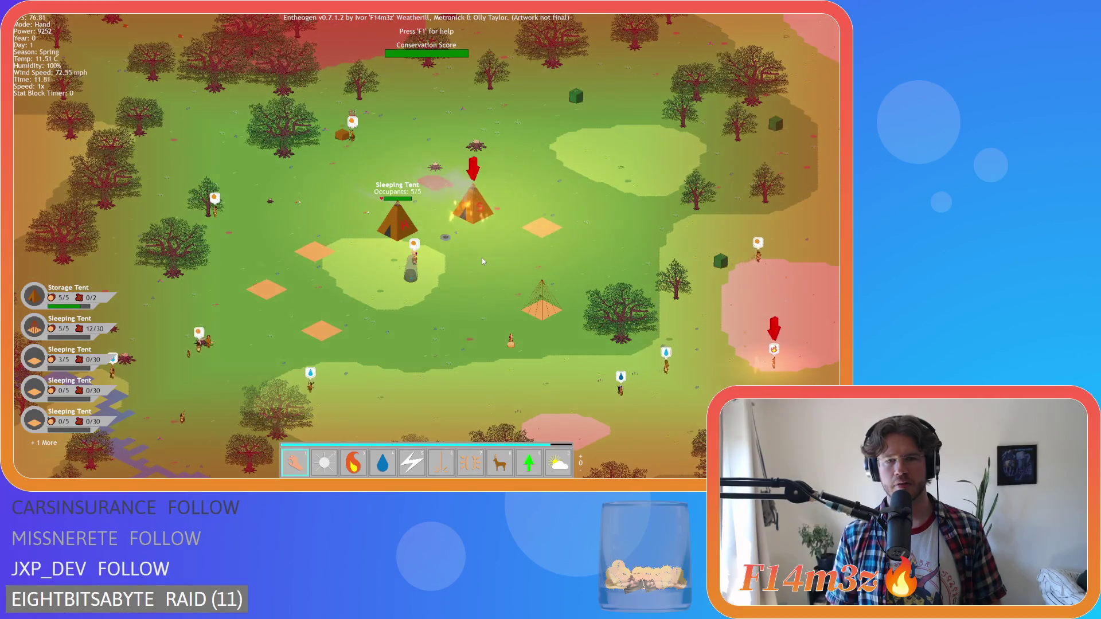
pyautogui.scroll(2, 462, 258)
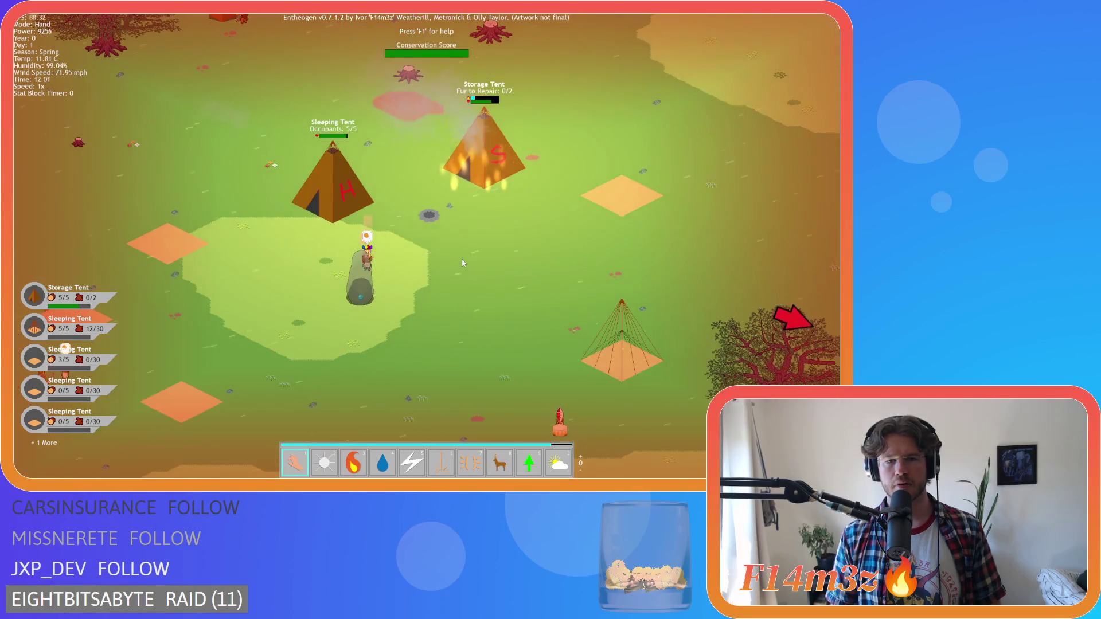
pyautogui.scroll(-2, 462, 258)
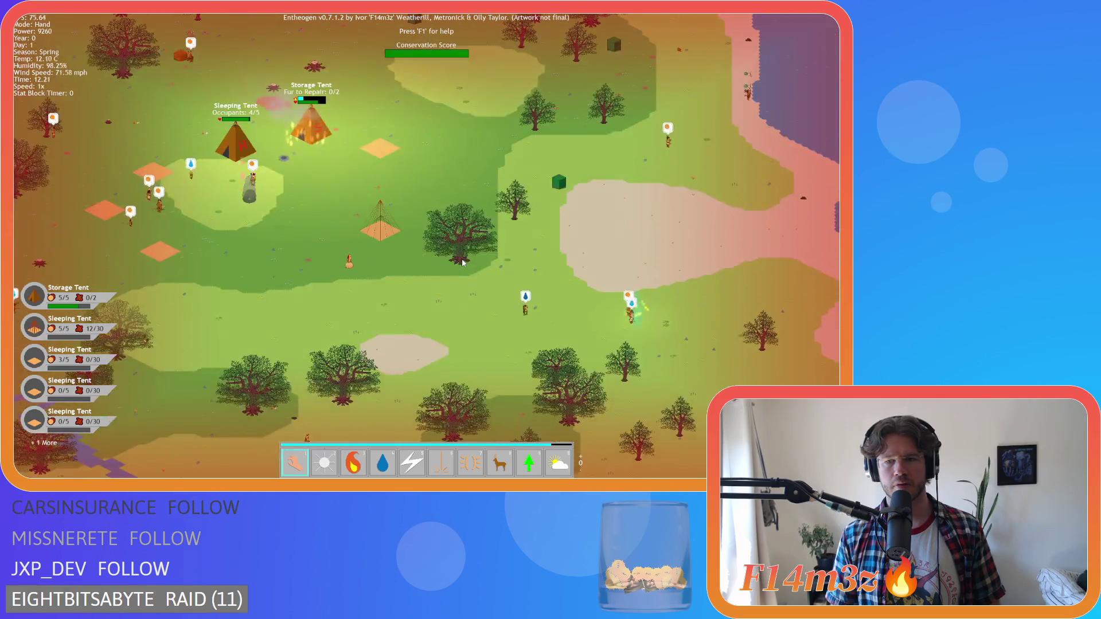
pyautogui.scroll(-1, 462, 261)
pyautogui.scroll(2, 462, 261)
pyautogui.scroll(-2, 462, 261)
pyautogui.scroll(1, 463, 260)
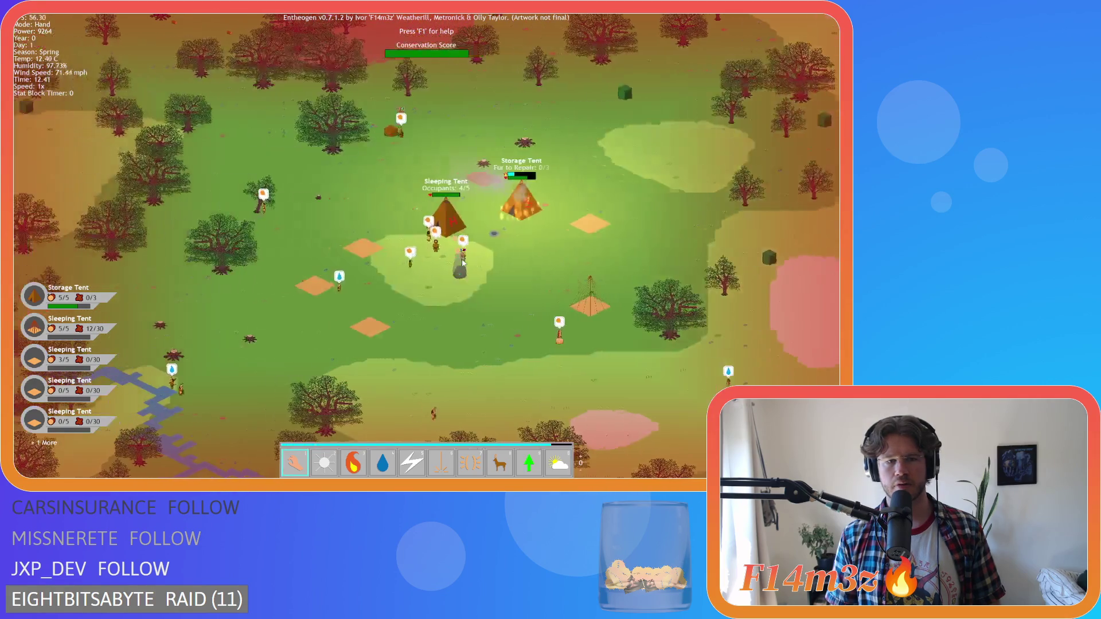
pyautogui.click(462, 262)
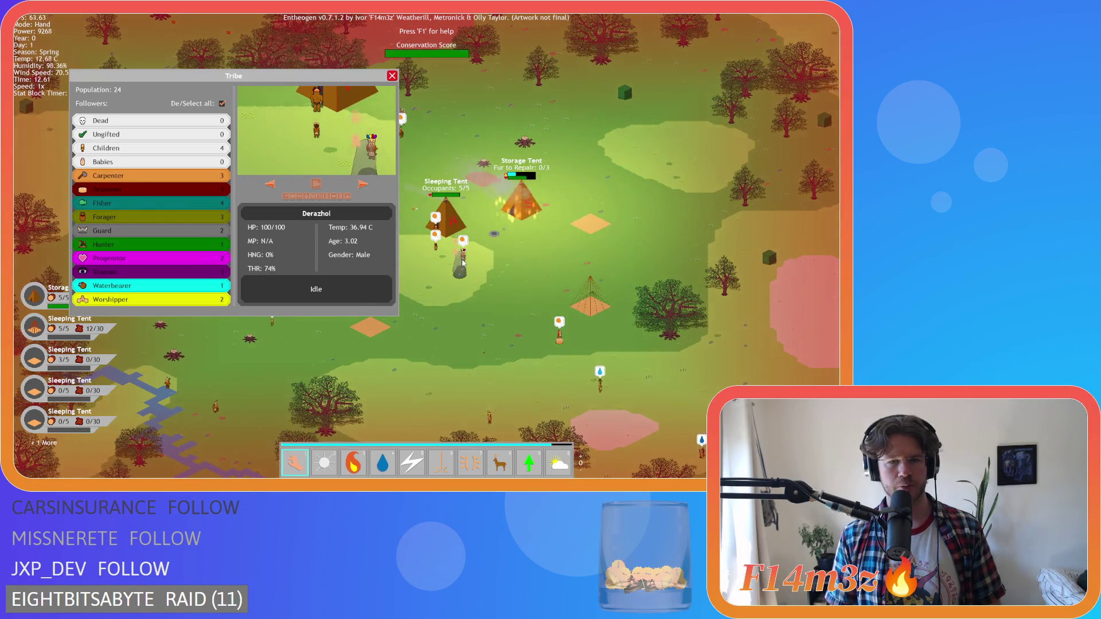
# Step: Dismiss the Tribe window, then pan south and zoom in on the H and S tents
pyautogui.press('Escape')
pyautogui.press('s')
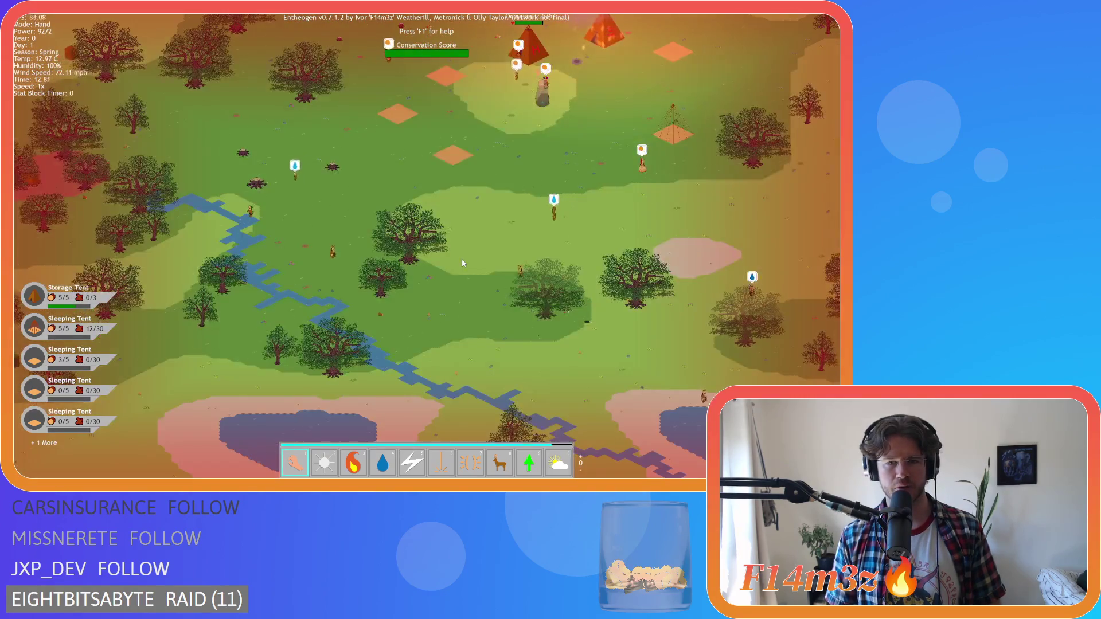
pyautogui.scroll(3, 515, 216)
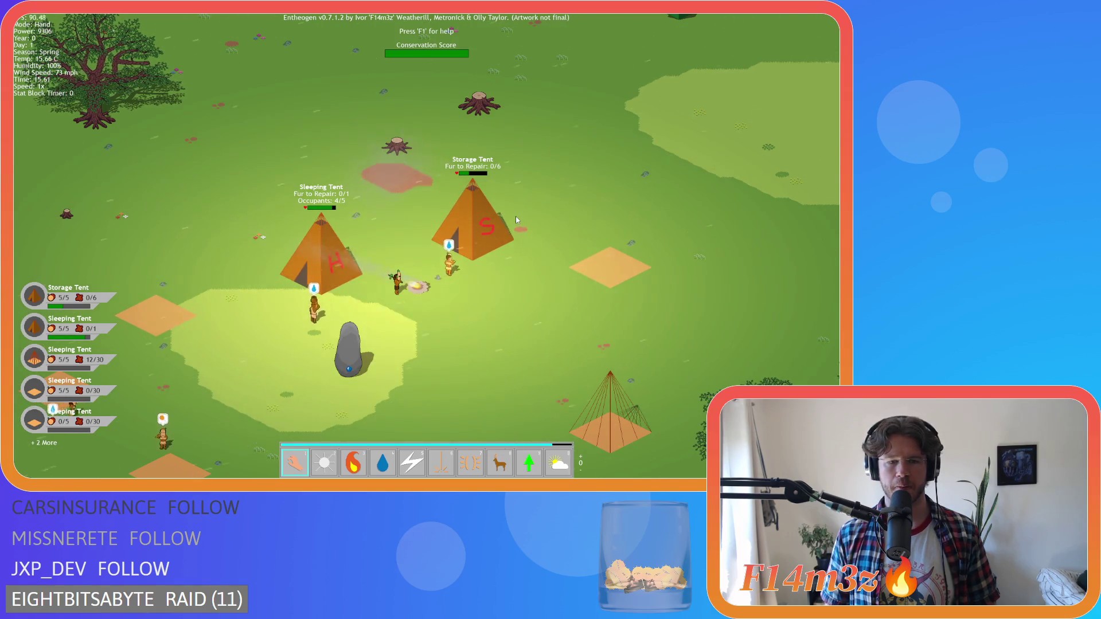
# Step: Switch to the Calm weather power to still the wind over the village
pyautogui.scroll(1, 515, 216)
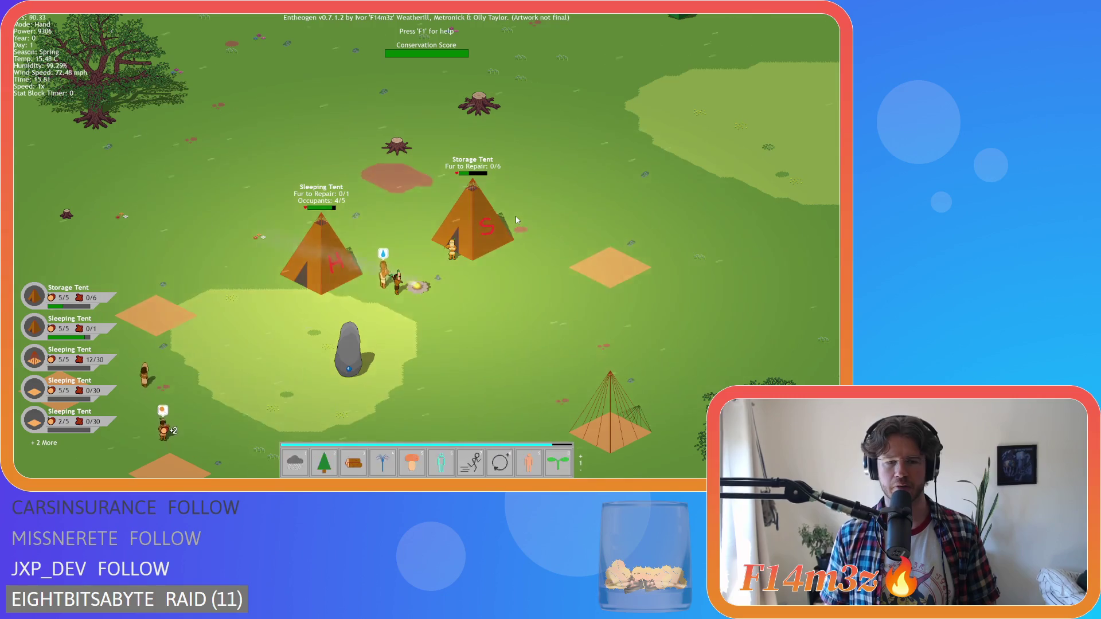
pyautogui.scroll(-1, 515, 216)
pyautogui.press('0')
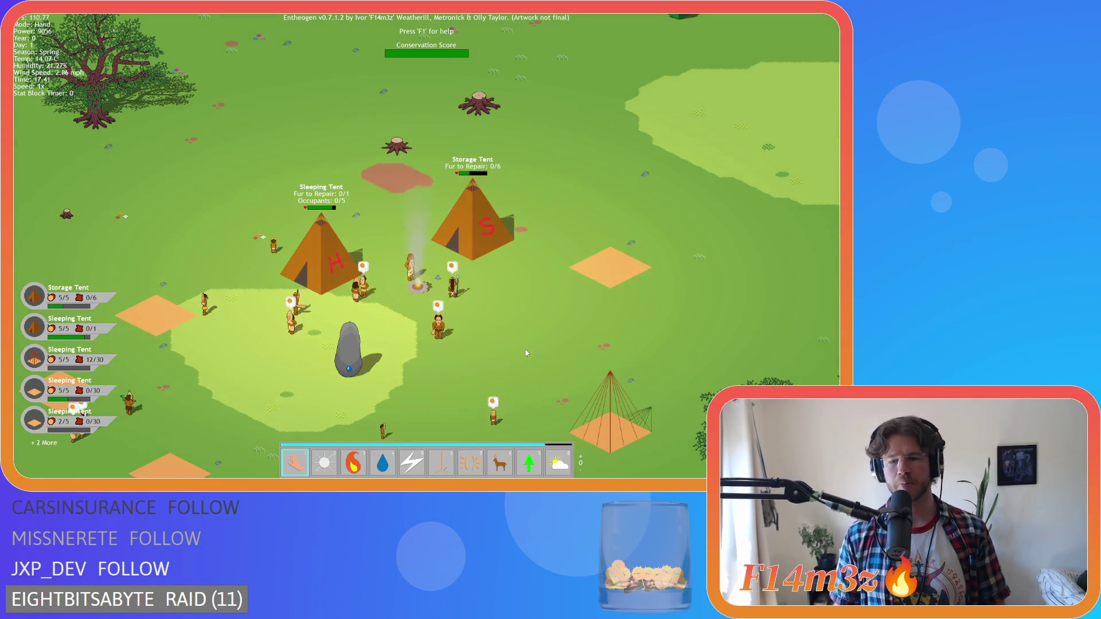
# Step: Toggle the inventory and tribe follower list to check stored items and followers
pyautogui.press('i')
pyautogui.press('i')
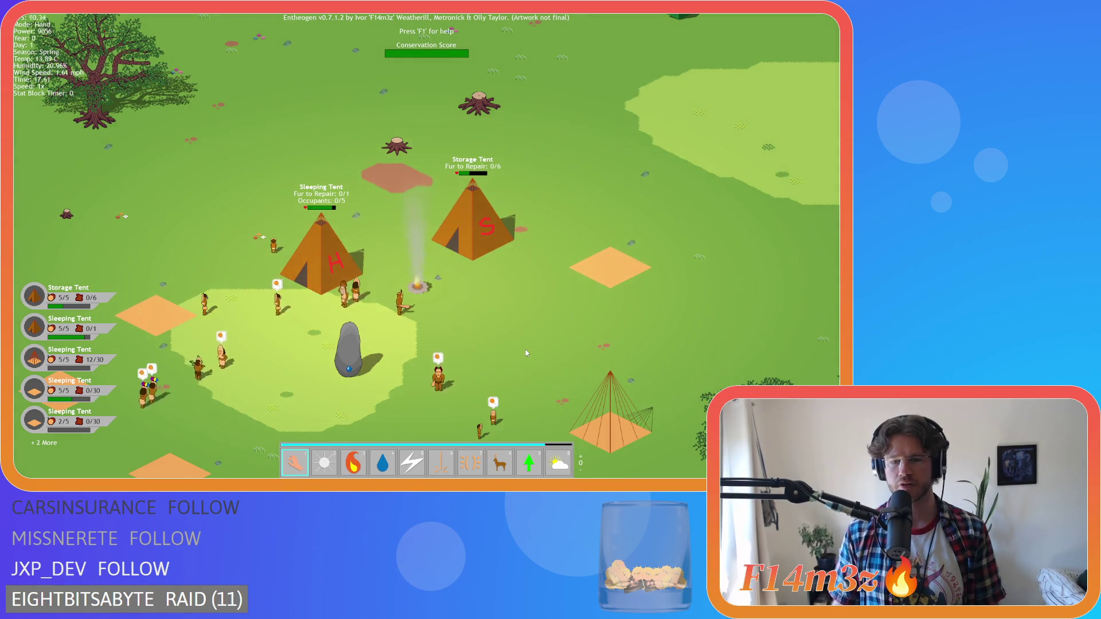
pyautogui.scroll(-5, 511, 396)
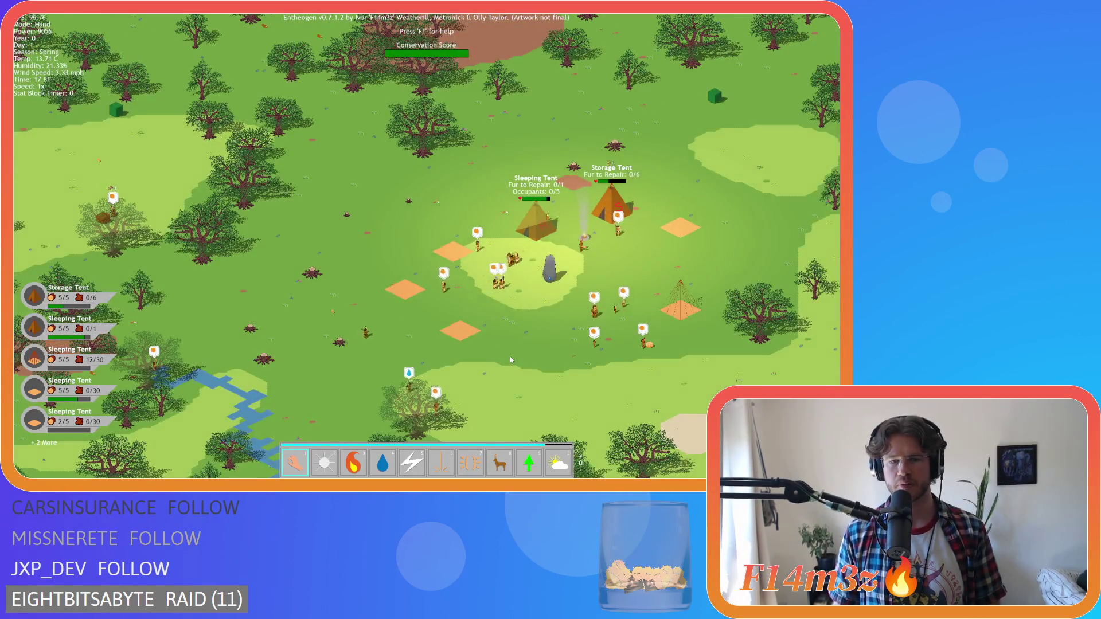
pyautogui.scroll(5, 414, 331)
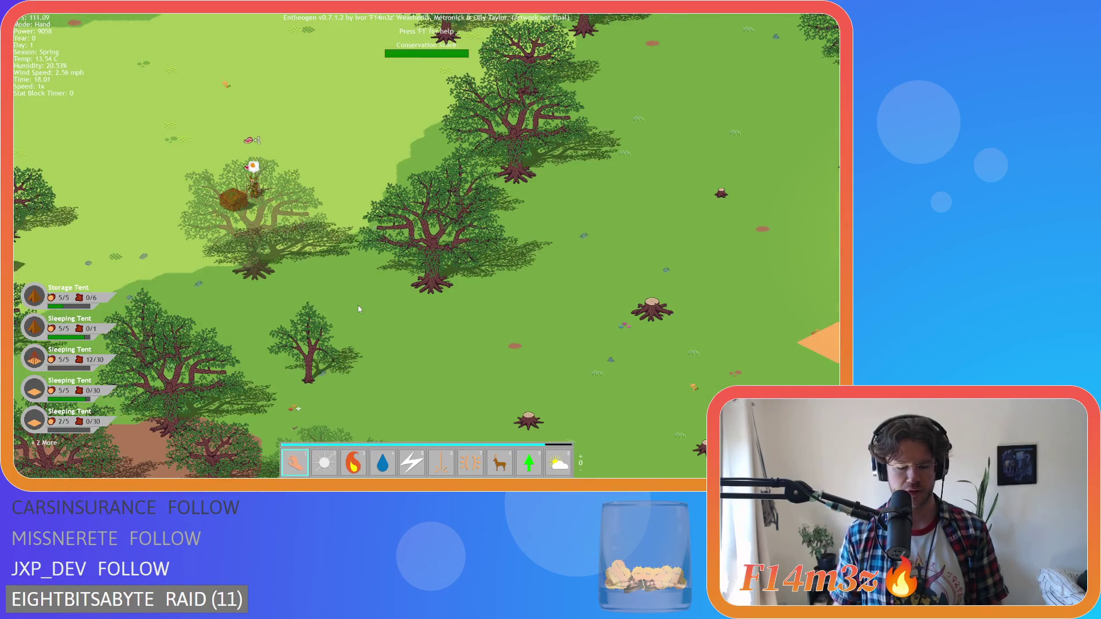
pyautogui.press('t')
pyautogui.press('t')
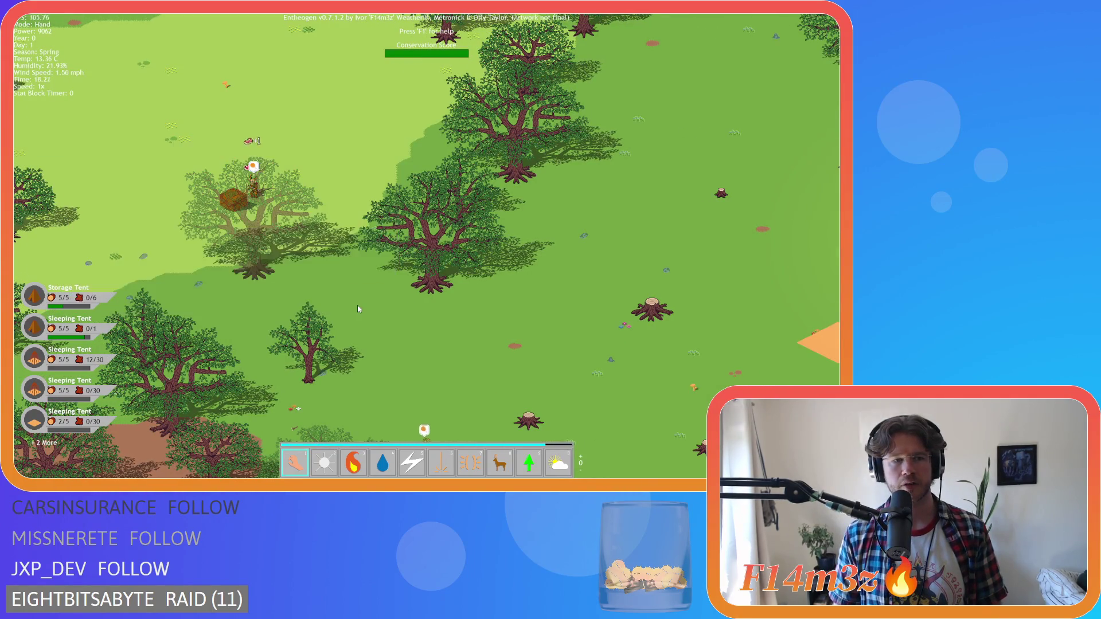
pyautogui.scroll(-5, 358, 309)
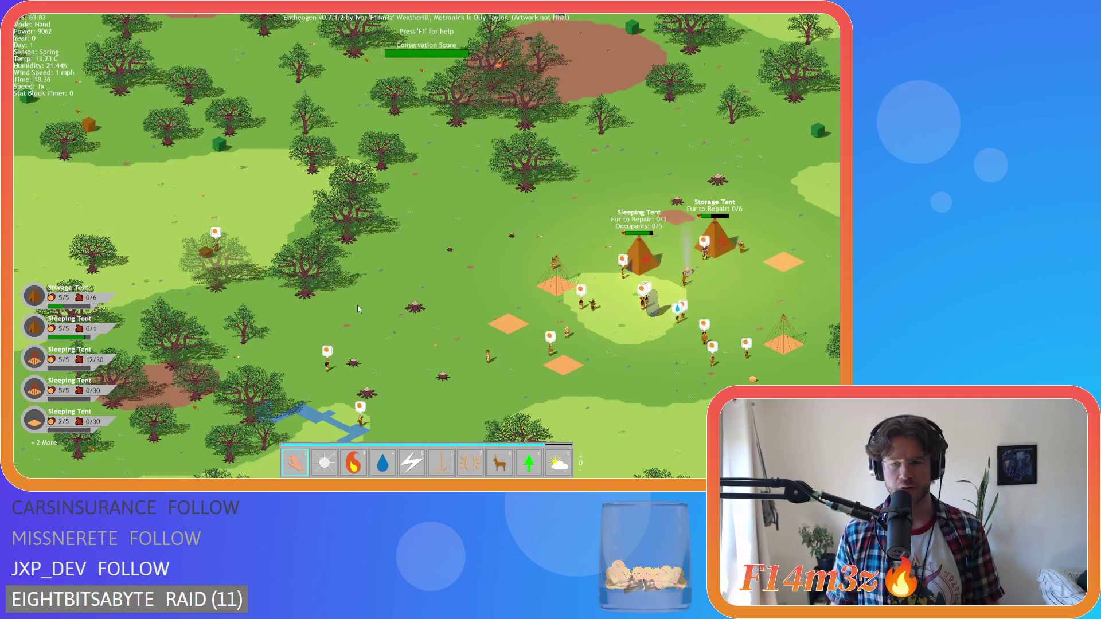
pyautogui.press('i')
pyautogui.press('i')
pyautogui.press('d')
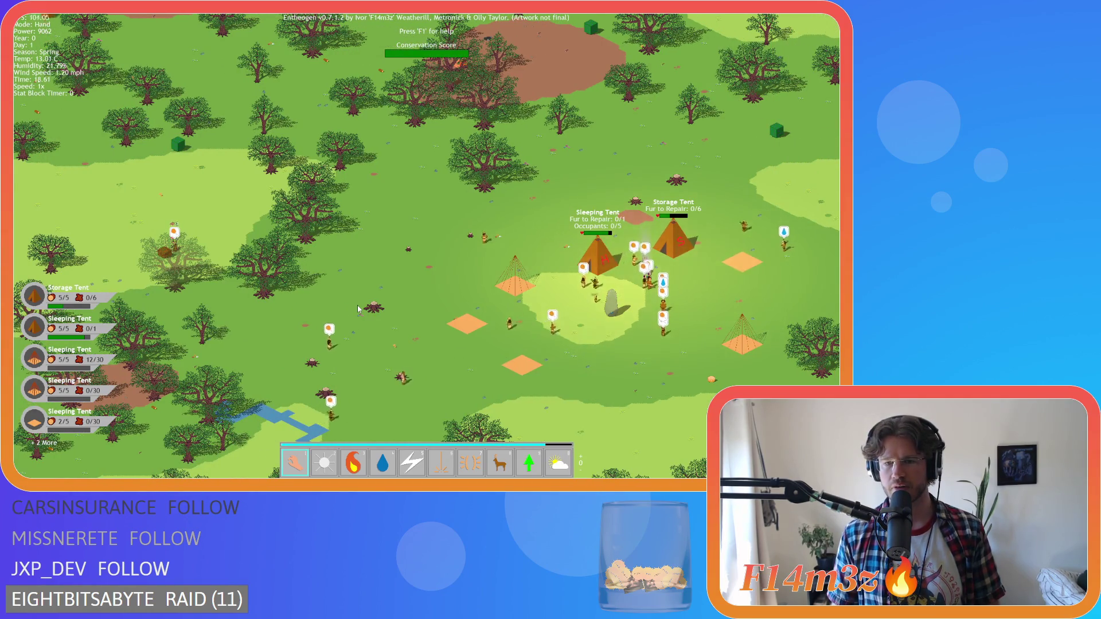
pyautogui.scroll(5, 313, 304)
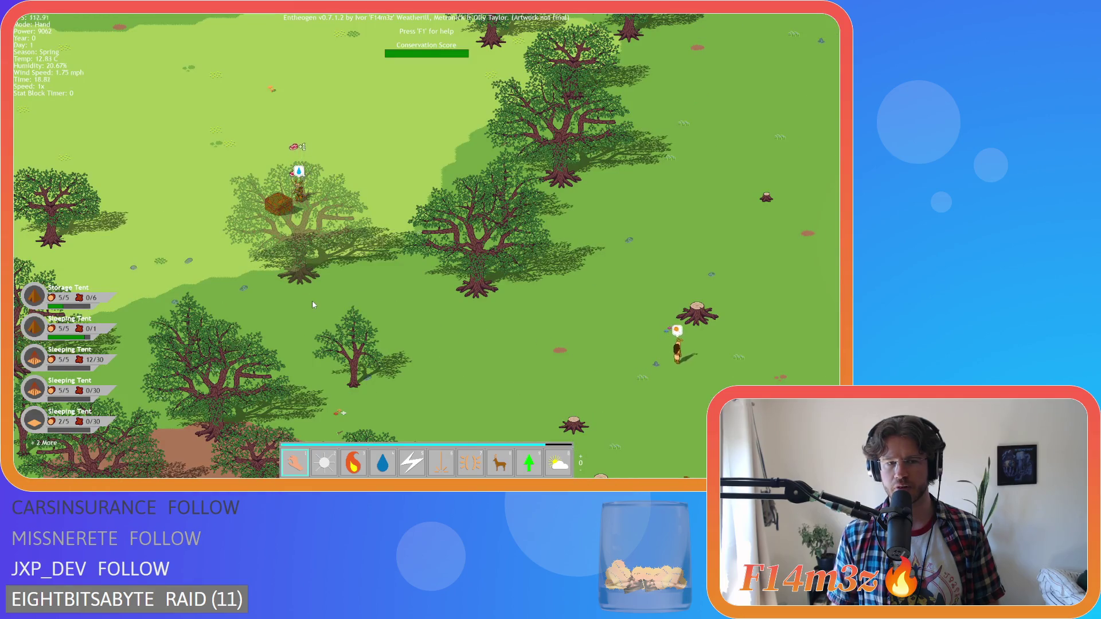
pyautogui.press('i')
pyautogui.press('i')
pyautogui.scroll(-5, 313, 301)
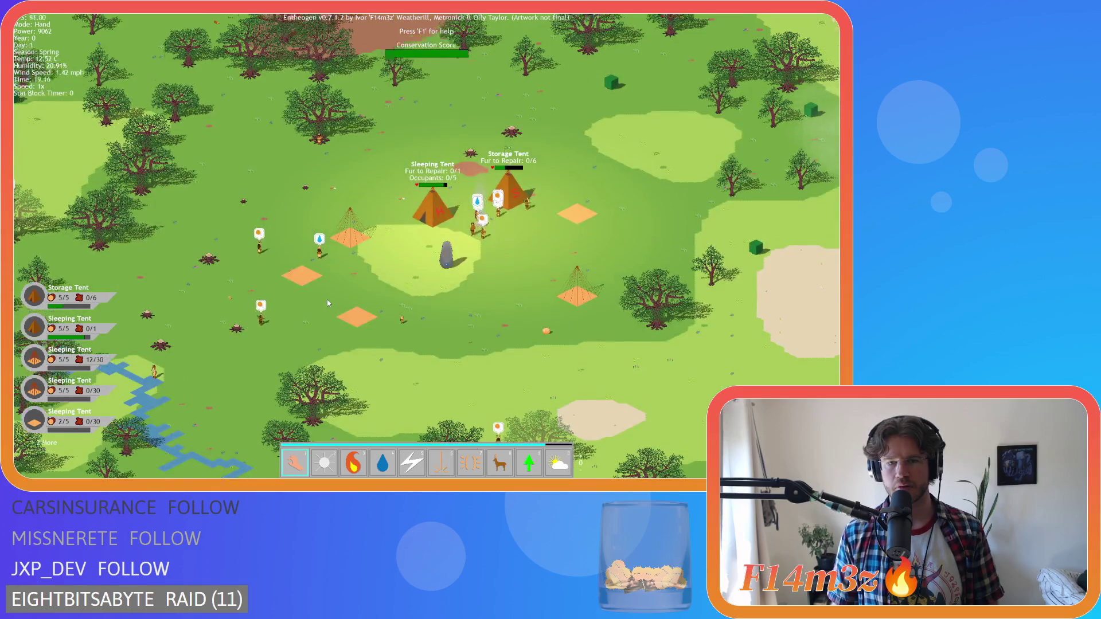
pyautogui.scroll(3, 326, 299)
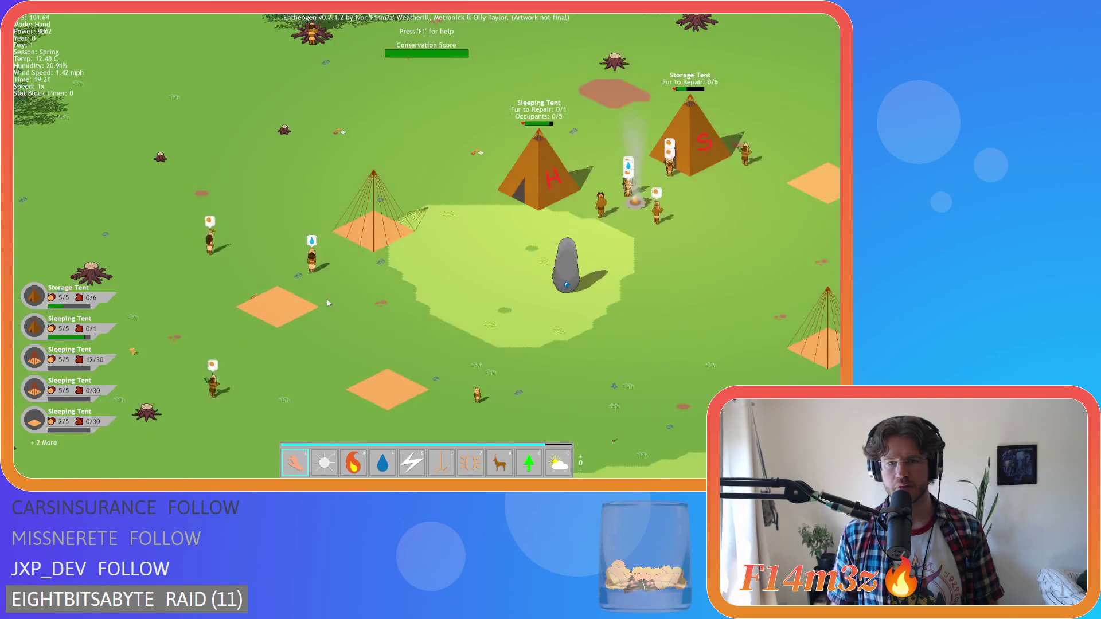
pyautogui.press('i')
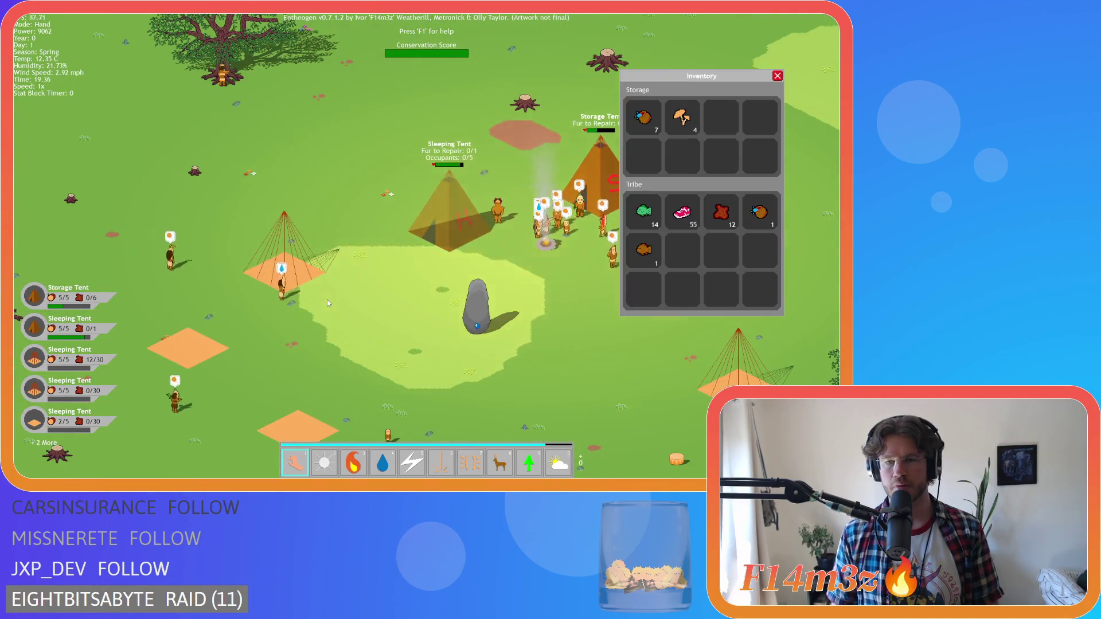
pyautogui.press('i')
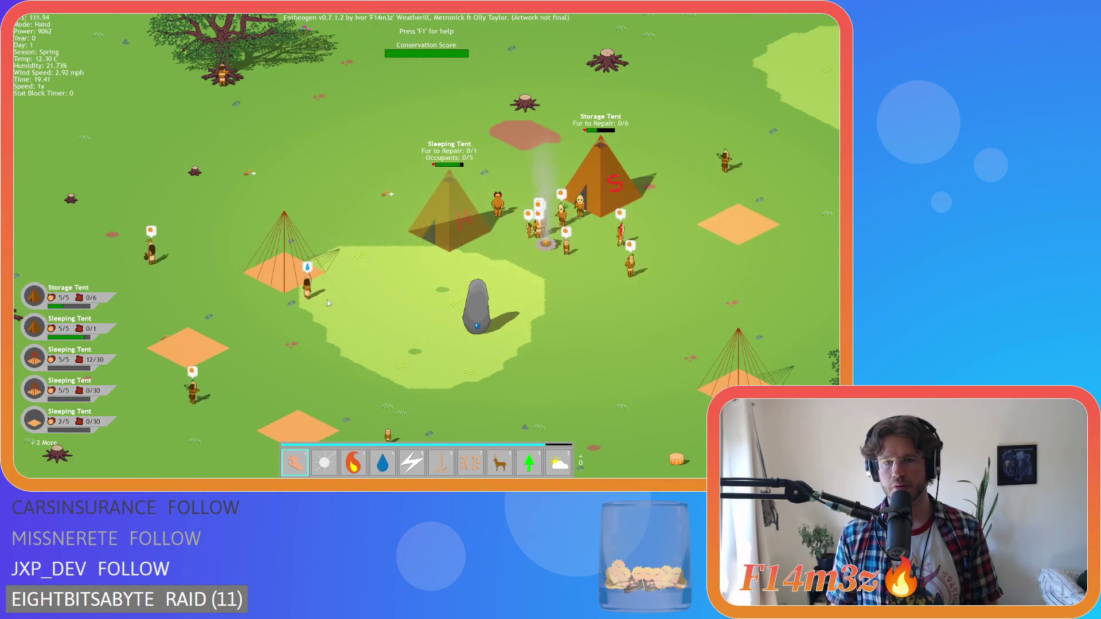
pyautogui.press('d')
# Step: Pan around the Creche Tent, storage tent and shrine
pyautogui.press('w')
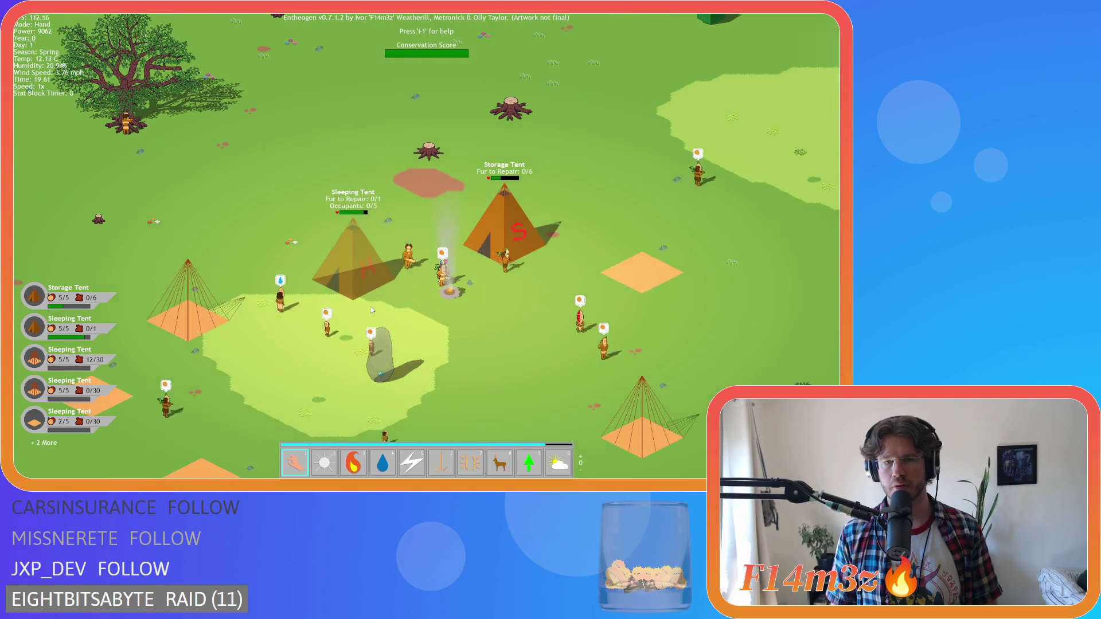
pyautogui.press('s')
pyautogui.press('d')
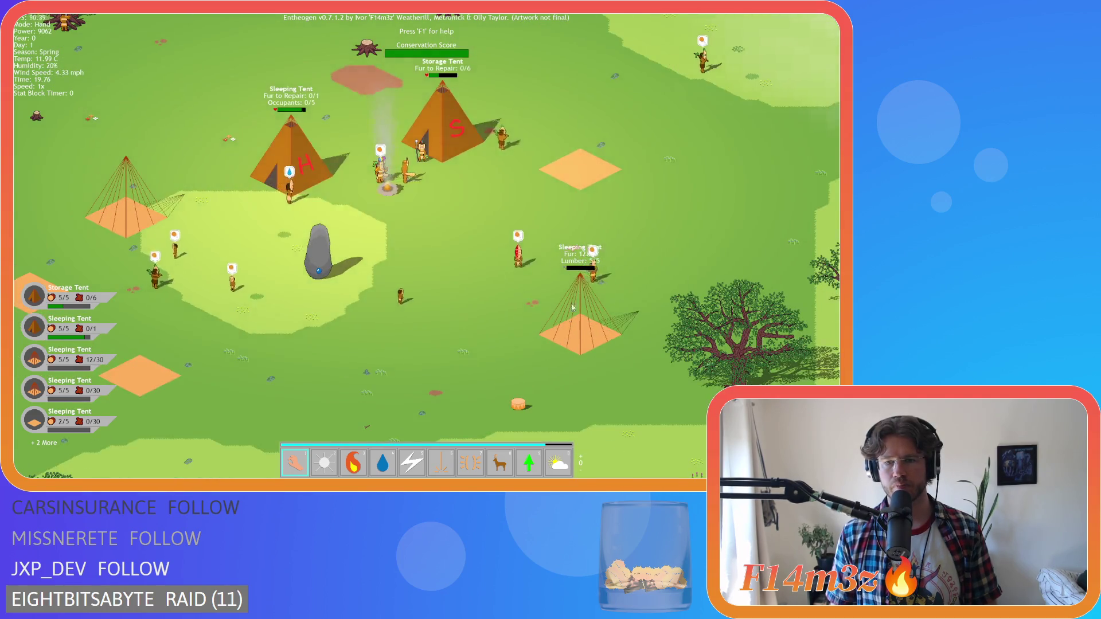
pyautogui.press('a')
pyautogui.press('w')
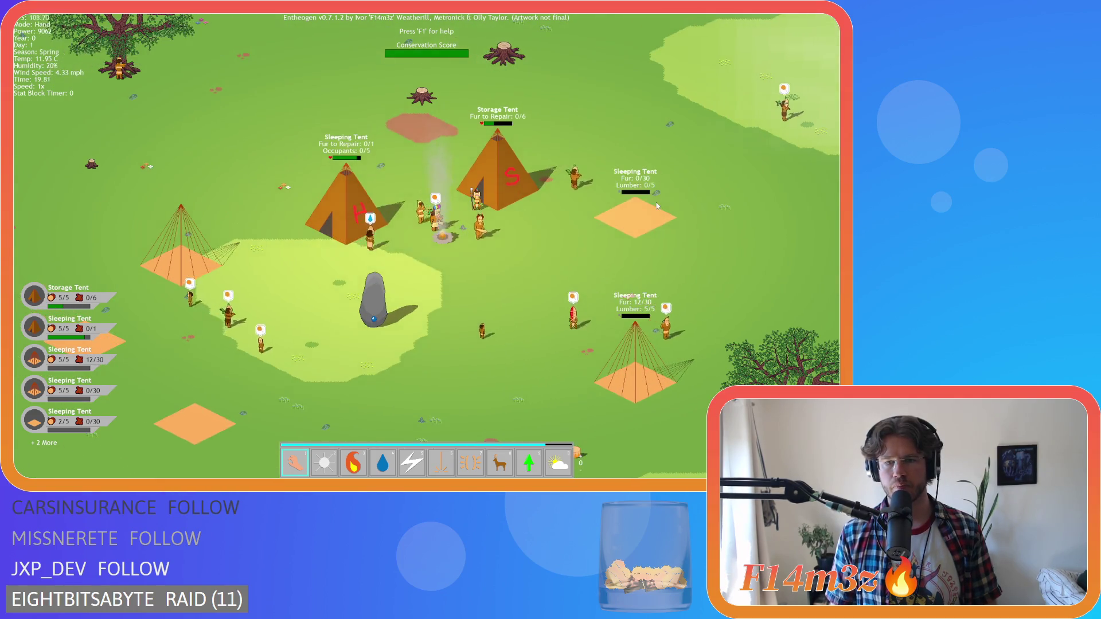
pyautogui.press('s')
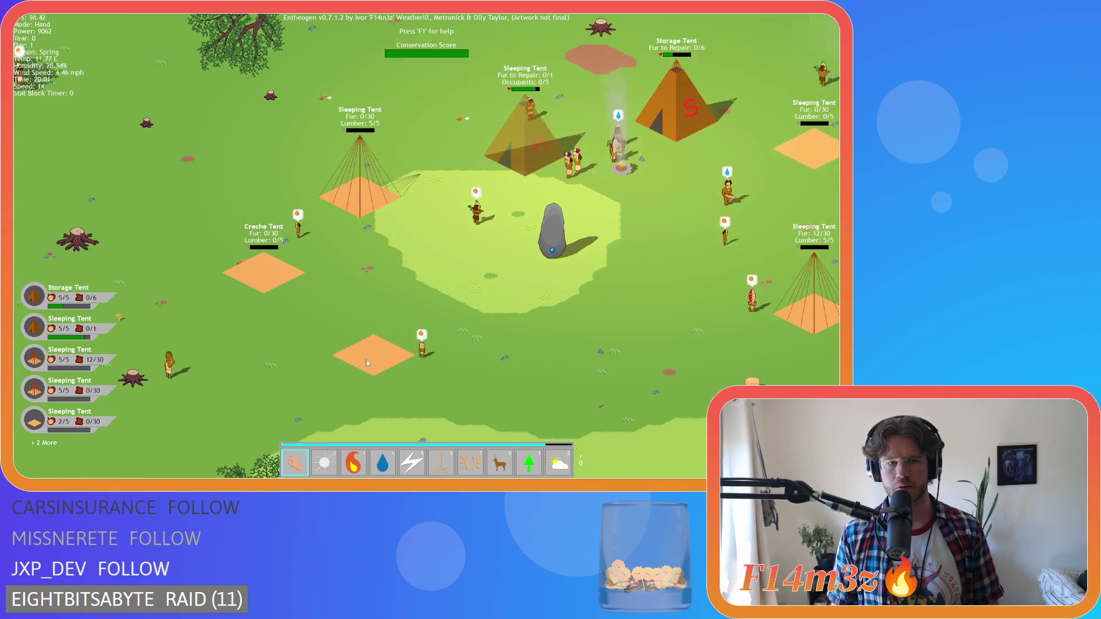
pyautogui.press('d')
pyautogui.press('w')
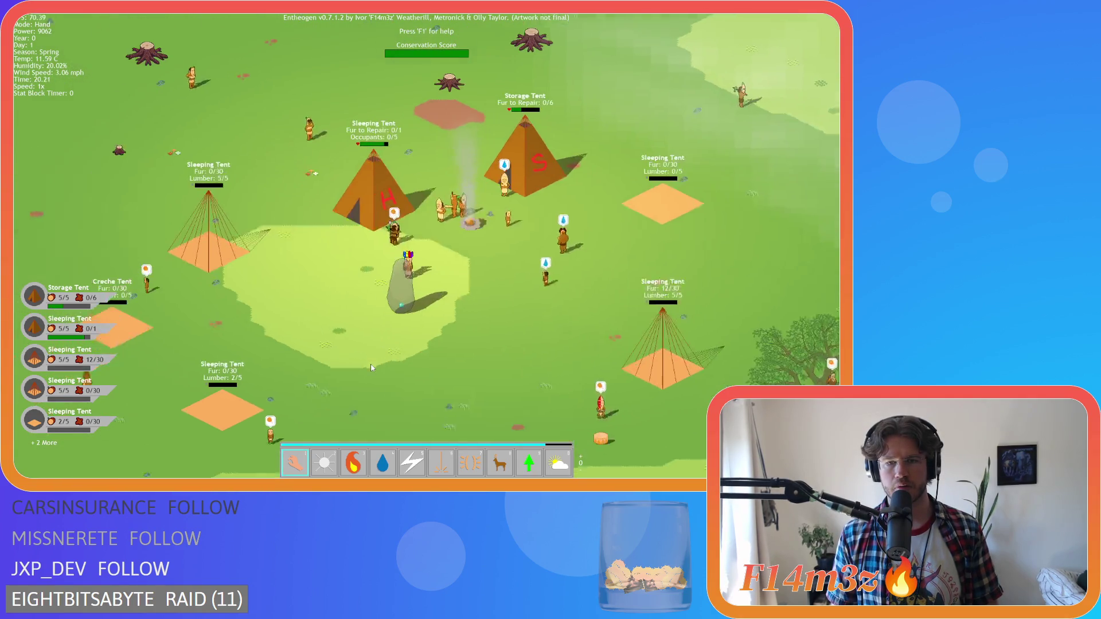
pyautogui.press('a')
pyautogui.press('s')
pyautogui.press('d')
pyautogui.press('w')
pyautogui.press('s')
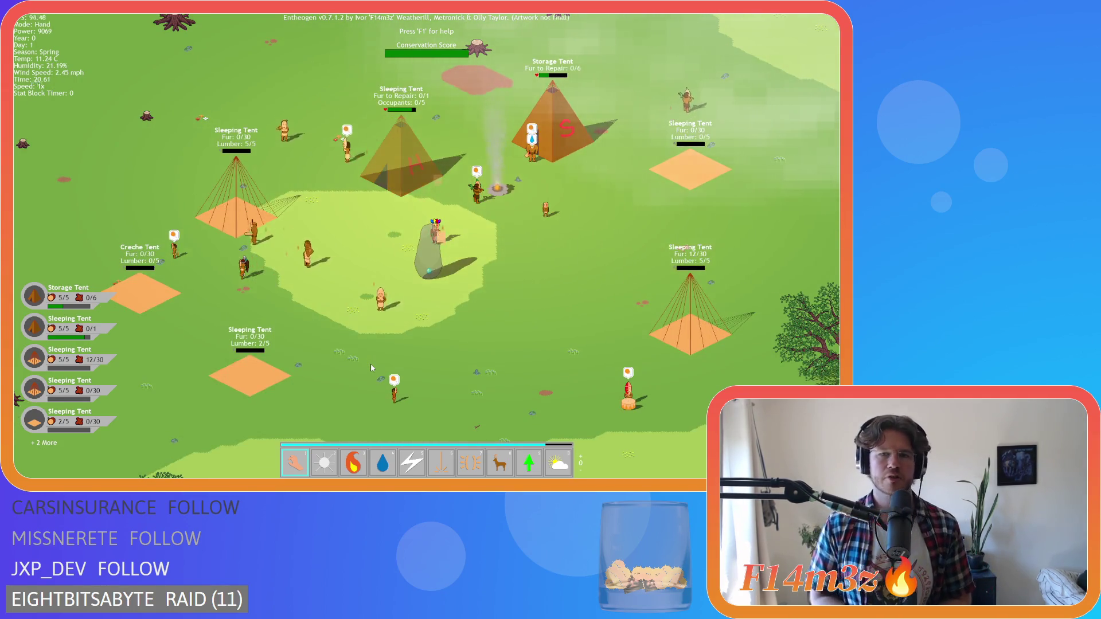
# Step: Cycle through Divine Protection and Herd back to the Hand power, then survey the camp
pyautogui.press('7')
pyautogui.press('8')
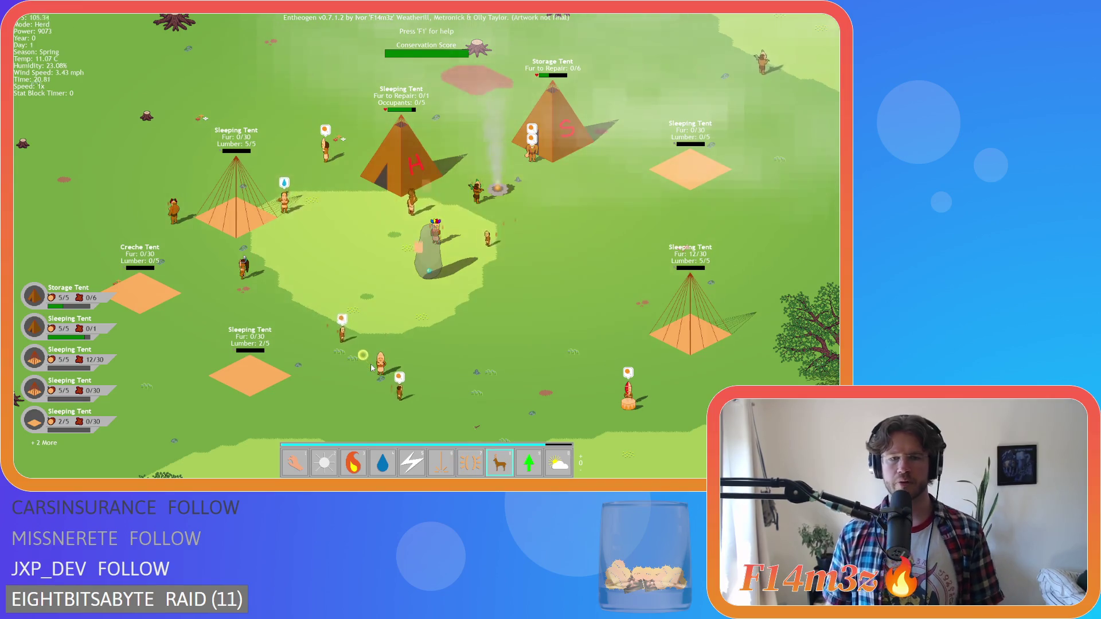
pyautogui.press('1')
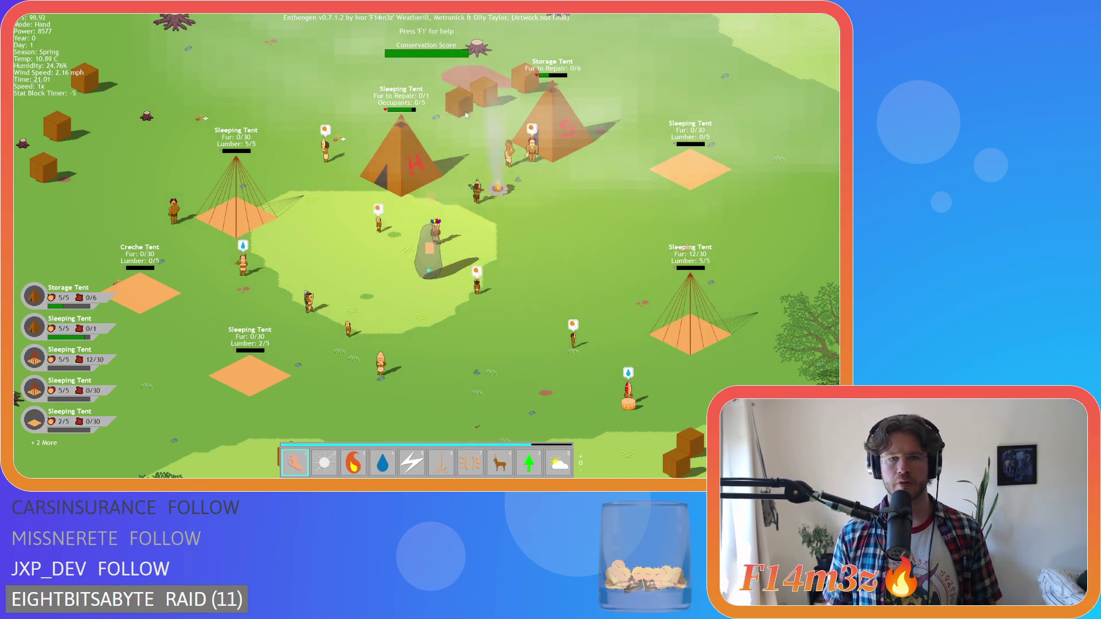
pyautogui.press('w')
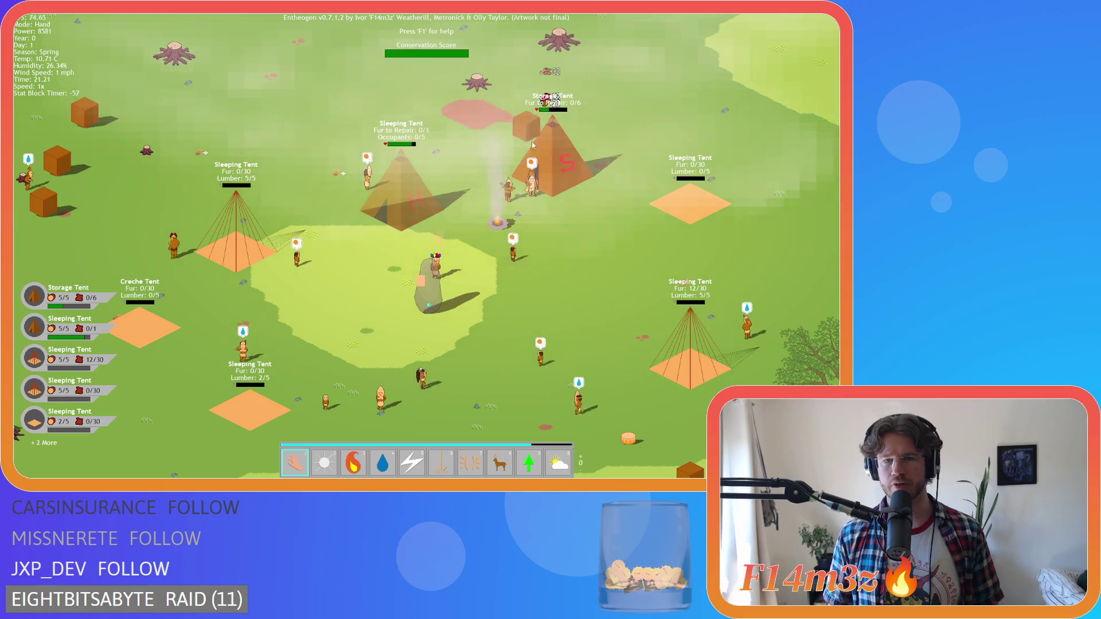
pyautogui.press('s')
pyautogui.press('w')
pyautogui.press('a')
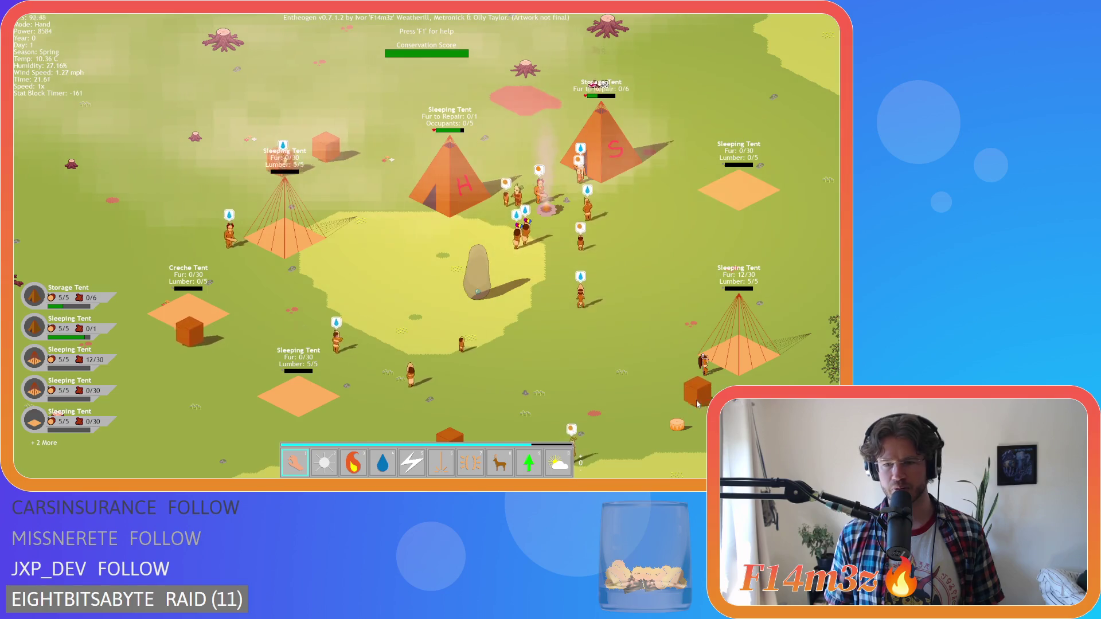
pyautogui.press('s')
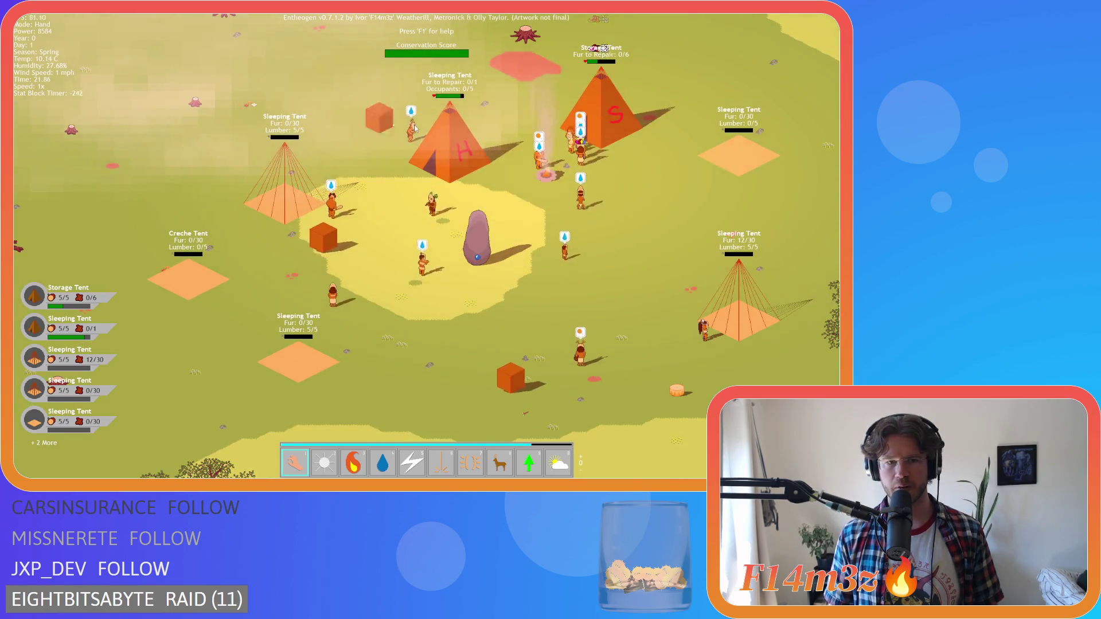
pyautogui.press('w')
pyautogui.press('d')
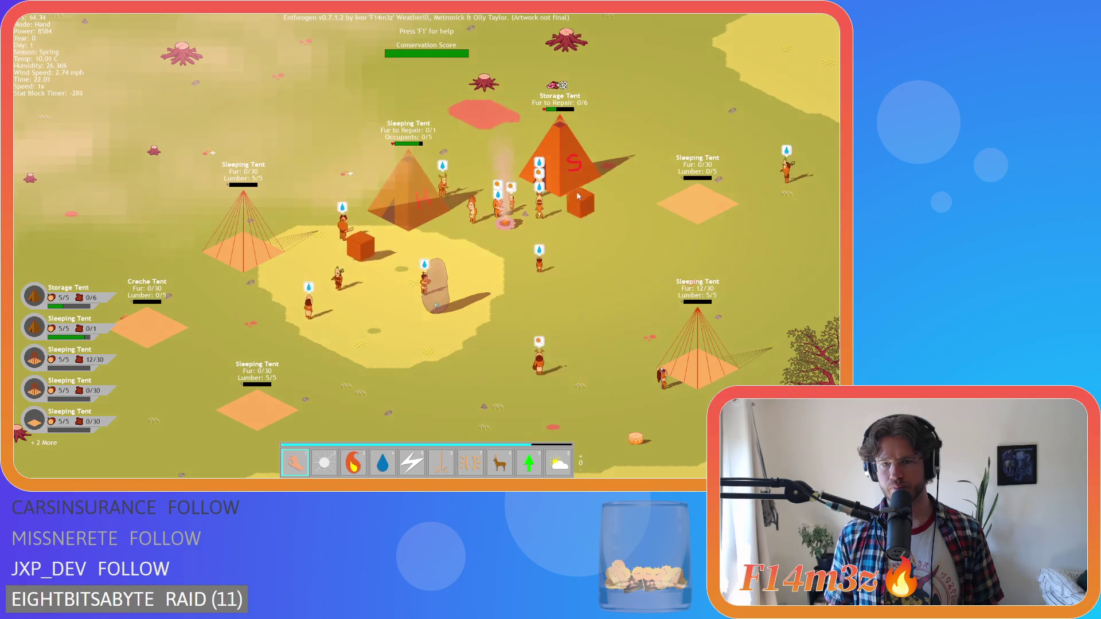
pyautogui.press('d')
pyautogui.press('s')
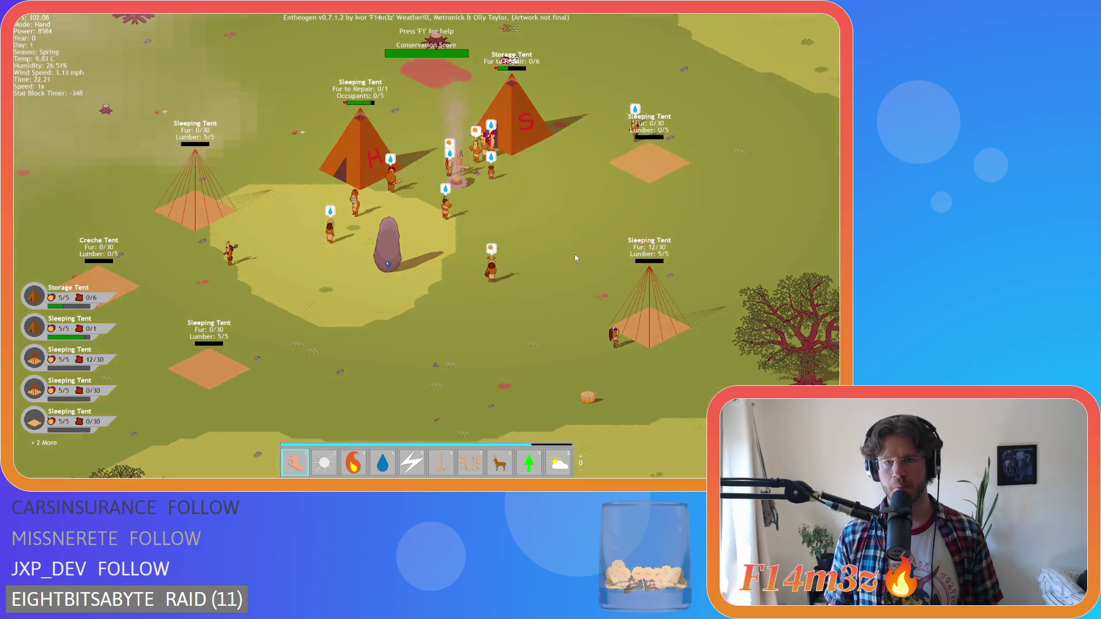
pyautogui.press('w')
pyautogui.press('a')
pyautogui.press('d')
pyautogui.press('a')
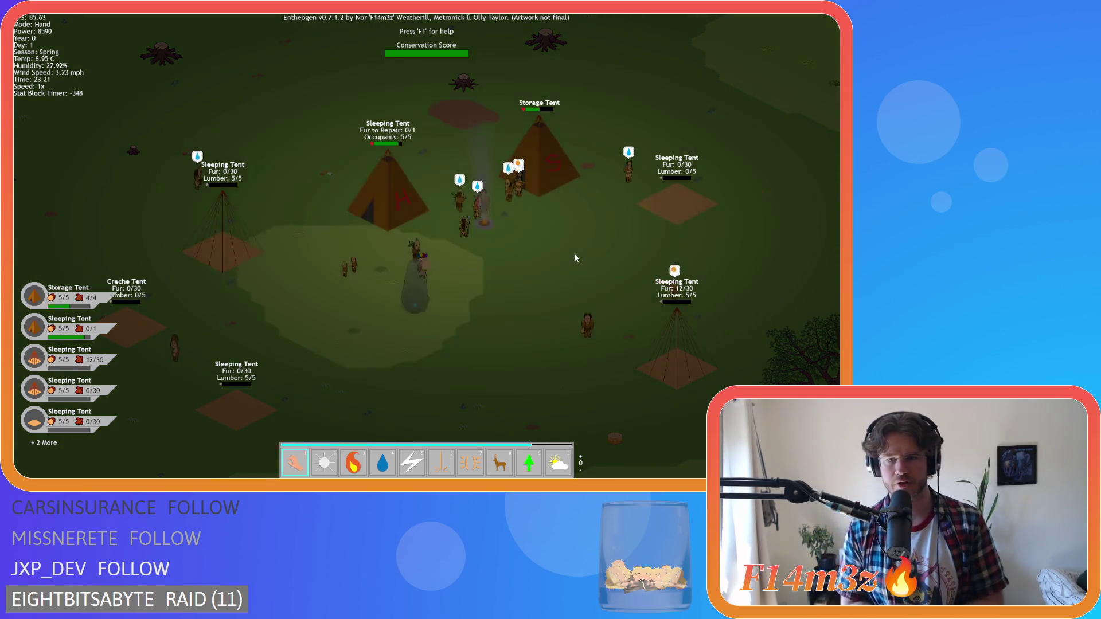
# Step: Switch to Light, then Water, and revive the paused villager with water
pyautogui.press('2')
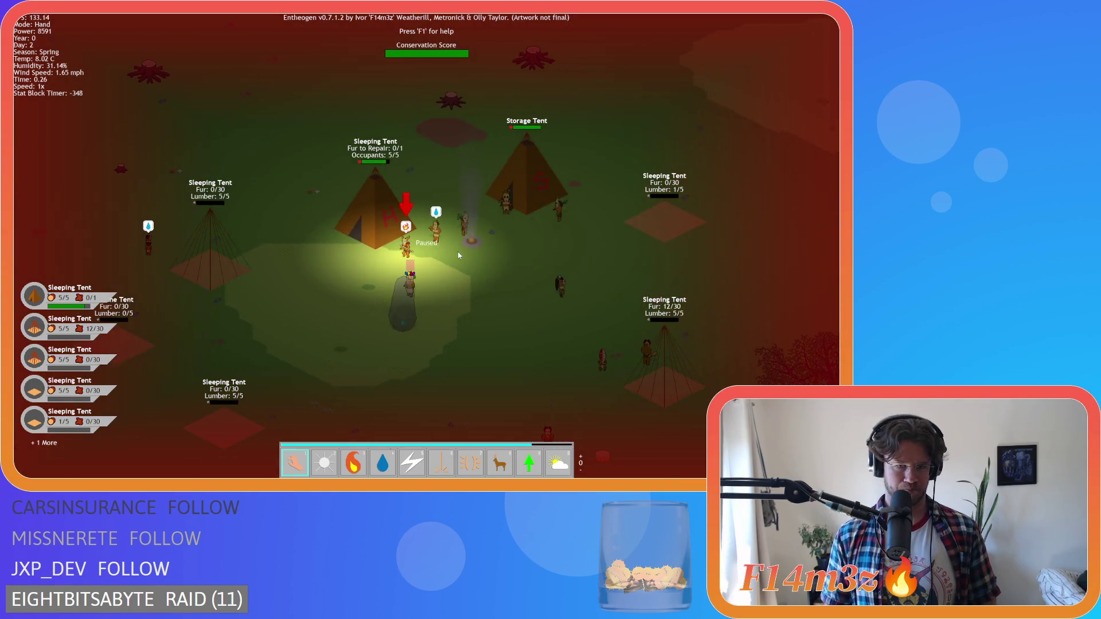
pyautogui.scroll(3, 449, 257)
pyautogui.press('4')
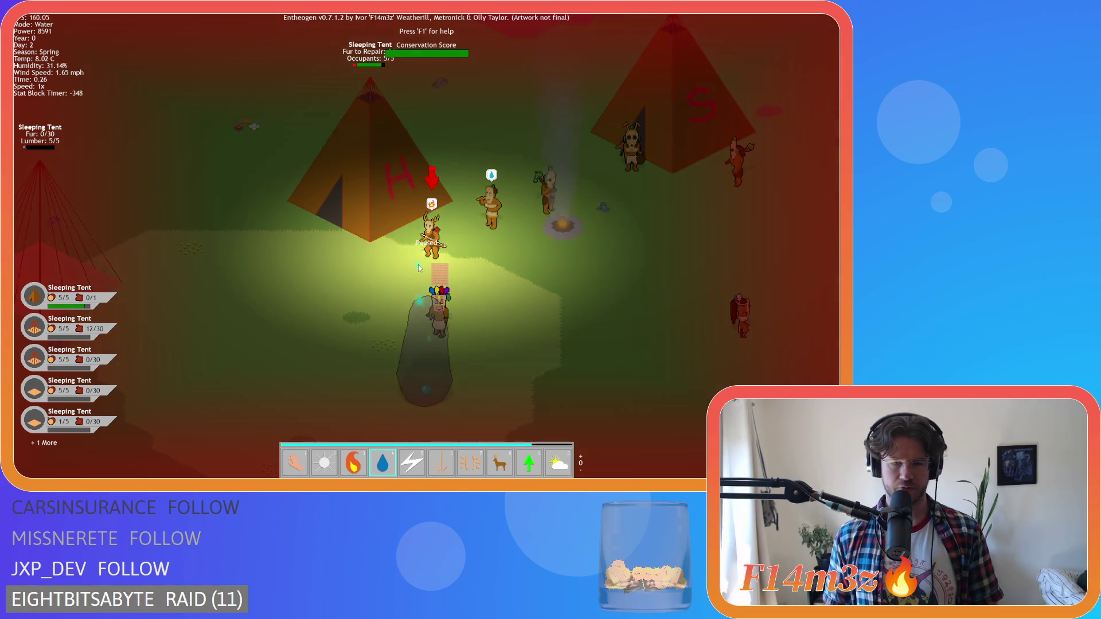
pyautogui.click(419, 268)
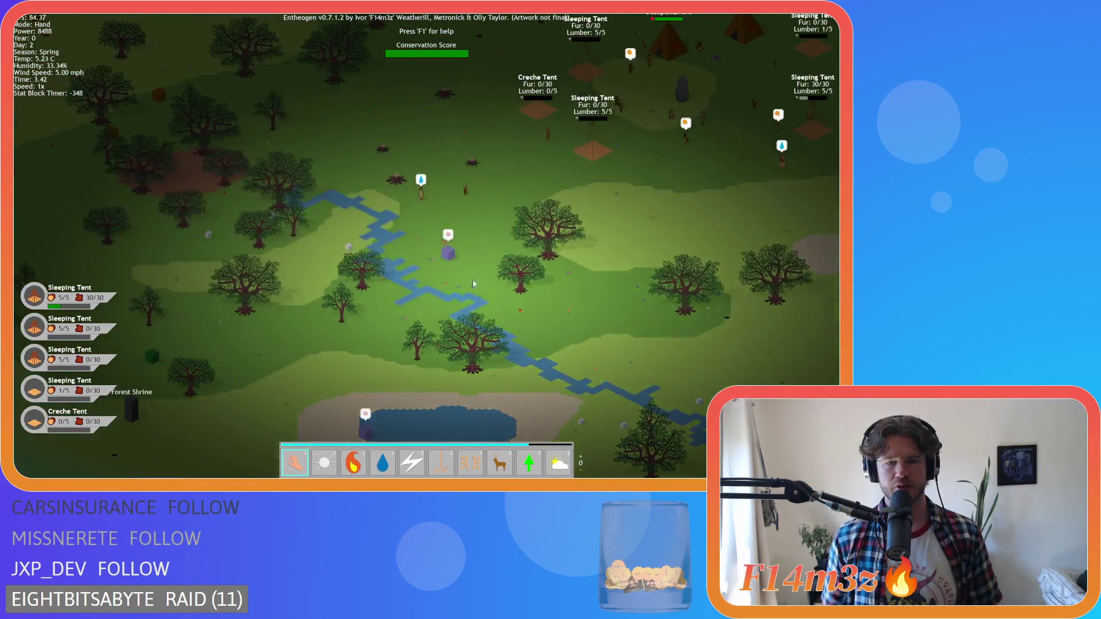
# Step: Pan east across the paused village while zooming in and out
pyautogui.scroll(5, 476, 290)
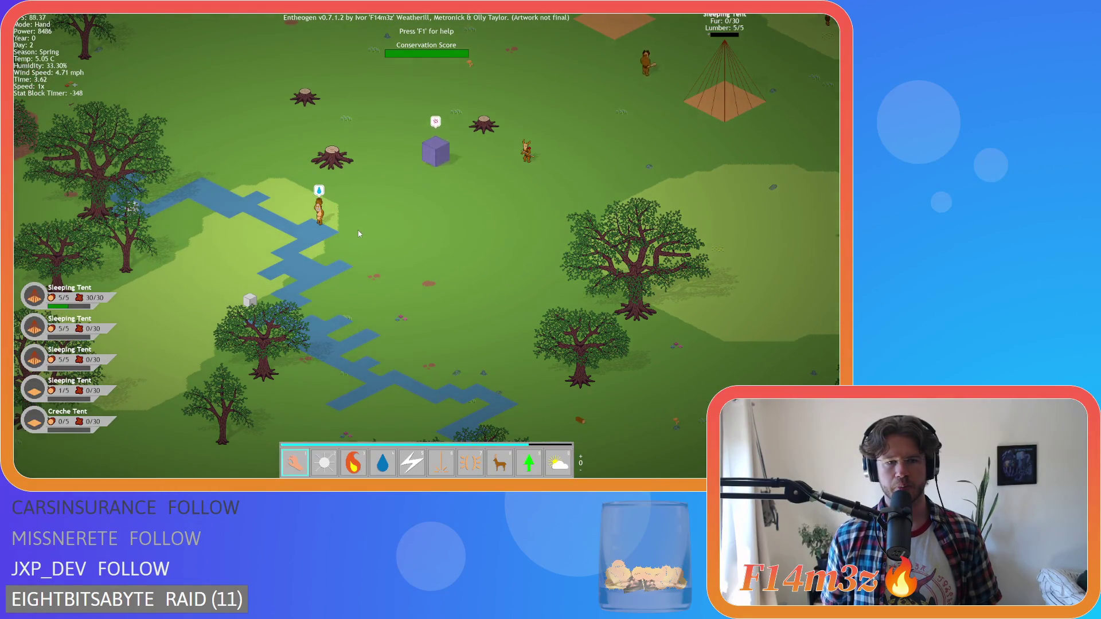
pyautogui.press('d')
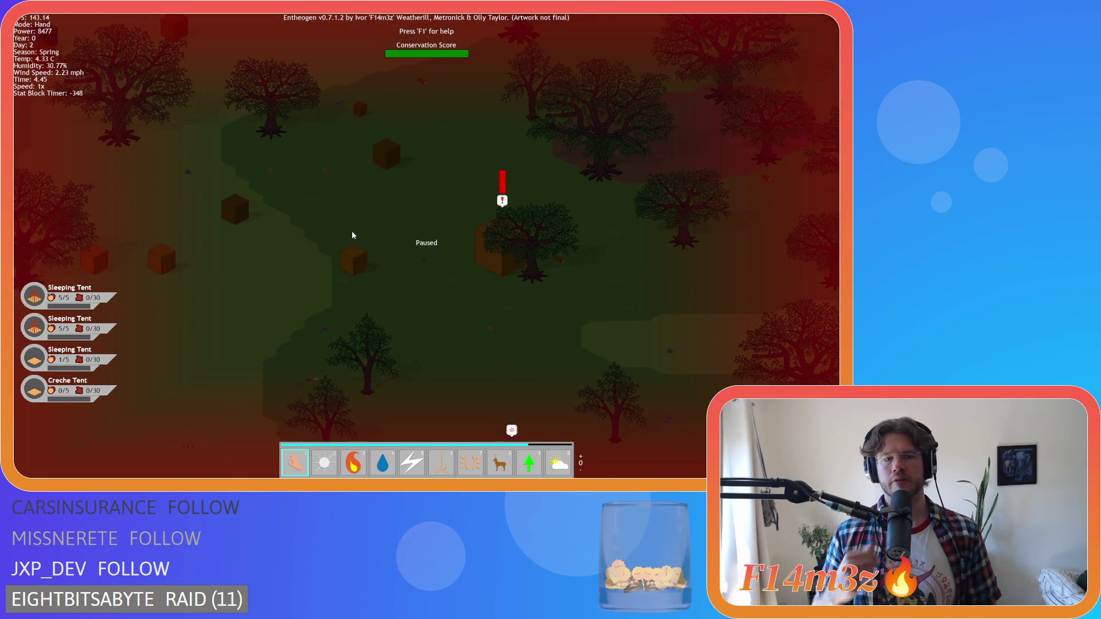
pyautogui.scroll(-3, 352, 235)
pyautogui.press('d')
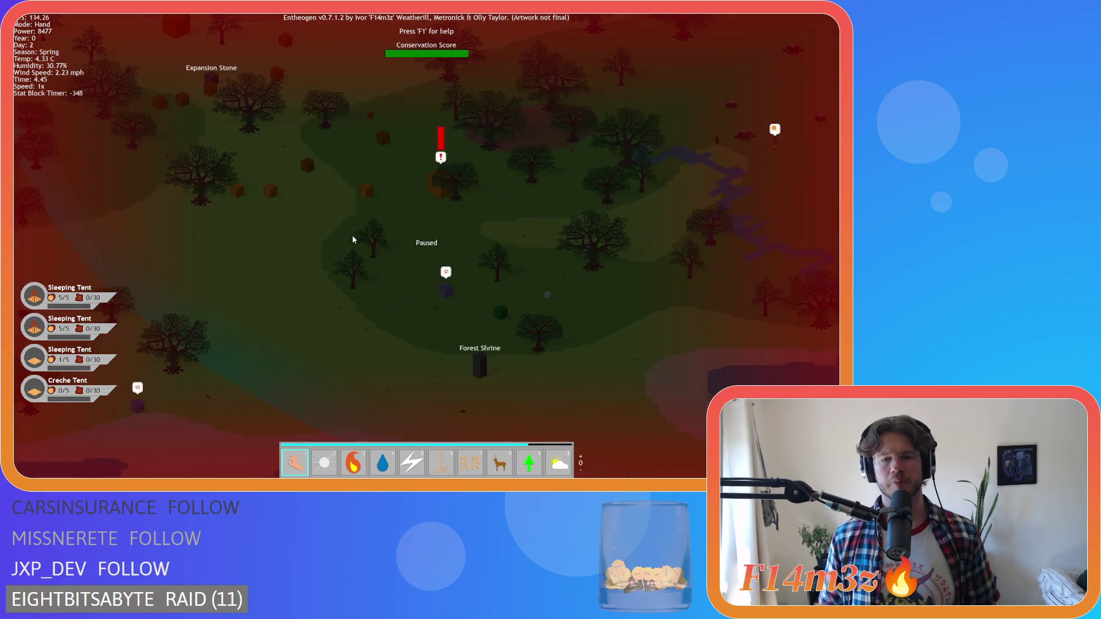
# Step: Unpause the game, pan over the tent camp and zoom out to the full-island overview
pyautogui.press('space')
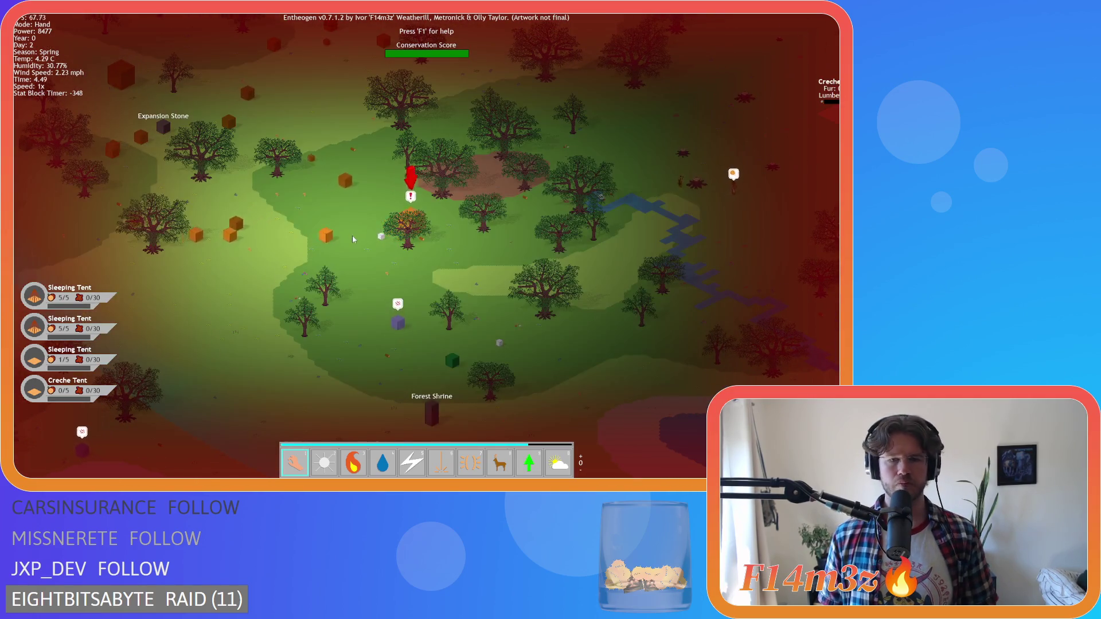
pyautogui.scroll(3, 352, 239)
pyautogui.press('d')
pyautogui.press('d')
pyautogui.press('d')
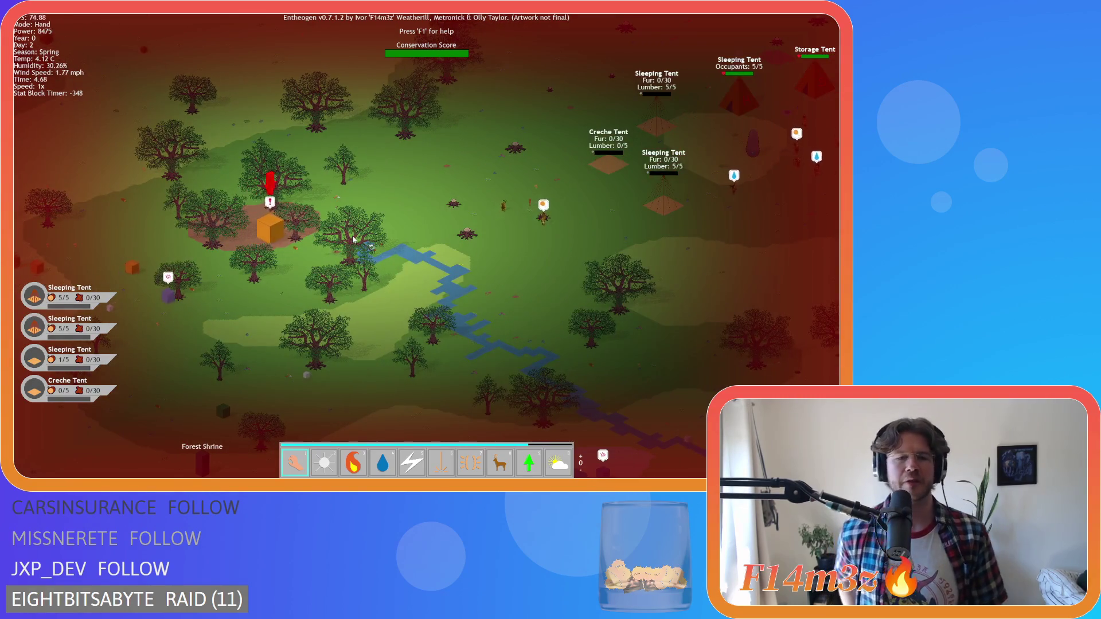
pyautogui.press('d')
pyautogui.press('d')
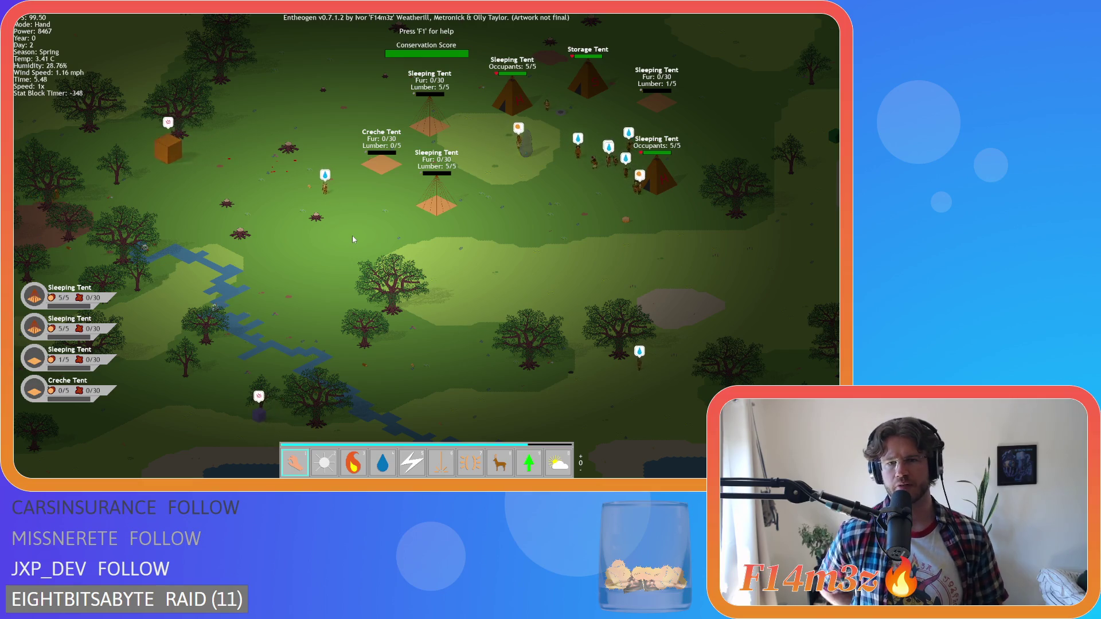
pyautogui.press('w')
pyautogui.press('d')
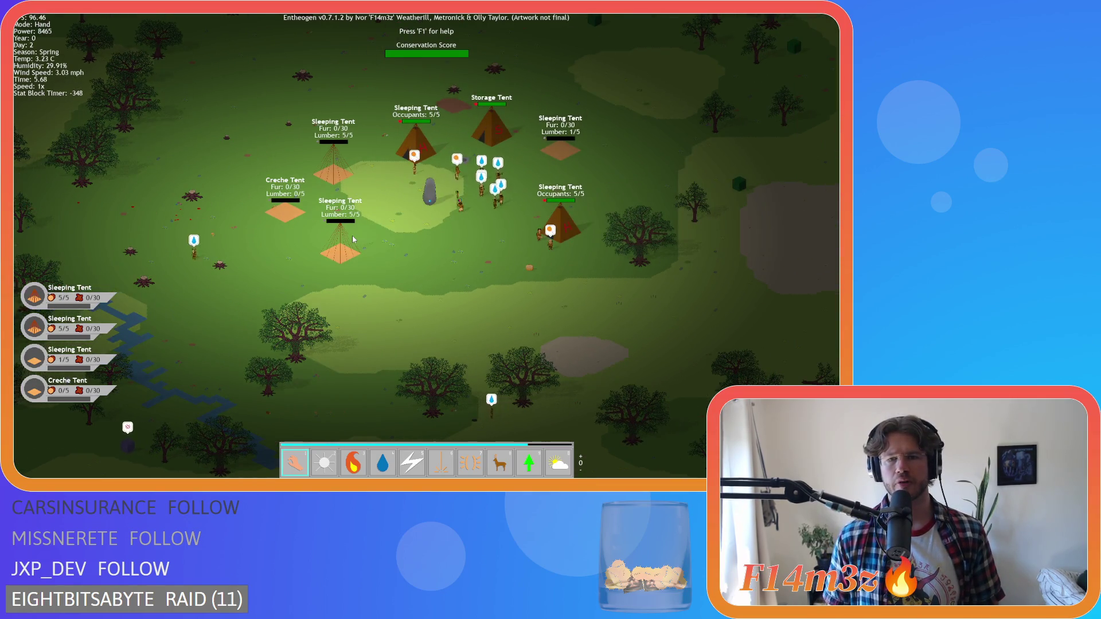
pyautogui.scroll(-5, 352, 240)
# Step: Shift the island overview north, recentre on the tent camp, and zoom into the nearby woods
pyautogui.press('a')
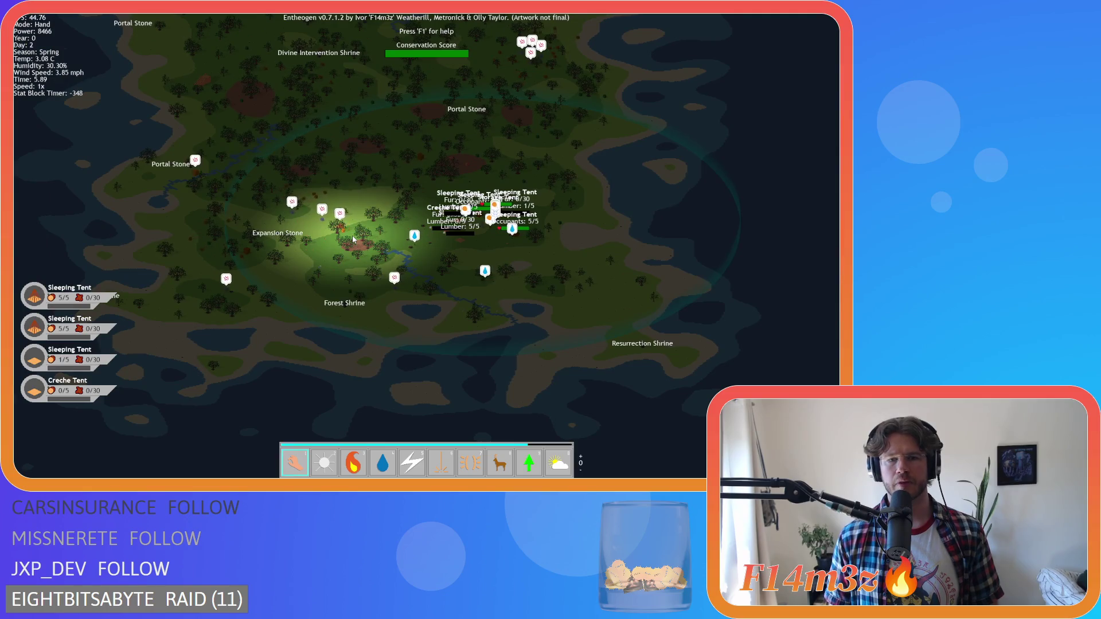
pyautogui.press('w')
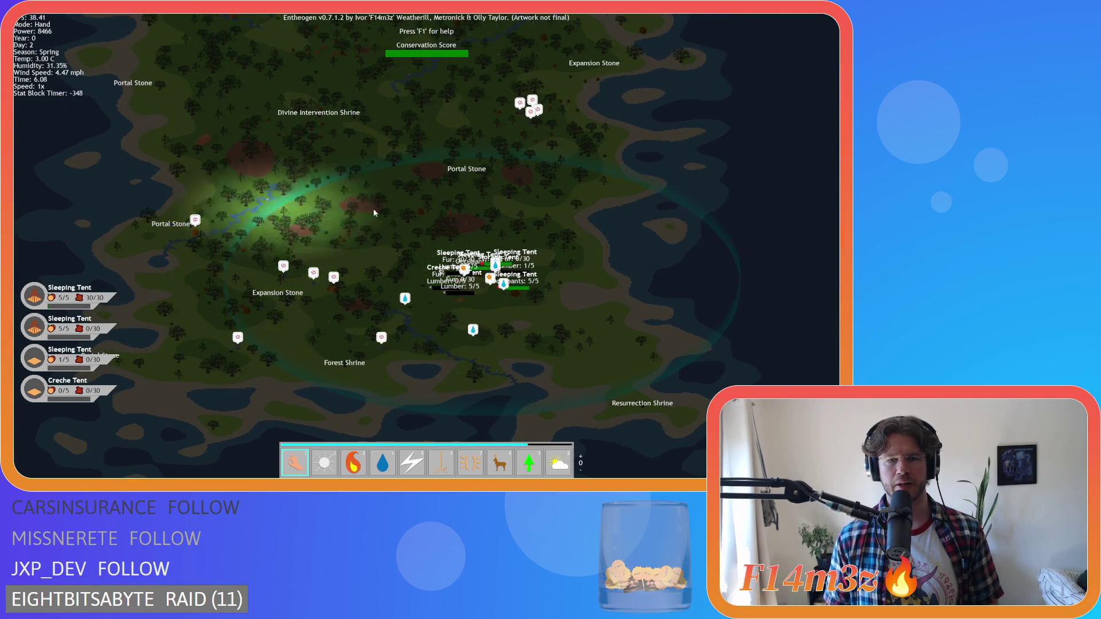
pyautogui.press('w')
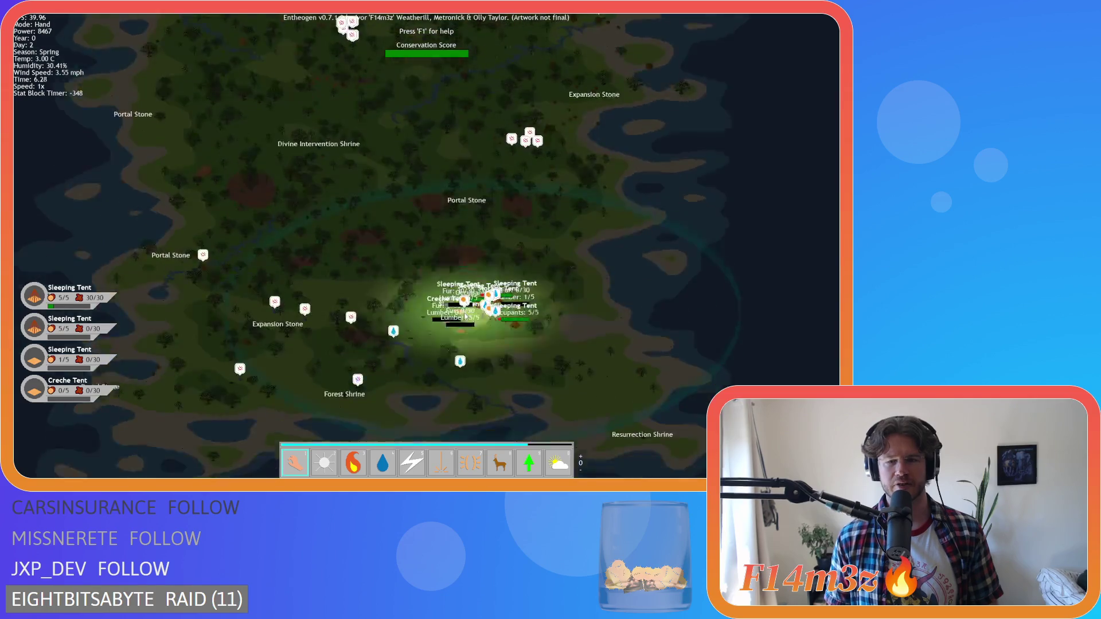
pyautogui.press('s')
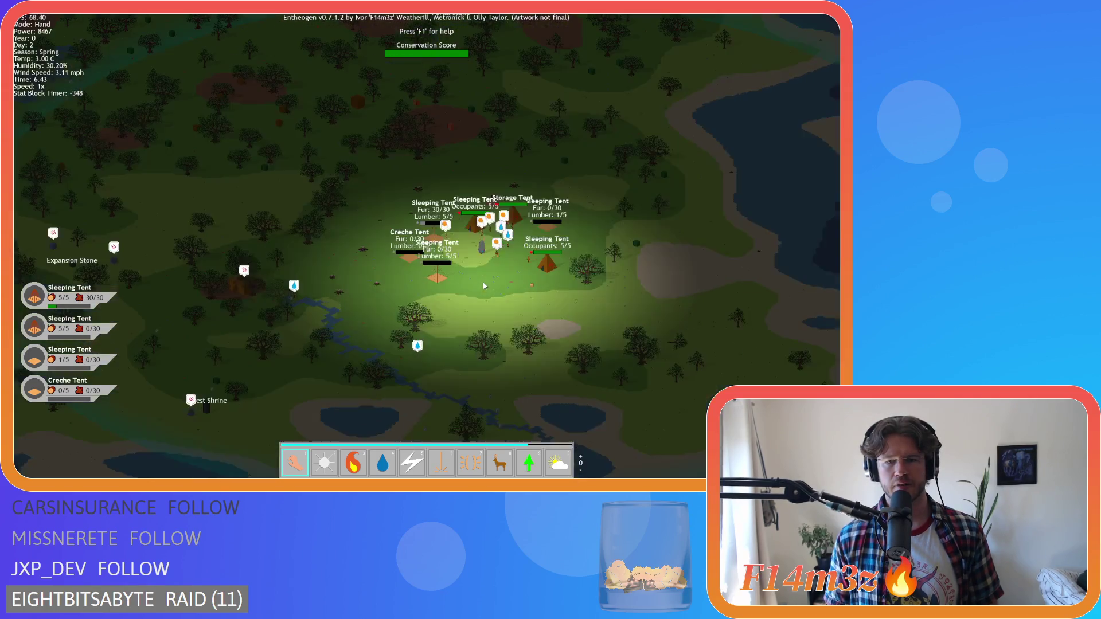
pyautogui.scroll(3, 483, 281)
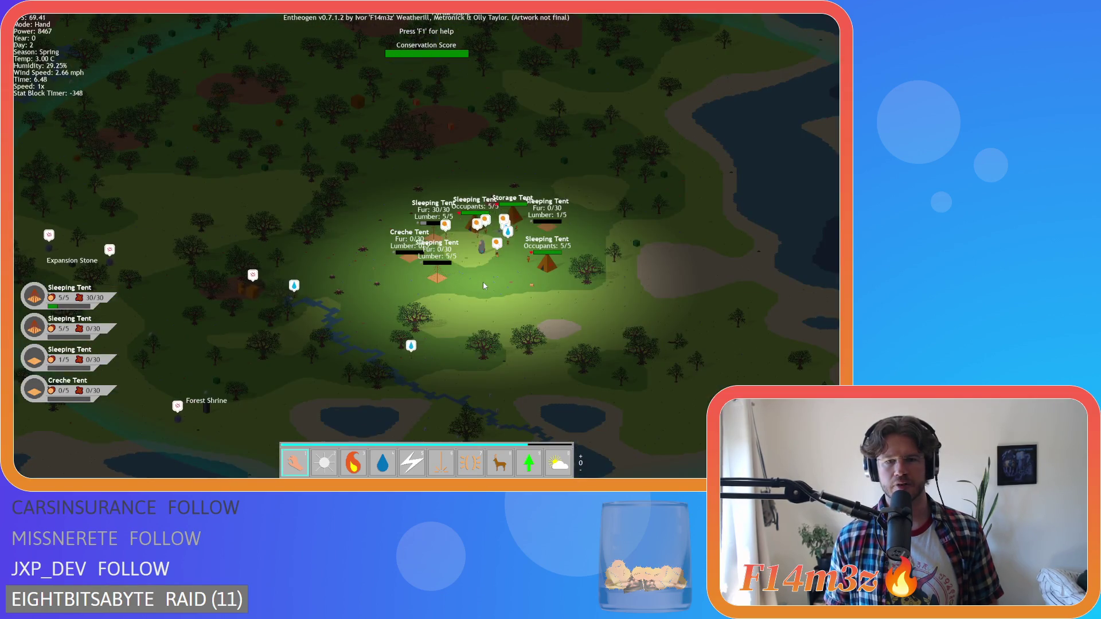
pyautogui.scroll(3, 482, 281)
pyautogui.press('w')
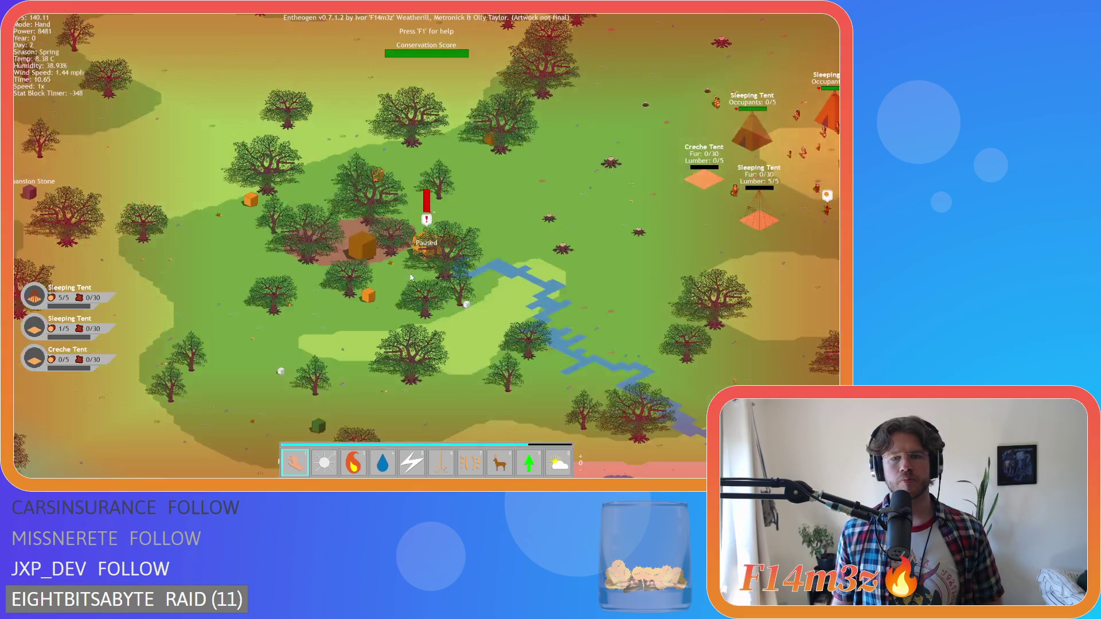
# Step: Pan right onto the camp, toggle Divine Protection then Hand, and centre on a Storage Tent villager
pyautogui.press('d')
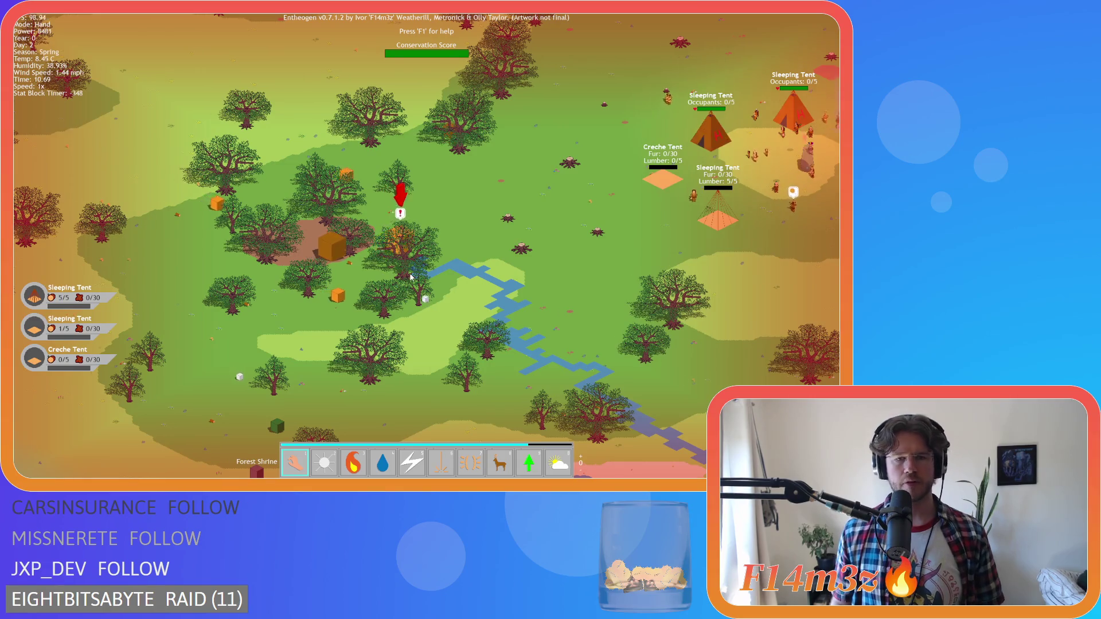
pyautogui.press('d')
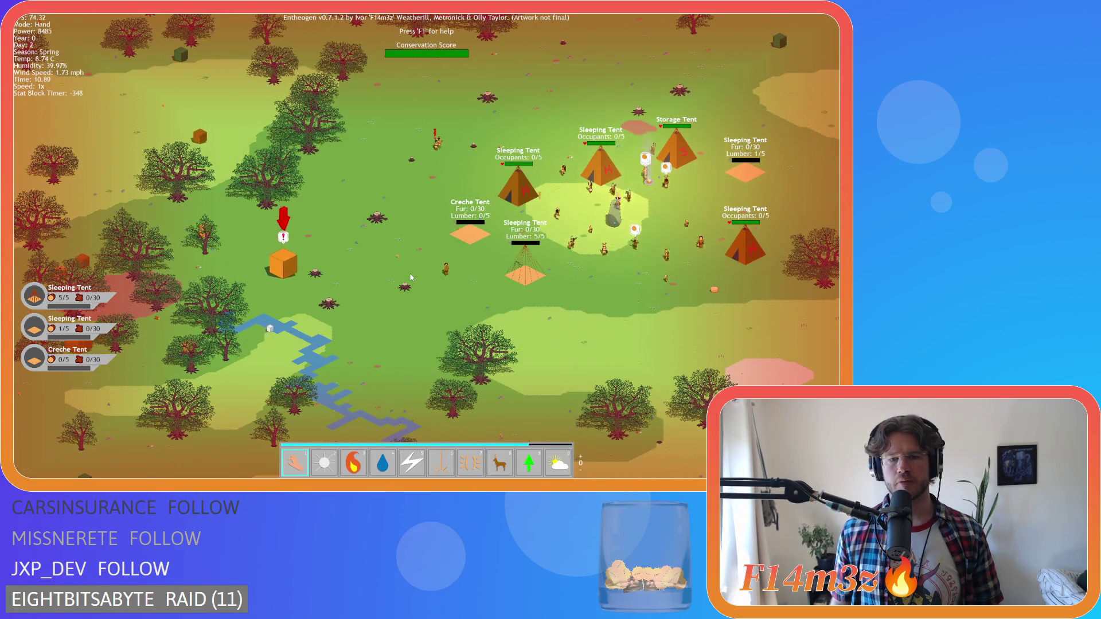
pyautogui.press('d')
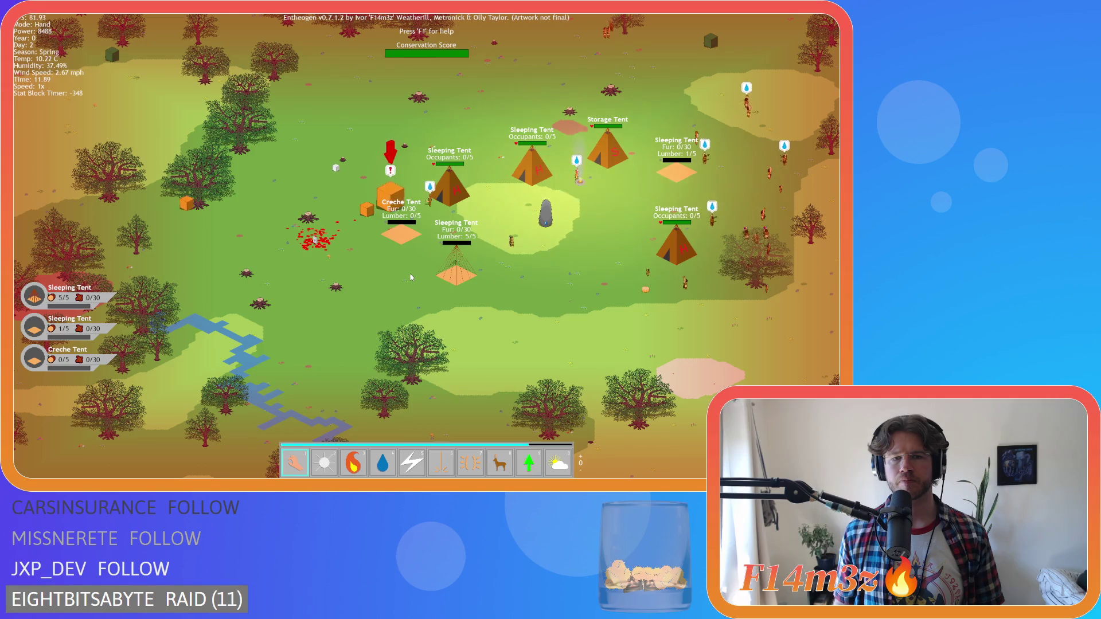
pyautogui.press('7')
pyautogui.press('1')
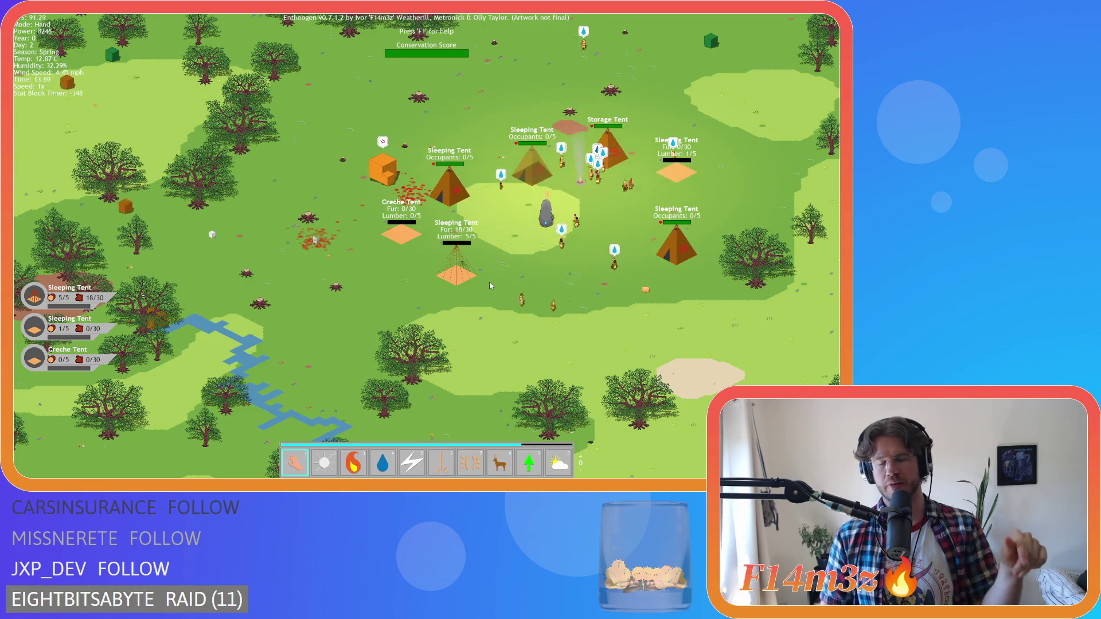
pyautogui.press('Tab')
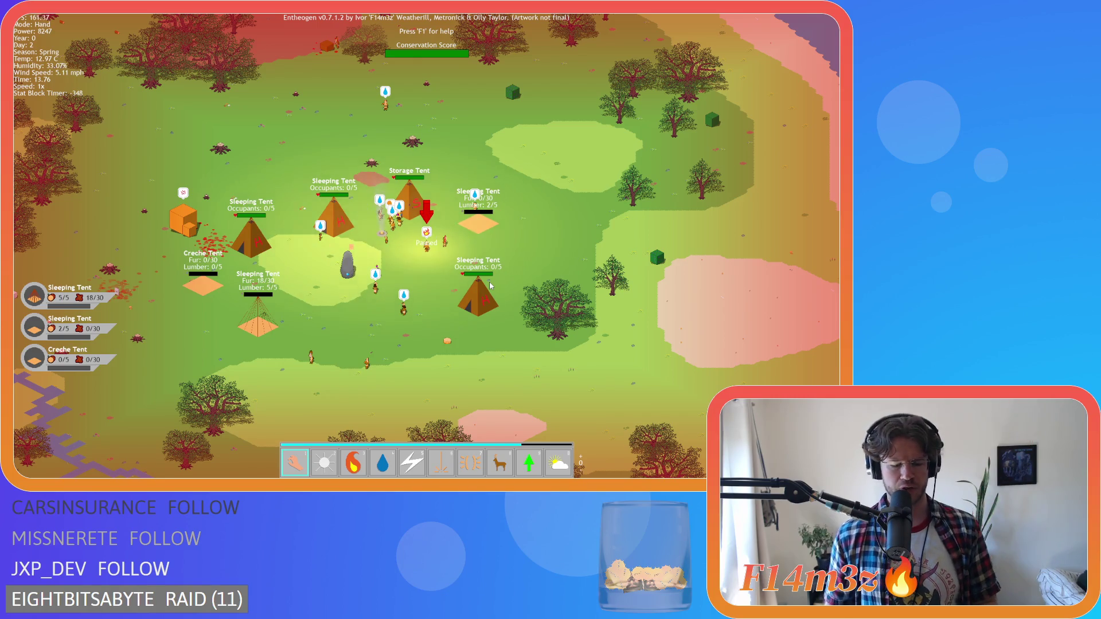
pyautogui.click(346, 265)
pyautogui.click(241, 263)
pyautogui.click(242, 329)
pyautogui.scroll(3, 243, 329)
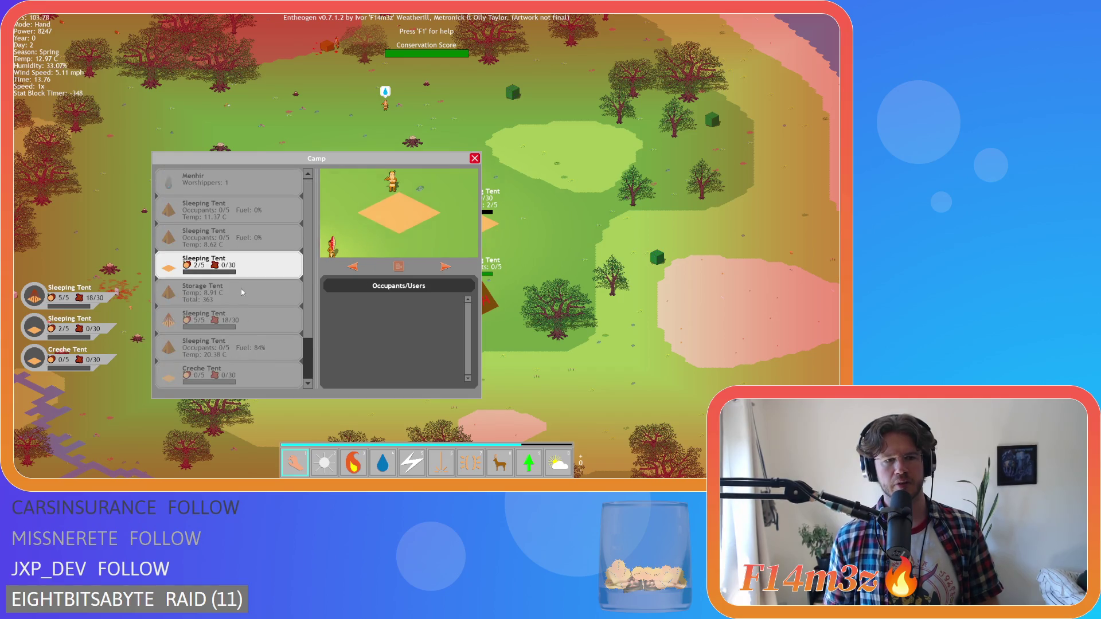
pyautogui.scroll(-2, 253, 315)
pyautogui.scroll(3, 247, 339)
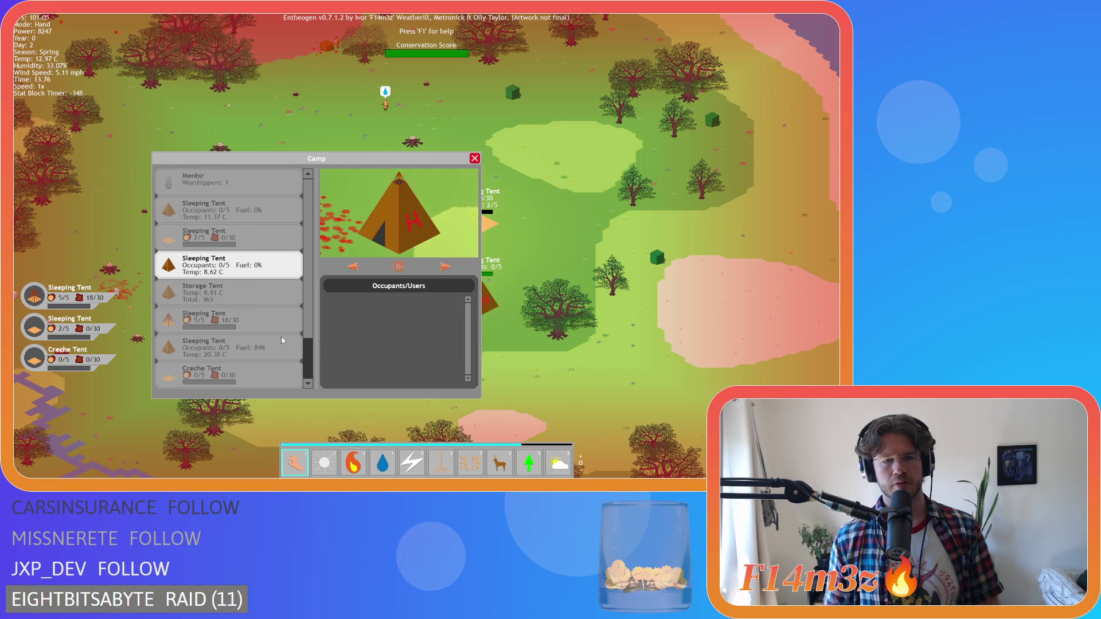
pyautogui.press('Escape')
pyautogui.press('a')
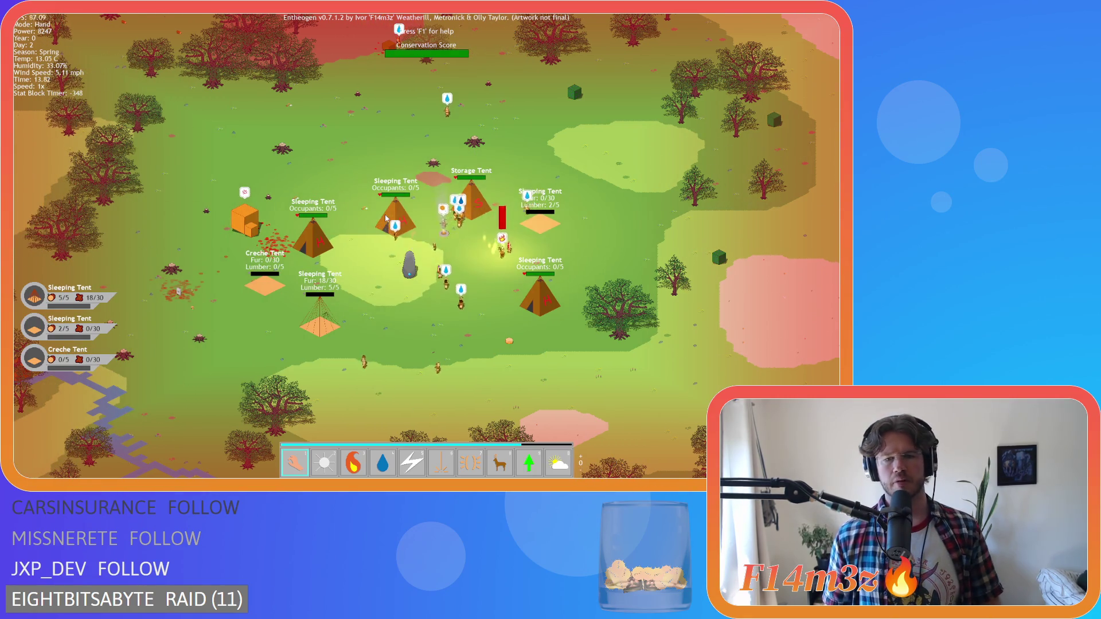
# Step: Rain water on the camp with the Water power to raise humidity, then zoom in
pyautogui.press('s')
pyautogui.press('d')
pyautogui.press('4')
pyautogui.click(418, 225)
pyautogui.press('a')
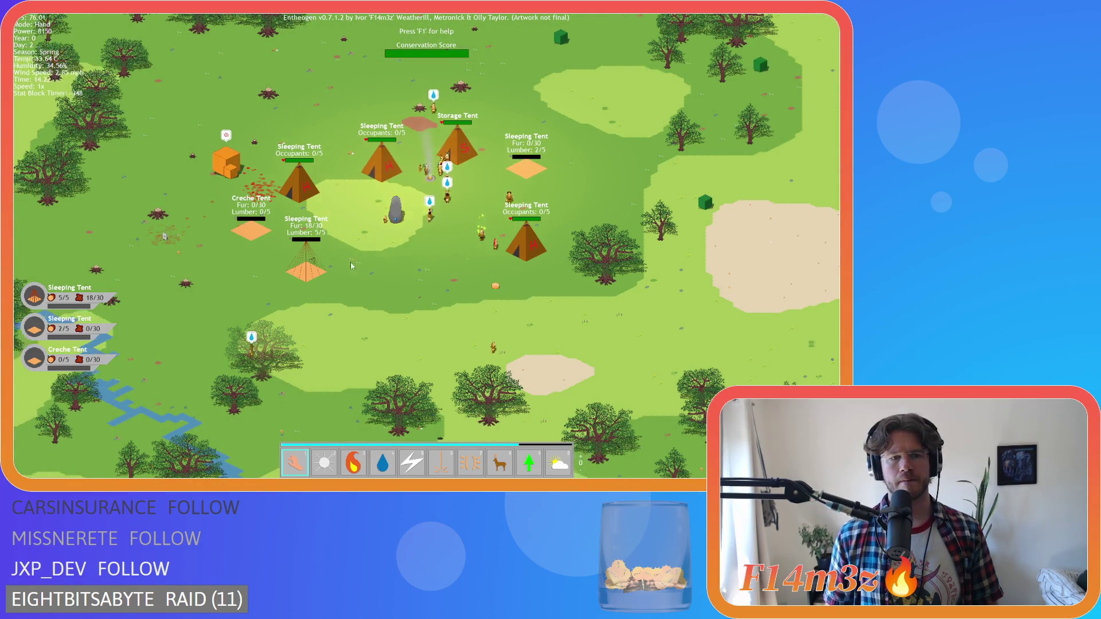
pyautogui.scroll(3, 252, 184)
pyautogui.press('w')
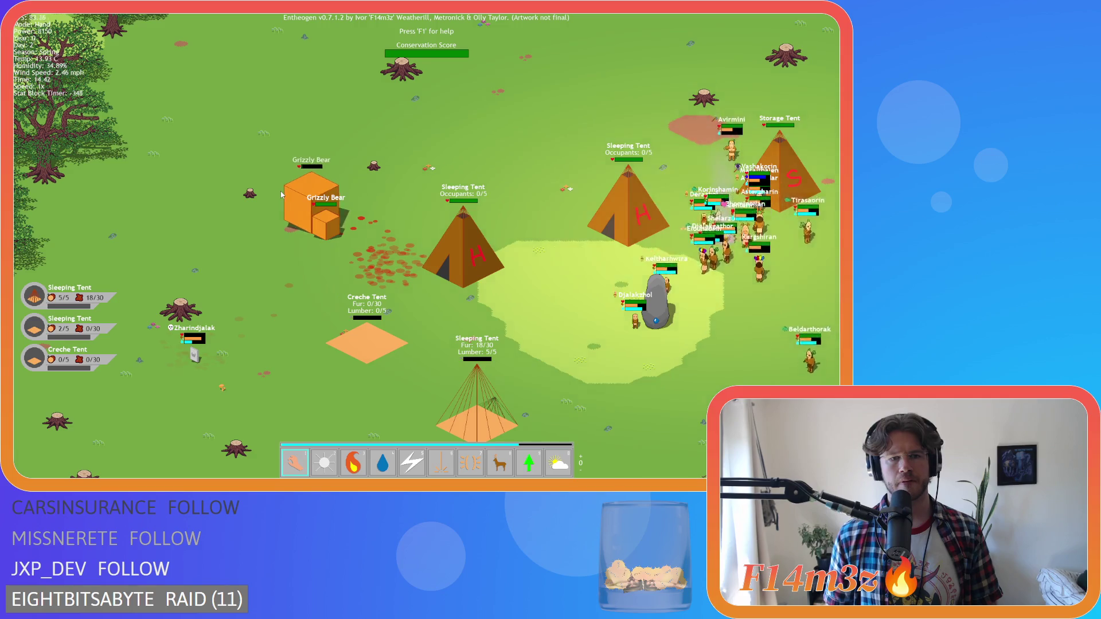
pyautogui.scroll(2, 281, 195)
# Step: Heal the wounded grizzly bears with the Heal power
pyautogui.press('Tab')
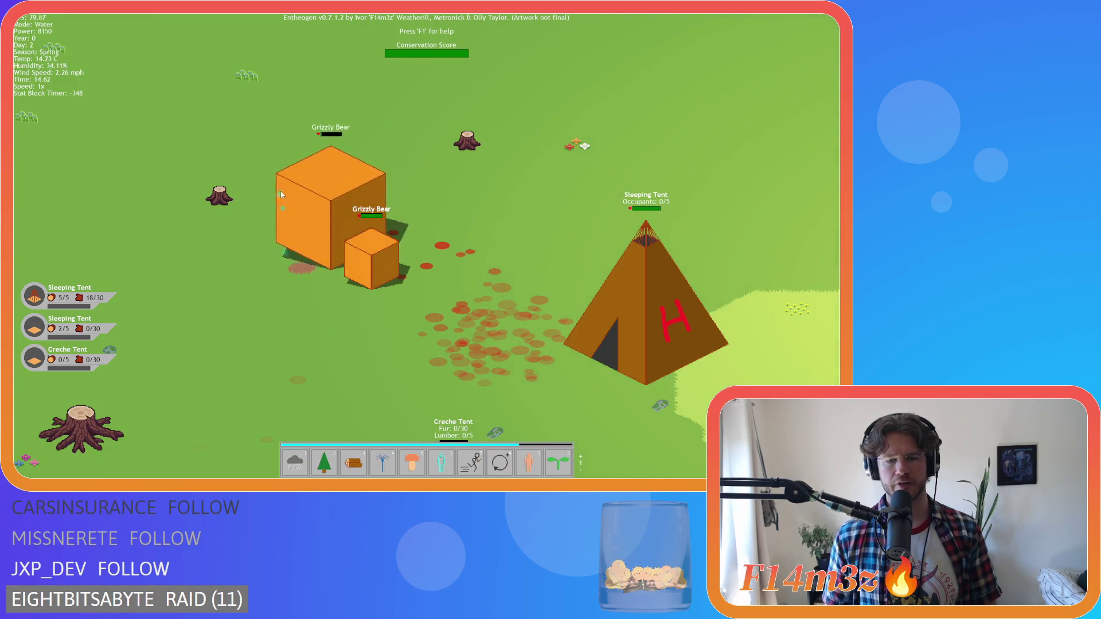
pyautogui.press('6')
pyautogui.press('Tab')
pyautogui.press('8')
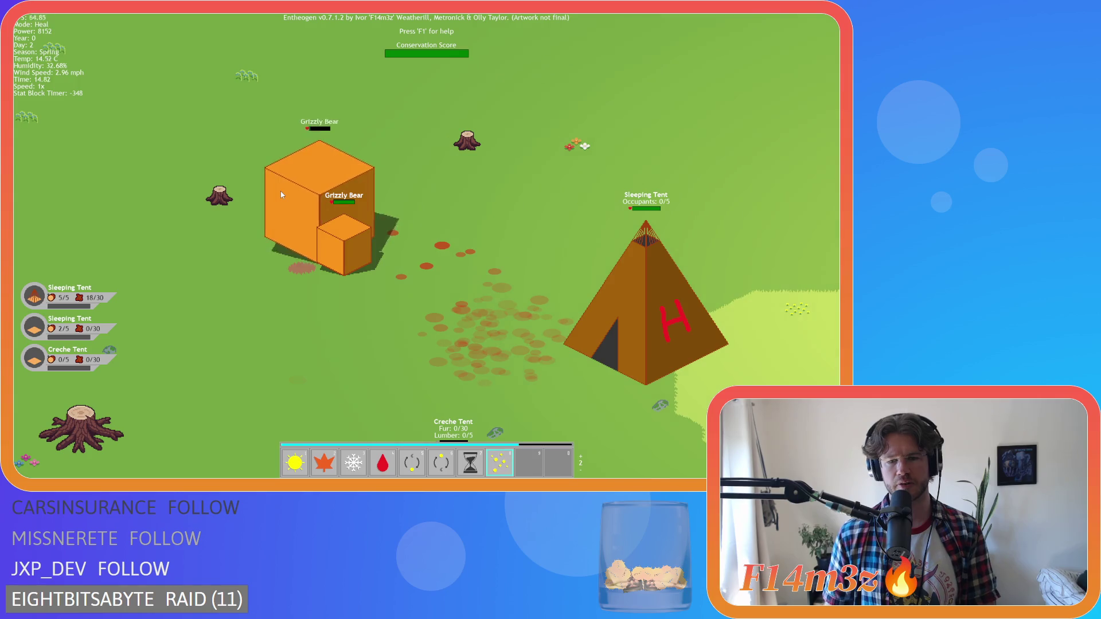
pyautogui.click(290, 234)
pyautogui.scroll(-3, 270, 239)
# Step: Pan to the camp's west side and resurrect the dead villager with the Resurrection power
pyautogui.press('1')
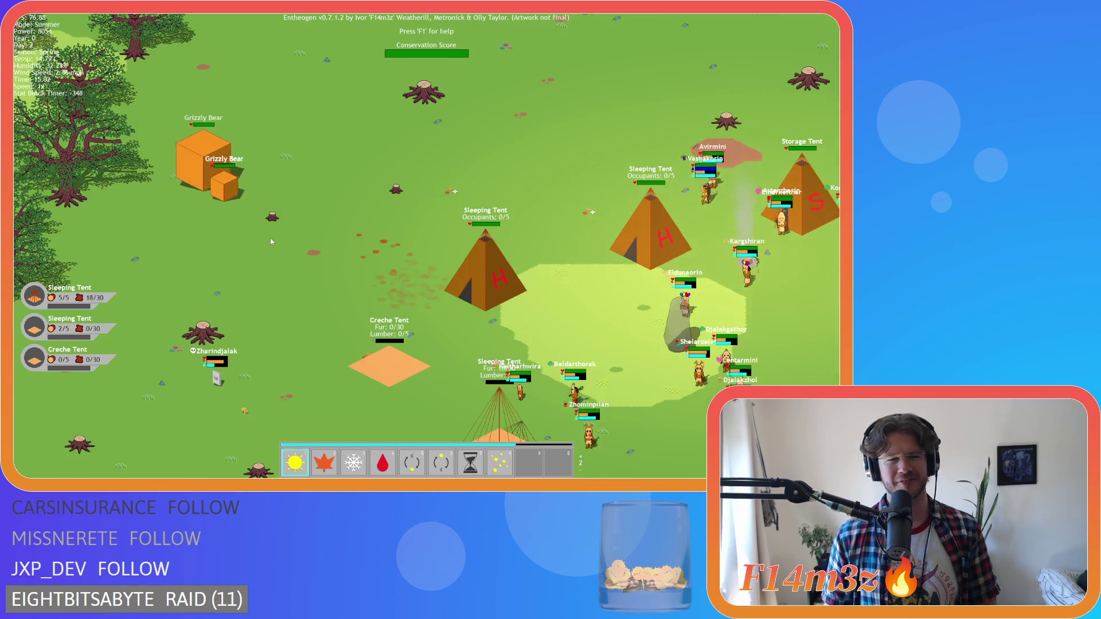
pyautogui.press('Tab')
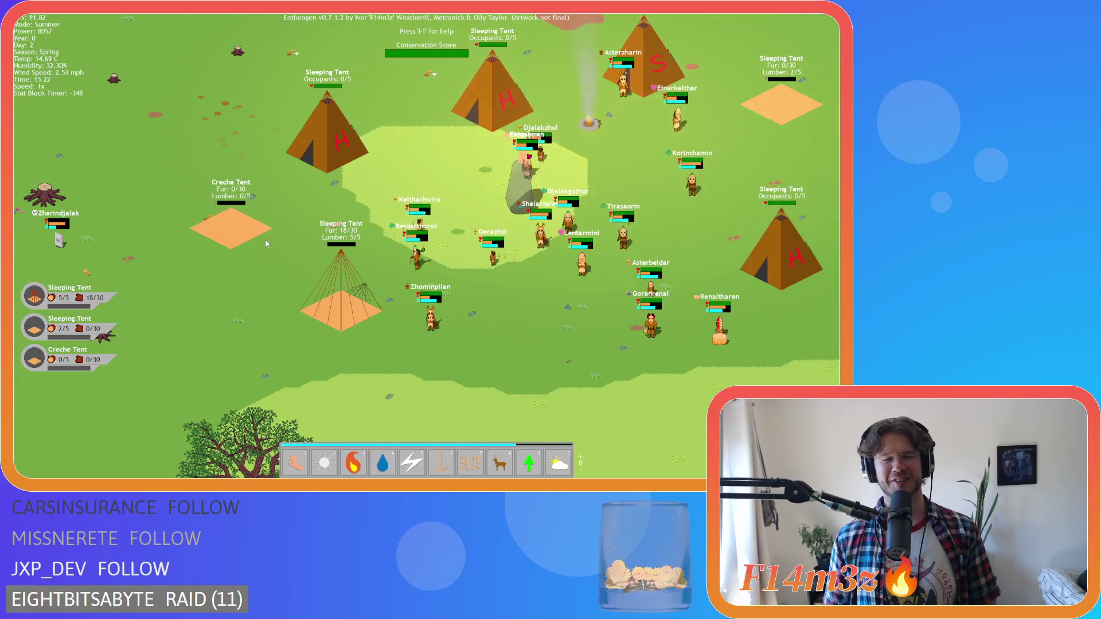
pyautogui.press('Right')
pyautogui.press('Down')
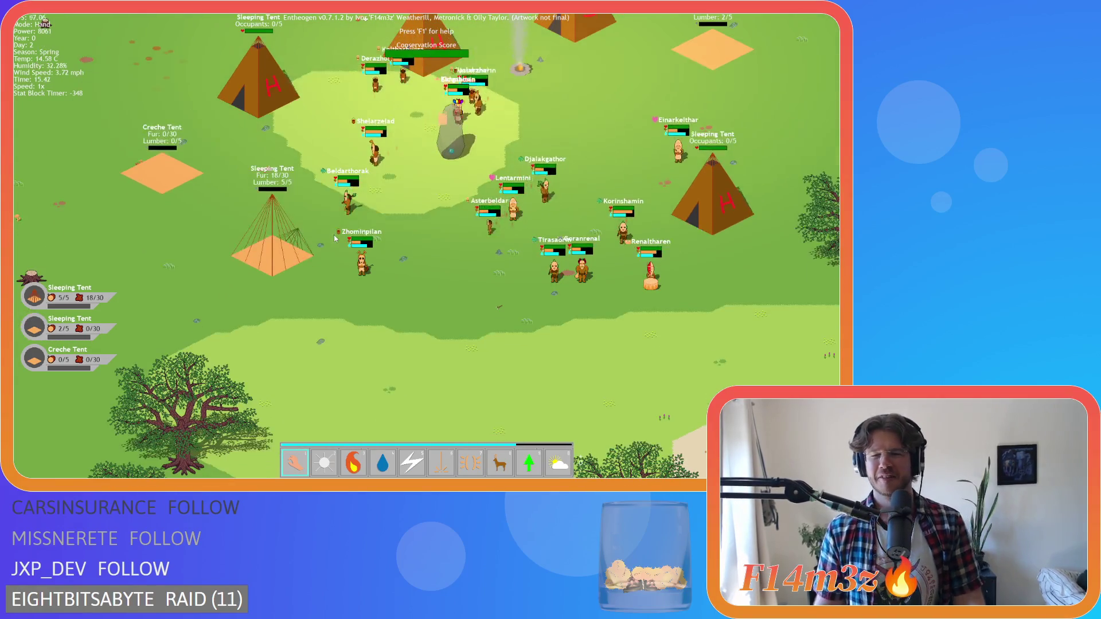
pyautogui.press('Left')
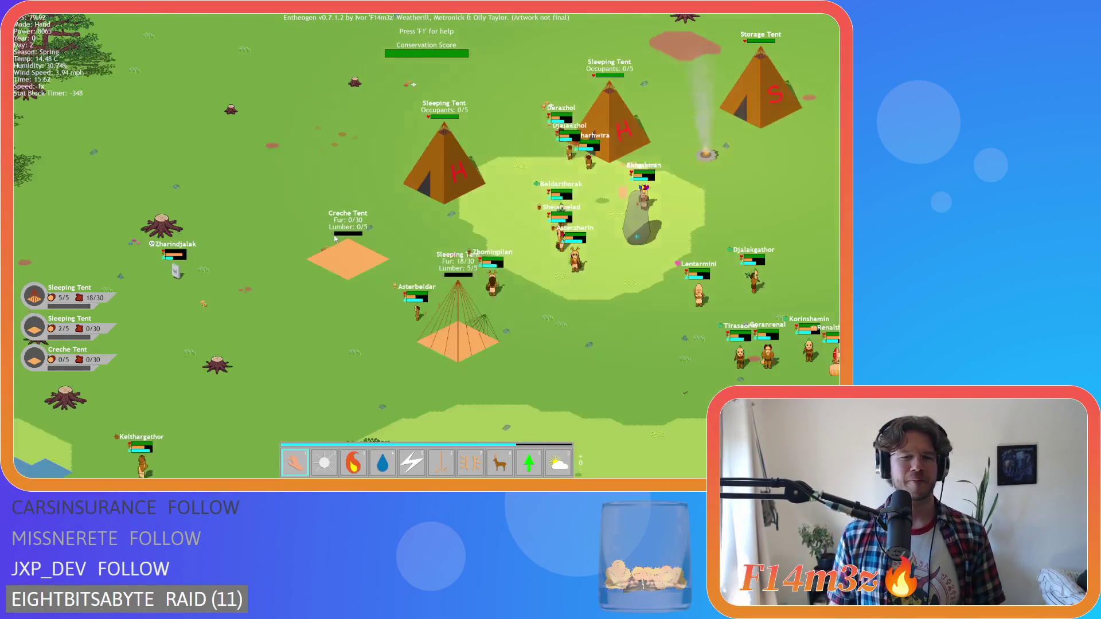
pyautogui.press('9')
pyautogui.click(325, 257)
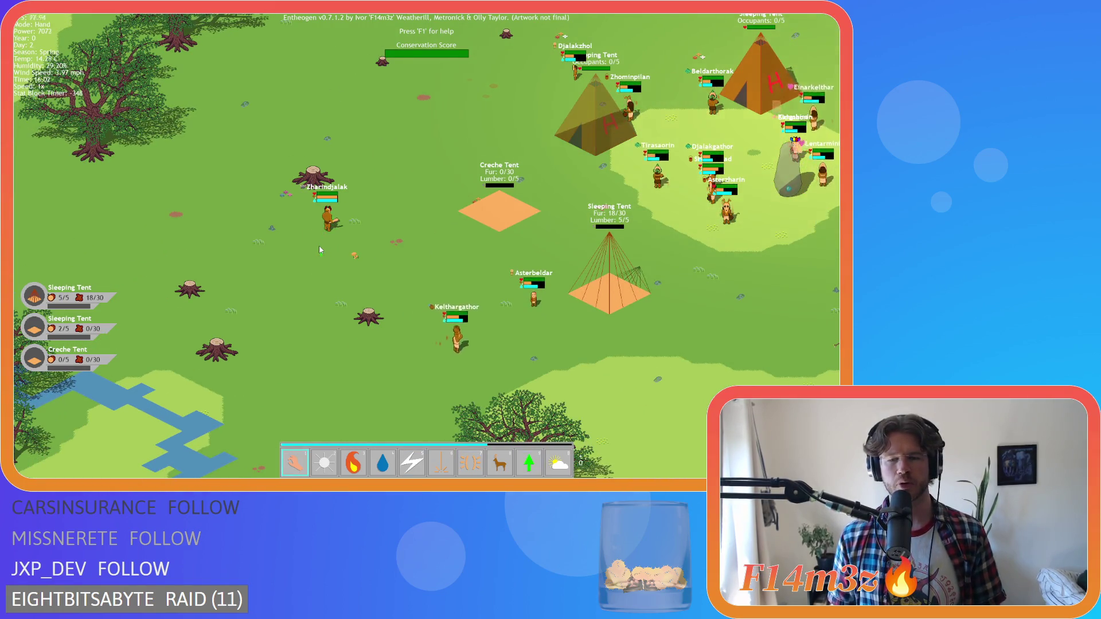
pyautogui.press('1')
pyautogui.press('Right')
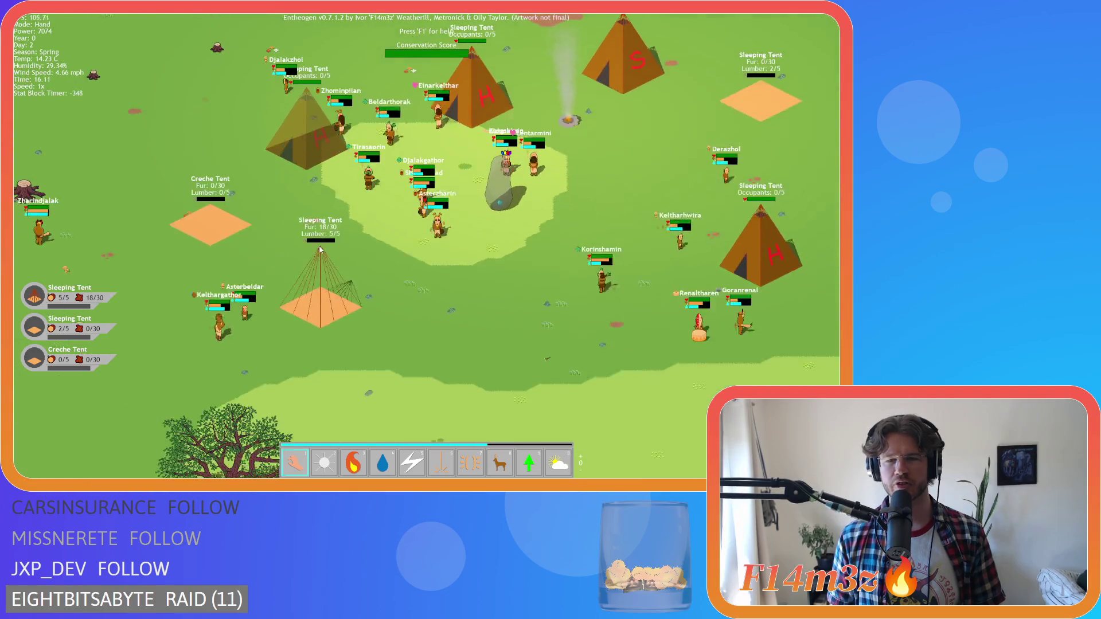
# Step: Zoom in and out over the settlement to survey it
pyautogui.scroll(-5, 320, 249)
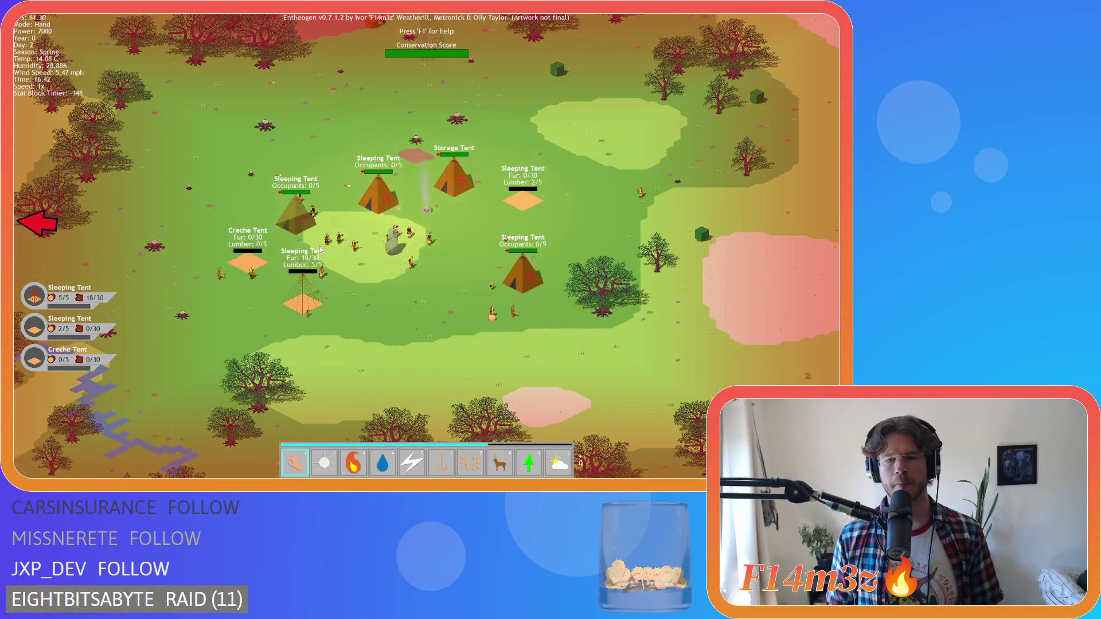
pyautogui.scroll(-3, 320, 249)
pyautogui.scroll(-2, 319, 249)
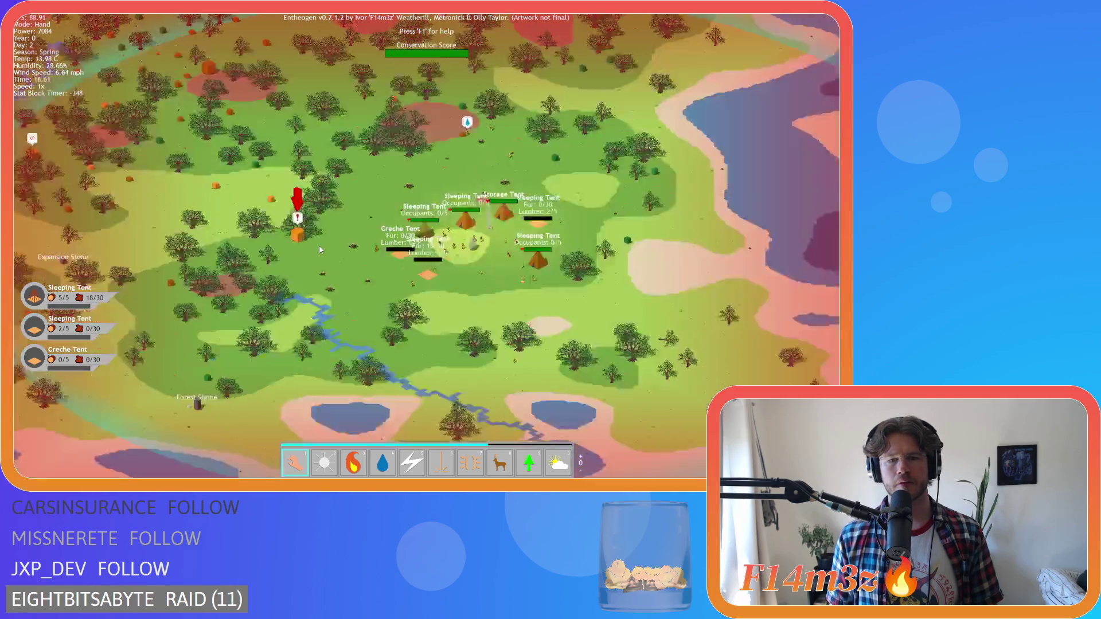
pyautogui.scroll(-2, 319, 249)
pyautogui.scroll(4, 319, 250)
pyautogui.scroll(2, 320, 250)
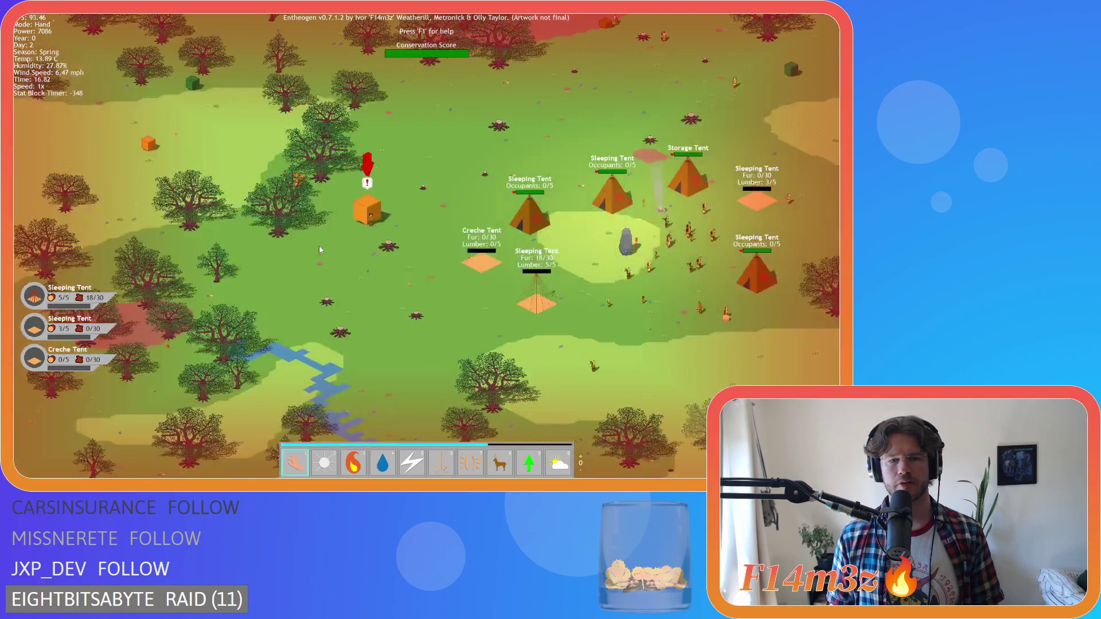
pyautogui.scroll(3, 319, 250)
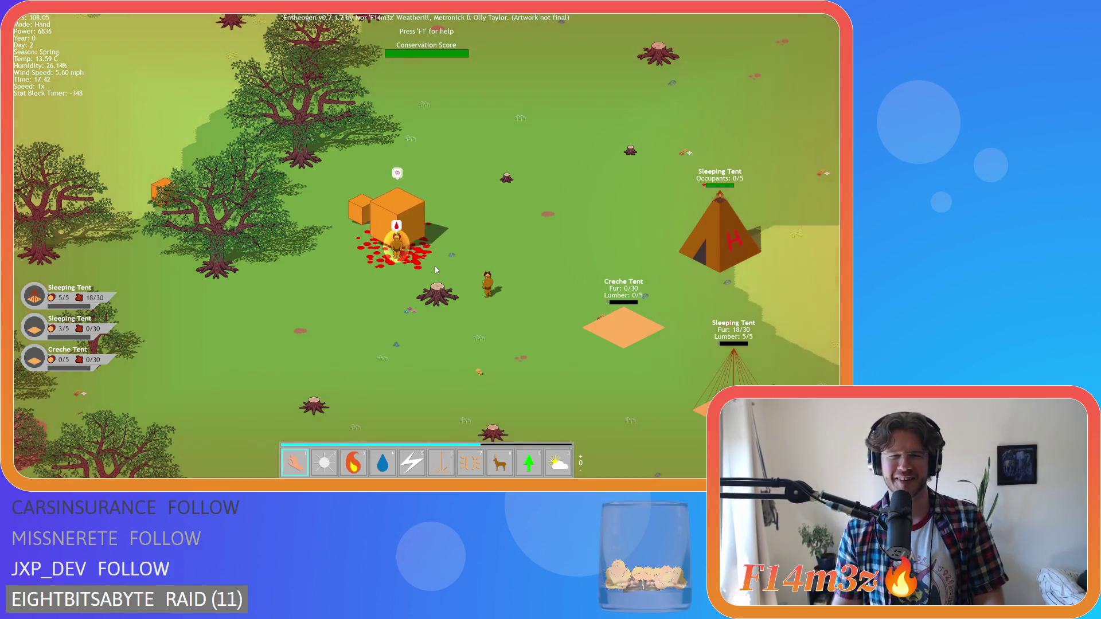
pyautogui.press('s')
pyautogui.scroll(-5, 424, 261)
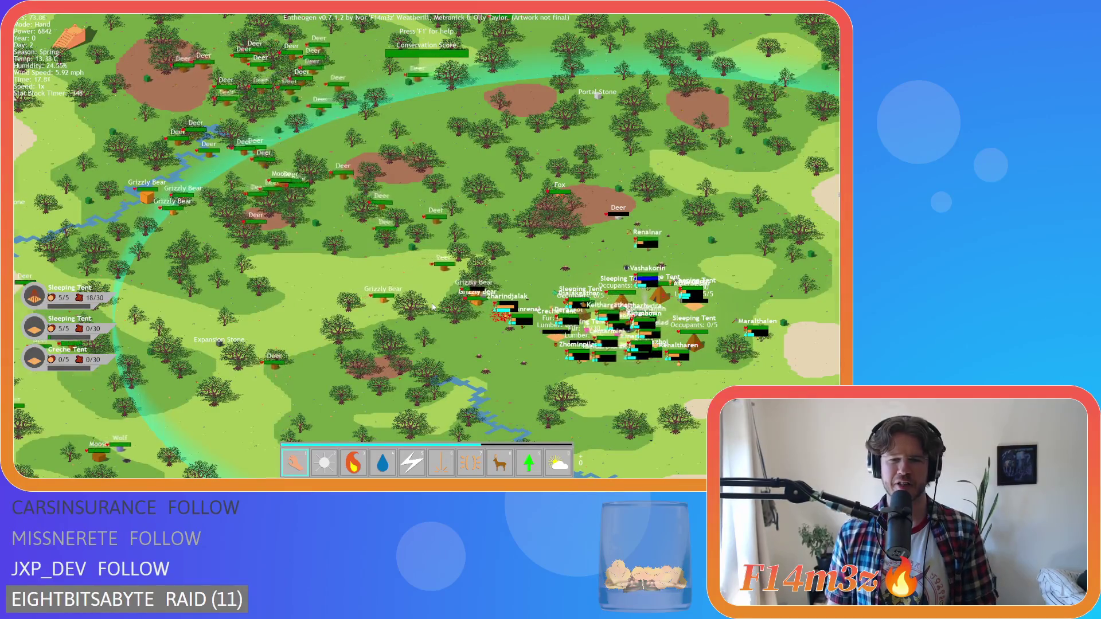
pyautogui.scroll(3, 432, 306)
pyautogui.scroll(4, 432, 304)
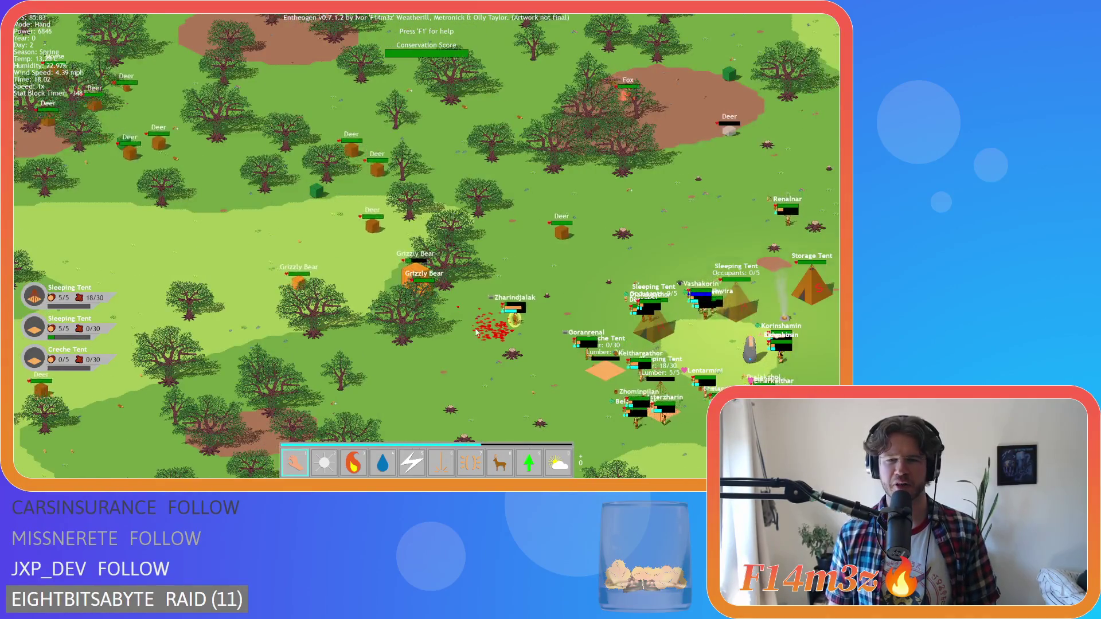
pyautogui.scroll(-5, 481, 332)
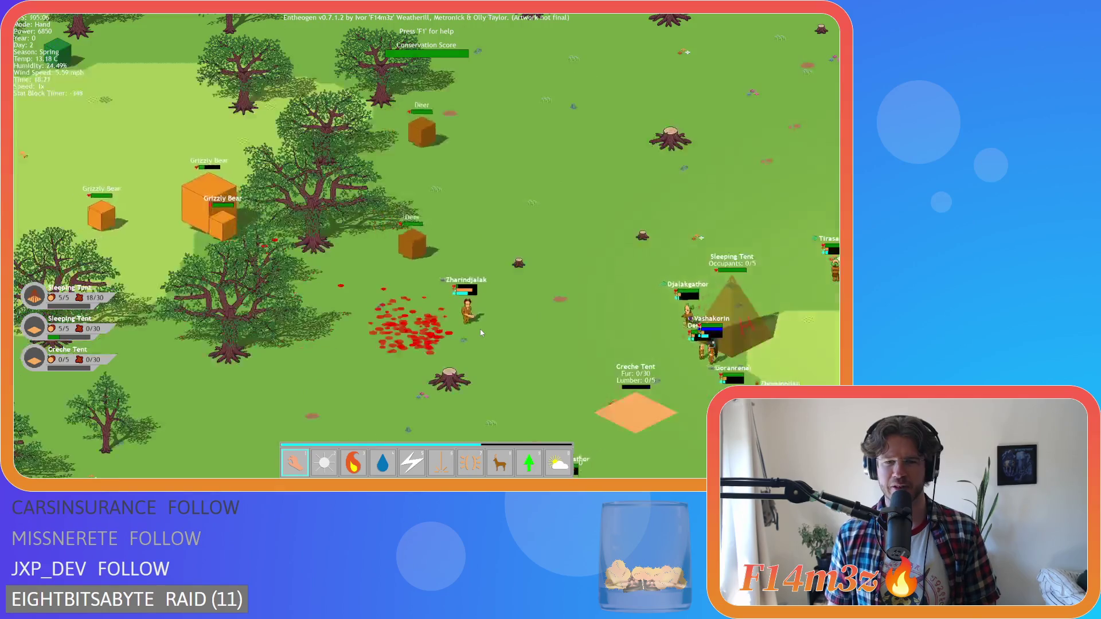
pyautogui.scroll(2, 480, 333)
pyautogui.scroll(-2, 481, 332)
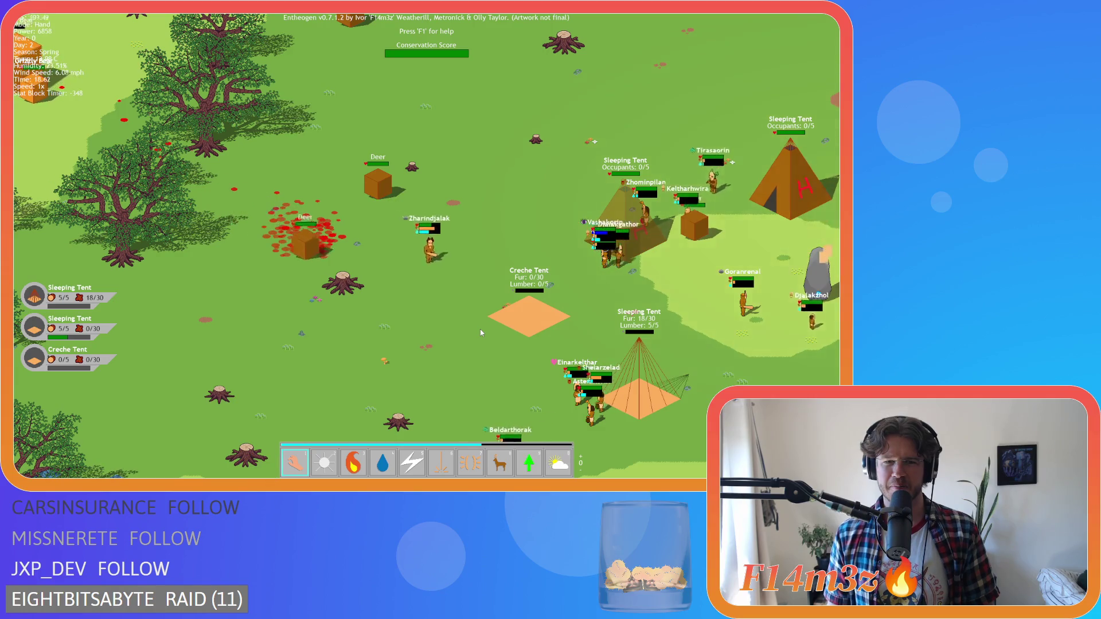
# Step: Pan west and north to bring the river and grizzly bears into view
pyautogui.press('a')
pyautogui.scroll(-4, 480, 329)
pyautogui.press('a')
pyautogui.press('w')
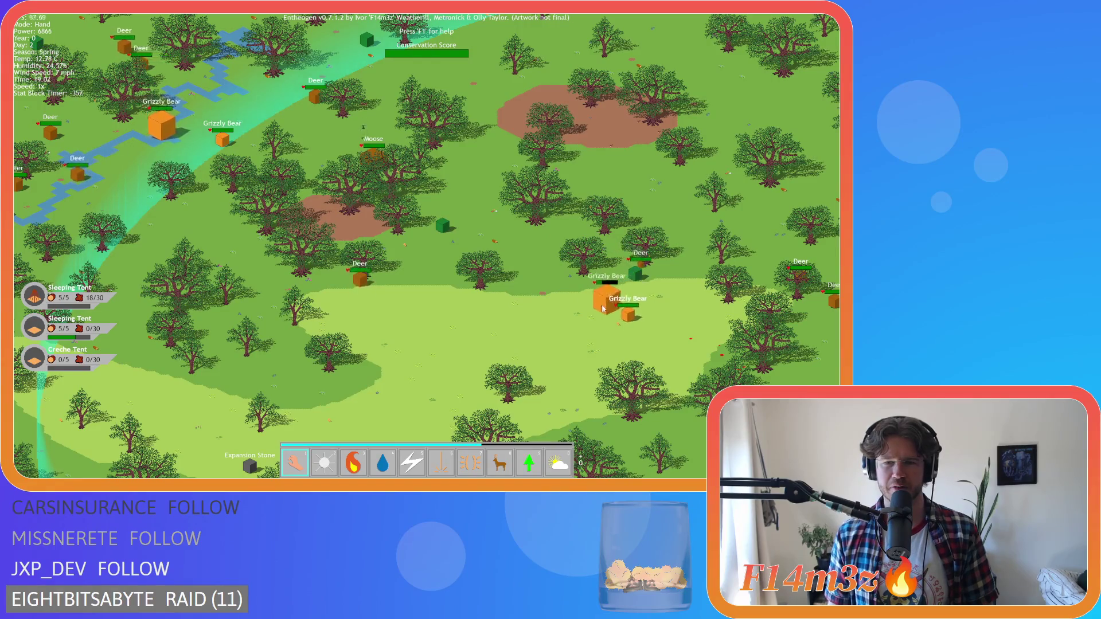
pyautogui.press('a')
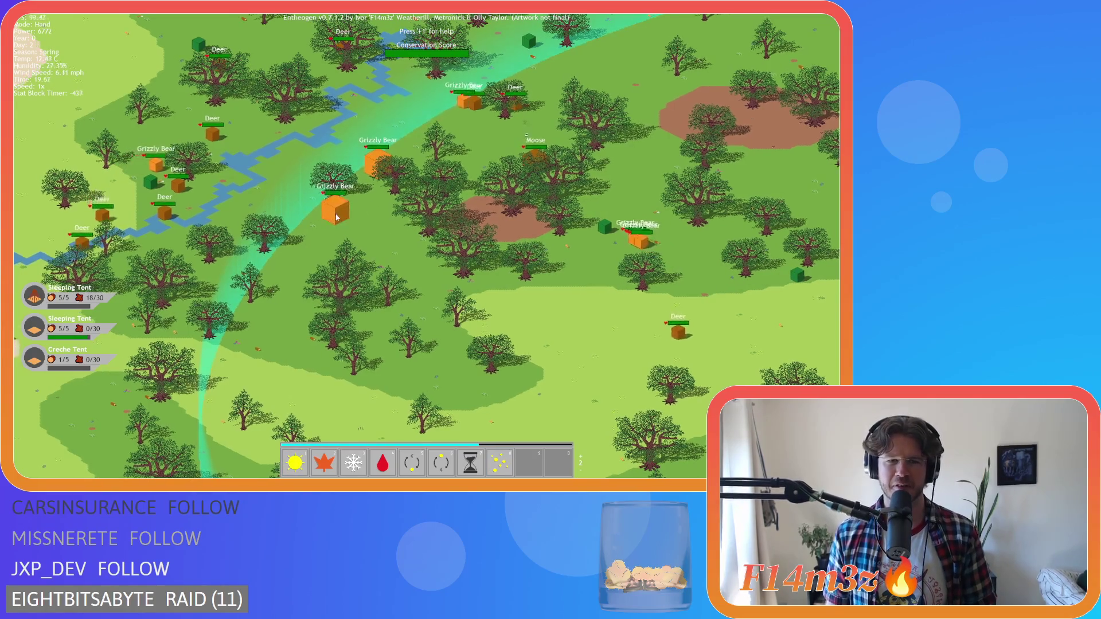
# Step: Pan diagonally across the forest back to the settlement's tents
pyautogui.scroll(-4, 332, 218)
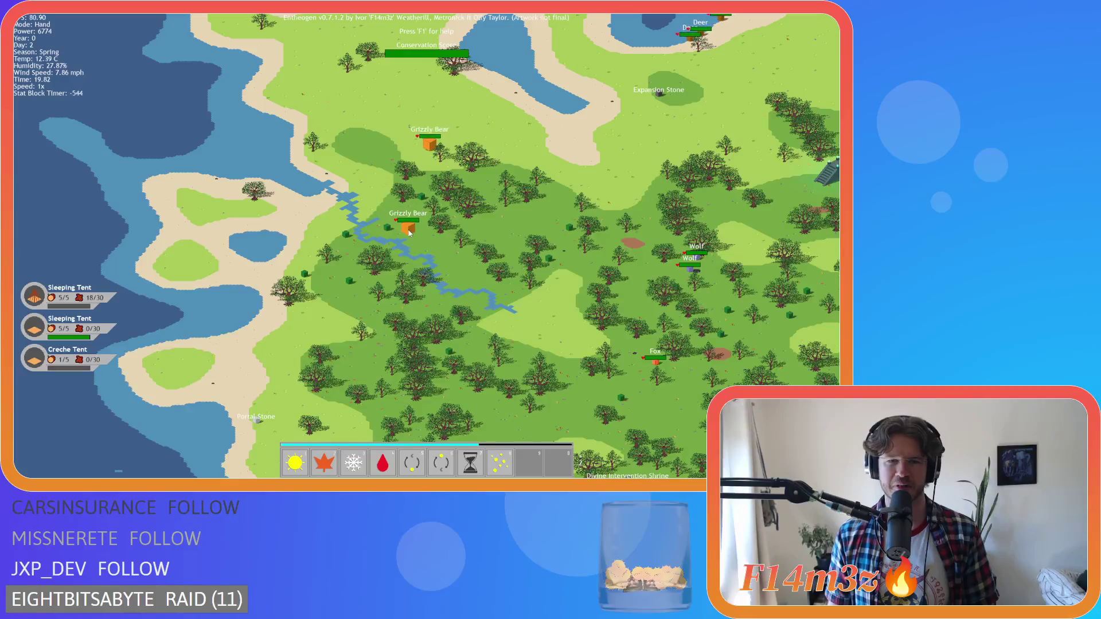
pyautogui.press('d')
pyautogui.press('s')
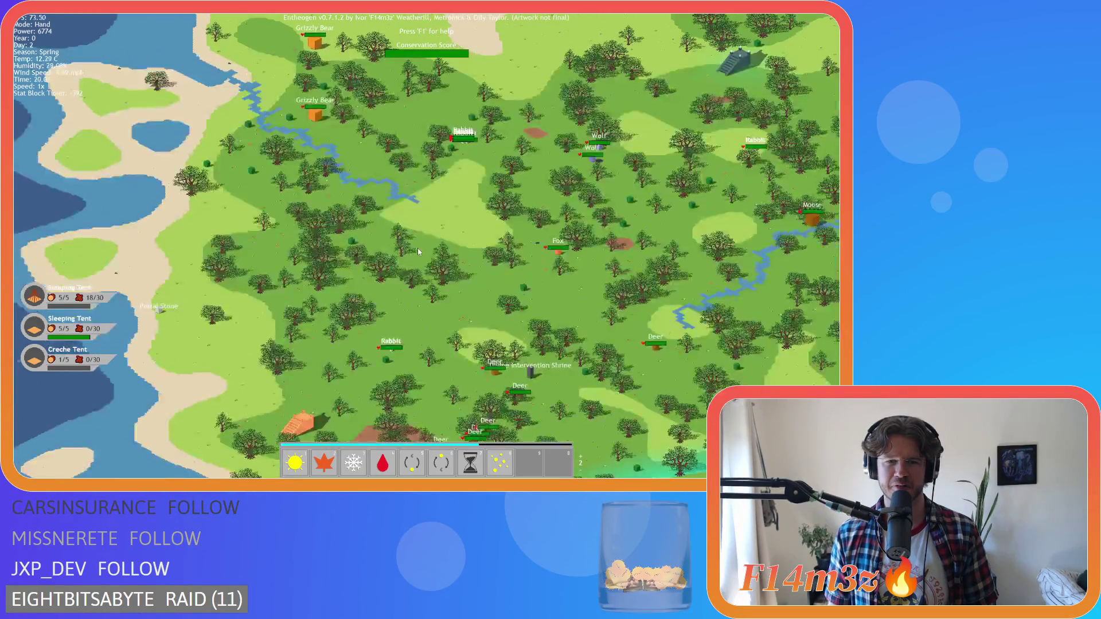
pyautogui.press('s')
pyautogui.press('d')
pyautogui.press('s')
pyautogui.press('a')
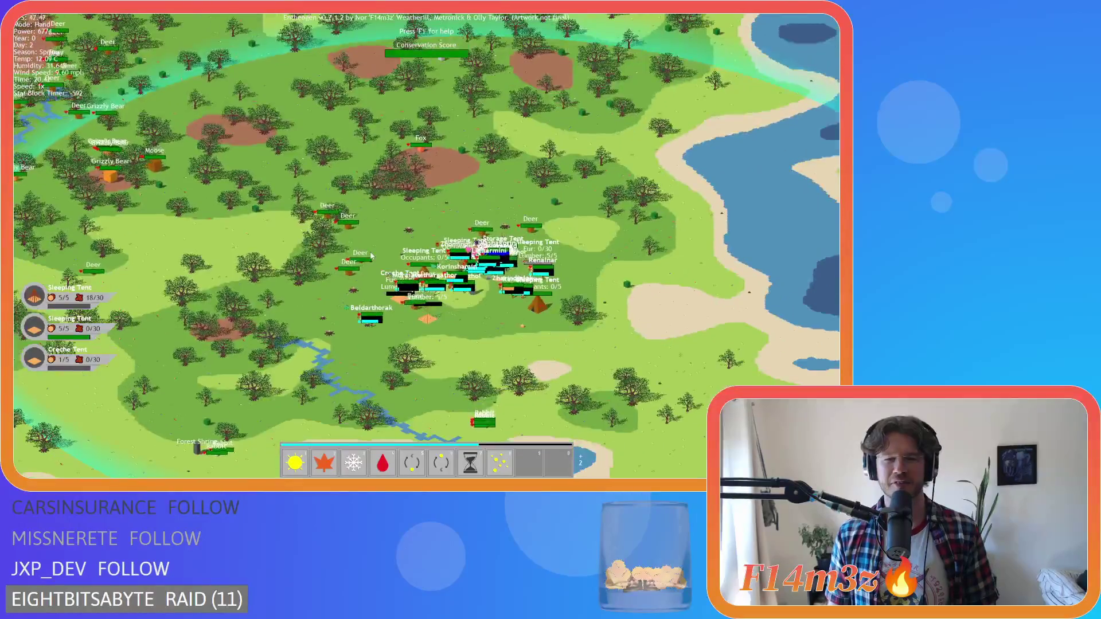
pyautogui.press('s')
pyautogui.press('a')
# Step: Zoom in and out over the village tents, shifting right across them
pyautogui.scroll(5, 372, 256)
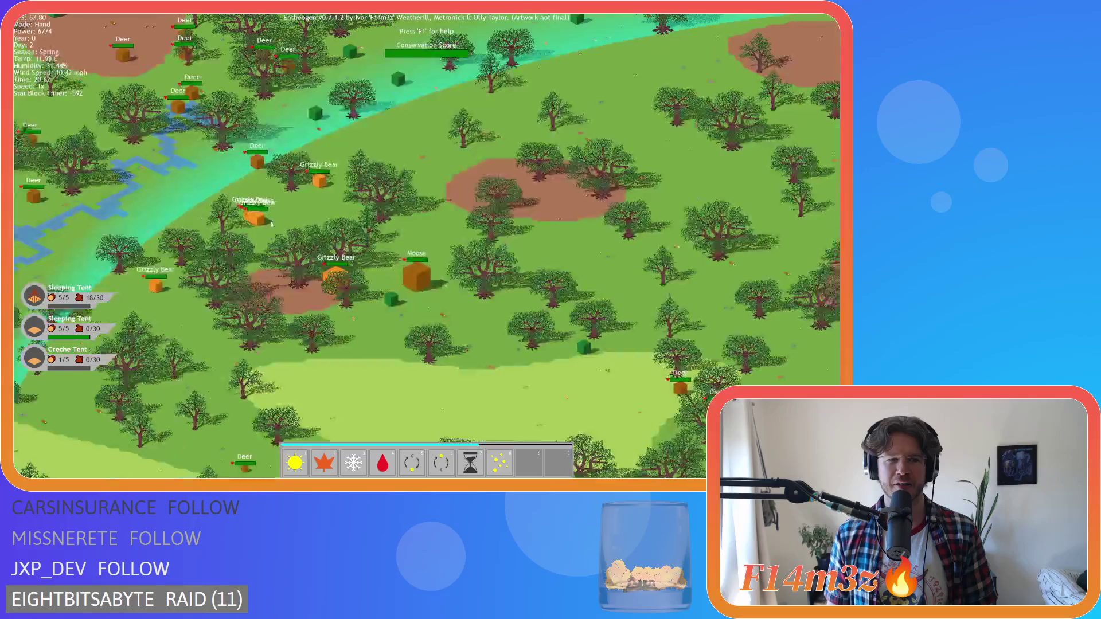
pyautogui.scroll(-5, 228, 145)
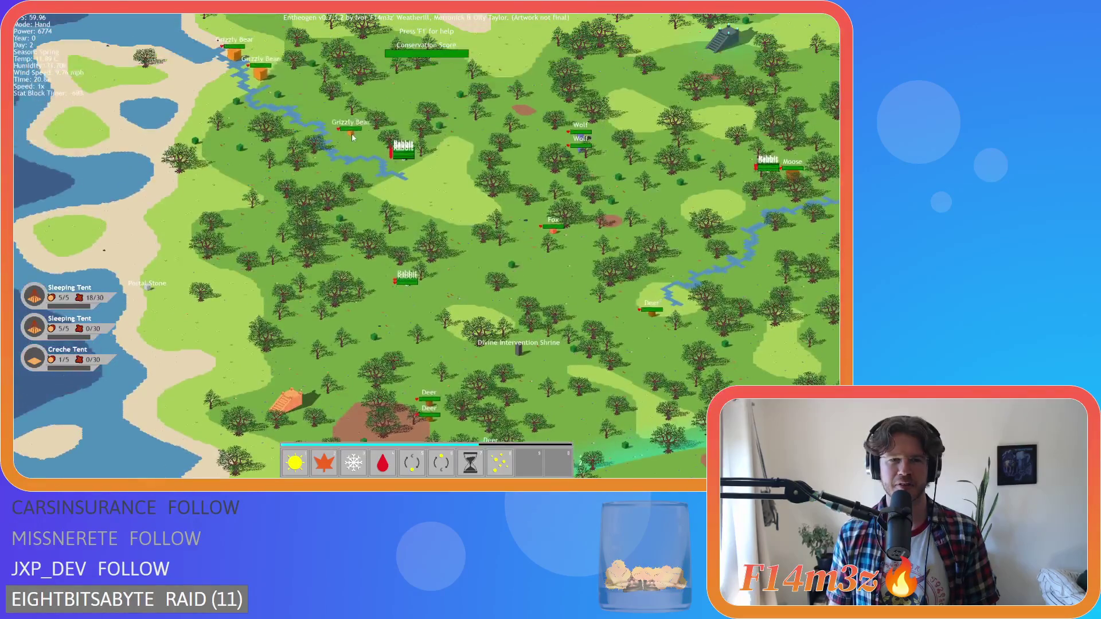
pyautogui.scroll(5, 350, 232)
pyautogui.scroll(-5, 343, 264)
pyautogui.scroll(5, 460, 314)
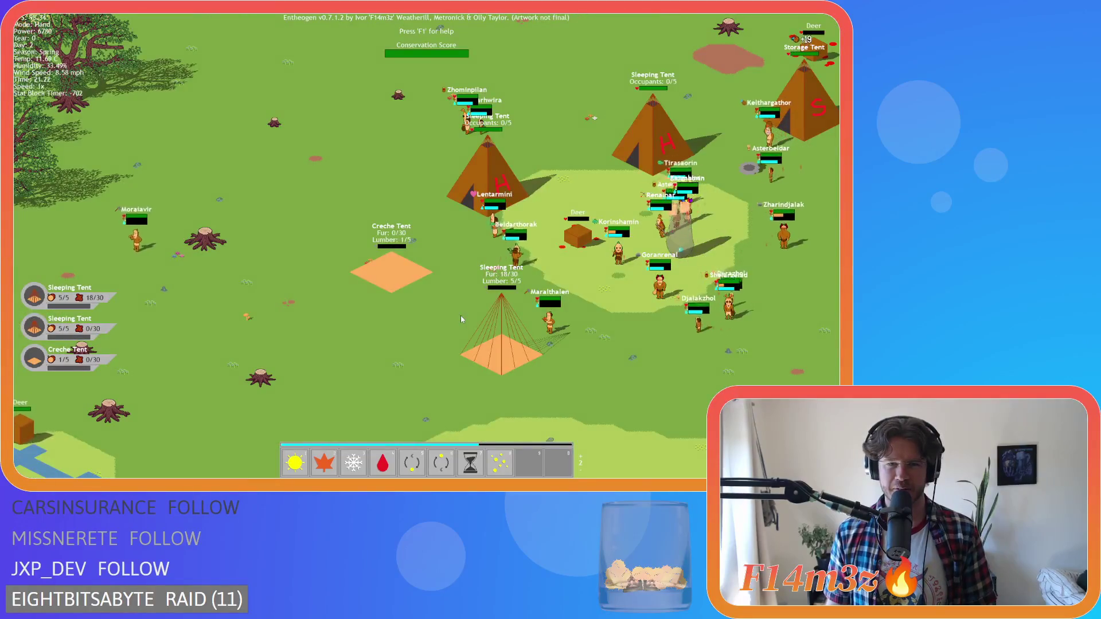
pyautogui.press('d')
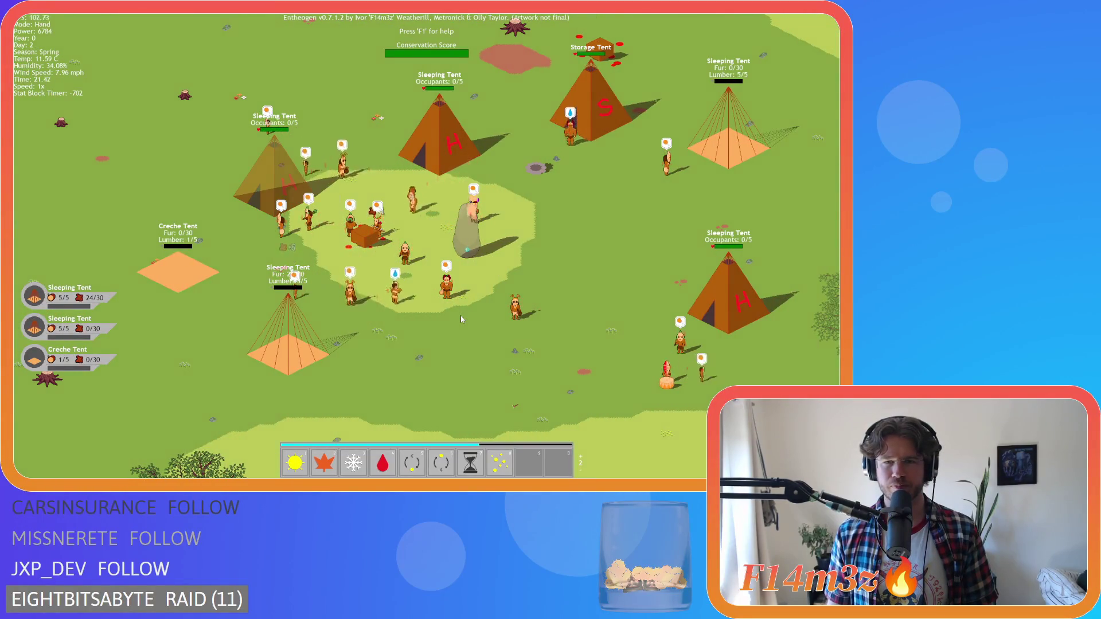
pyautogui.scroll(-3, 460, 315)
pyautogui.scroll(1, 460, 315)
# Step: Open the Inventory of storage and tribe goods, then close it
pyautogui.press('i')
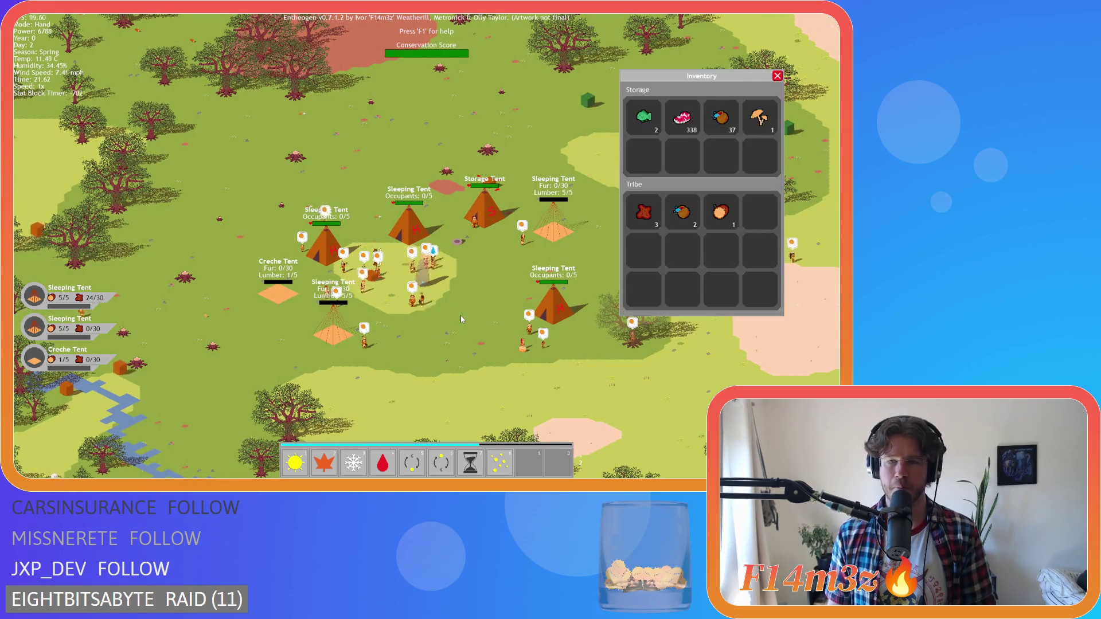
pyautogui.press('i')
pyautogui.scroll(2, 460, 319)
# Step: Recentre on the camp and zoom out to the island overview with Portal Stones, Expansion Stones and shrines
pyautogui.press('s')
pyautogui.press('a')
pyautogui.press('w')
pyautogui.press('d')
pyautogui.scroll(-3, 459, 320)
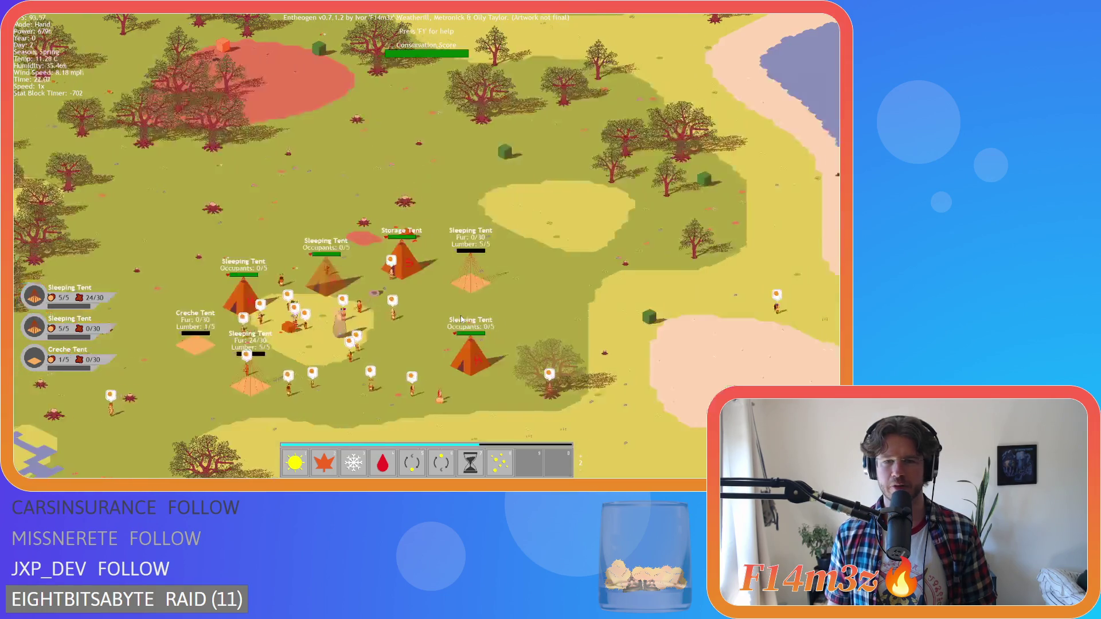
pyautogui.press('d')
pyautogui.press('s')
pyautogui.scroll(2, 460, 319)
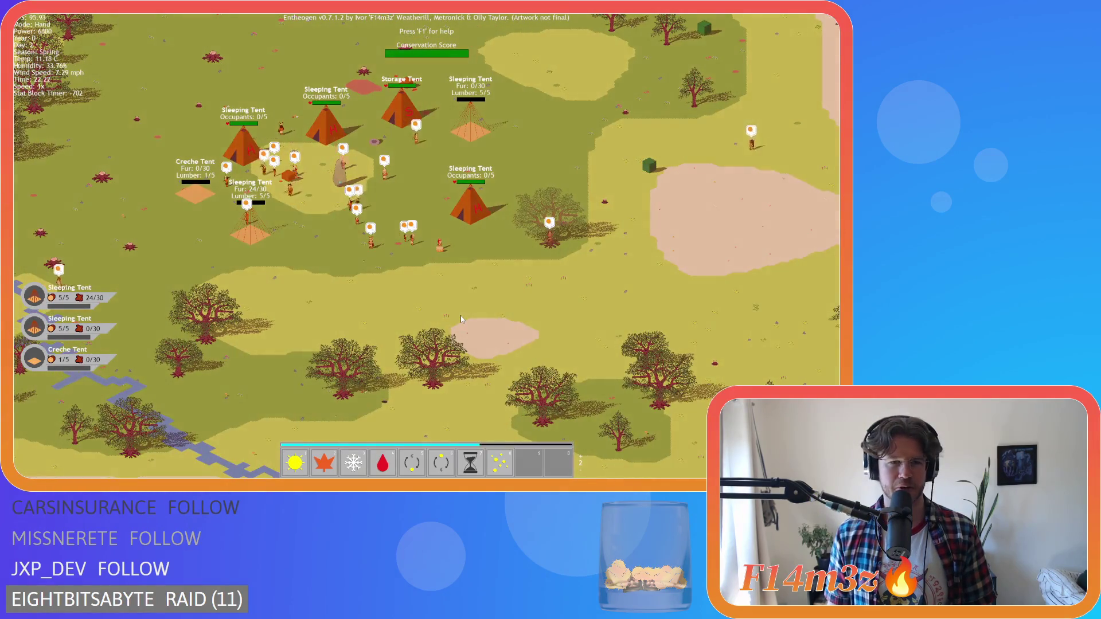
pyautogui.press('w')
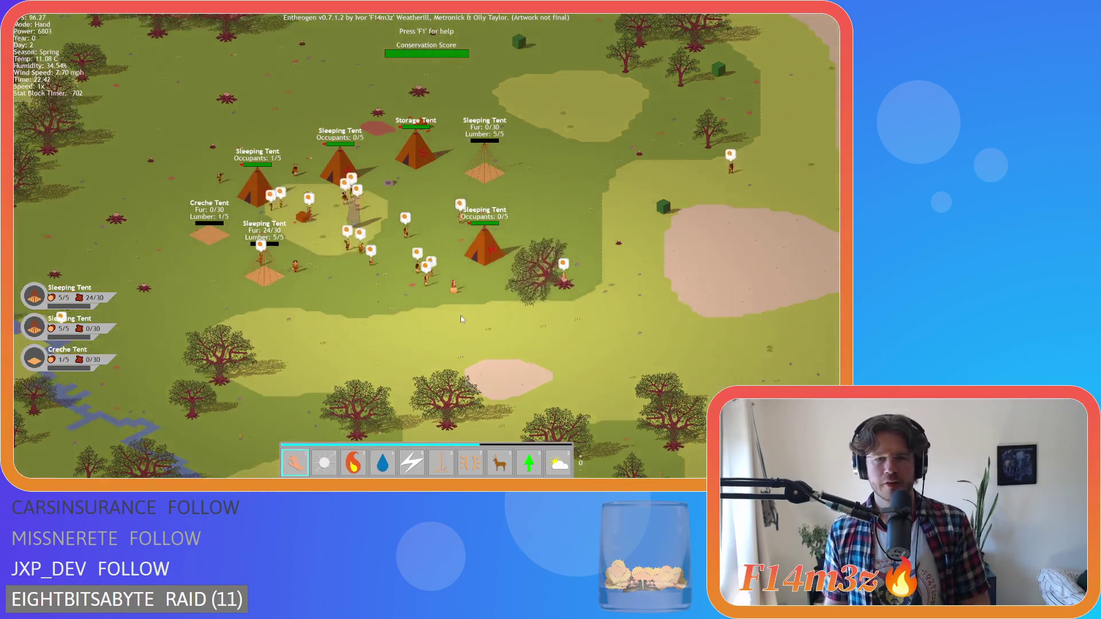
pyautogui.press('a')
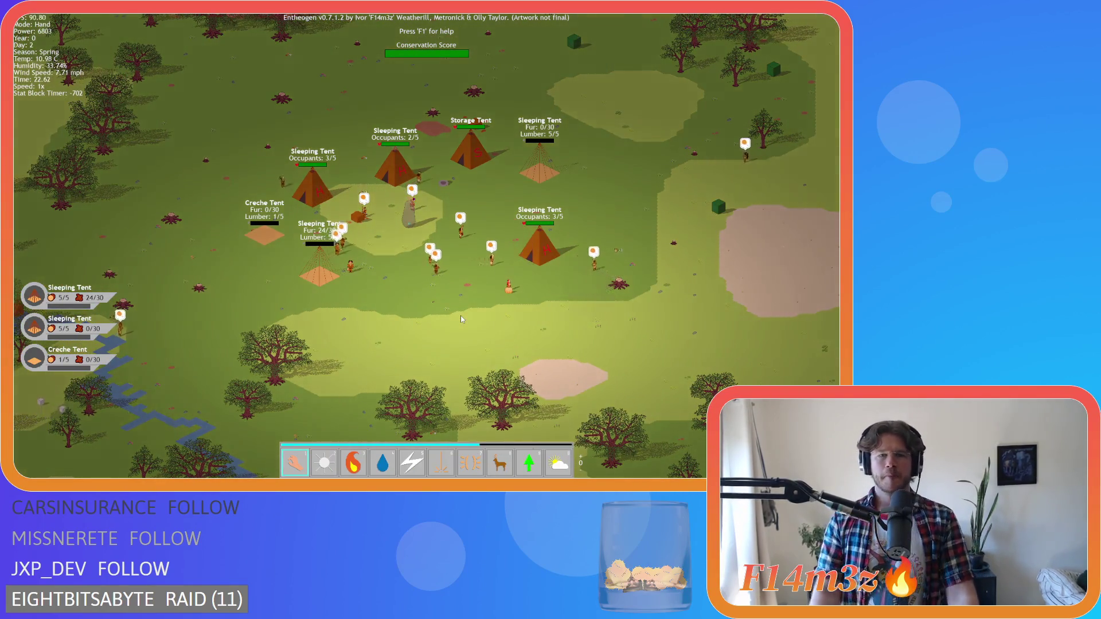
pyautogui.scroll(-4, 462, 319)
# Step: Centre the tent camp in the island overview and start zooming in
pyautogui.press('w')
pyautogui.press('a')
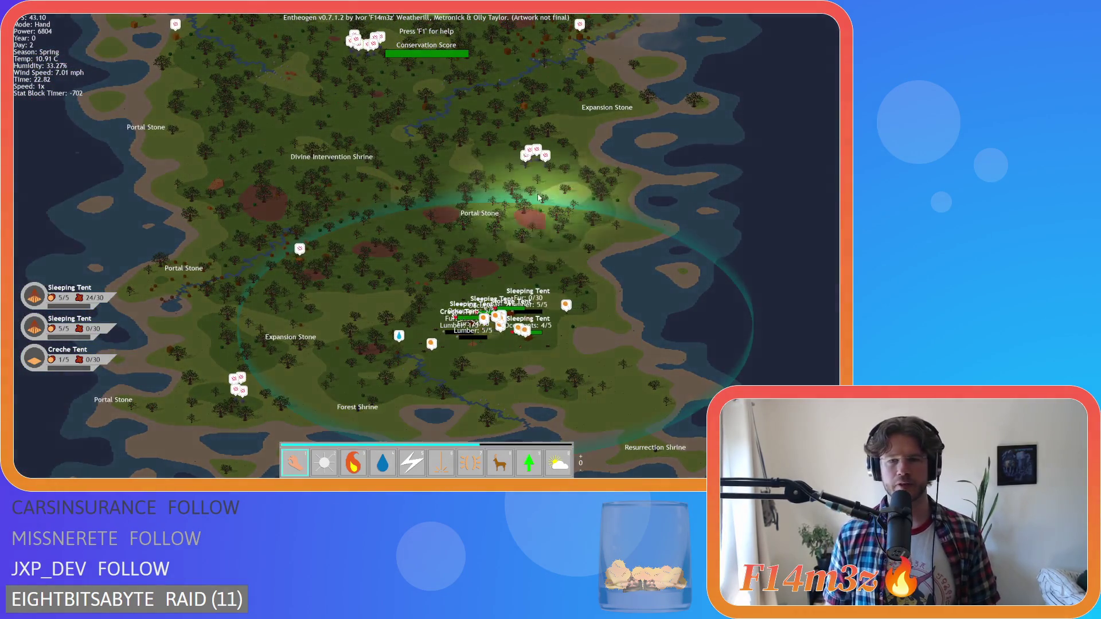
pyautogui.press('w')
pyautogui.press('a')
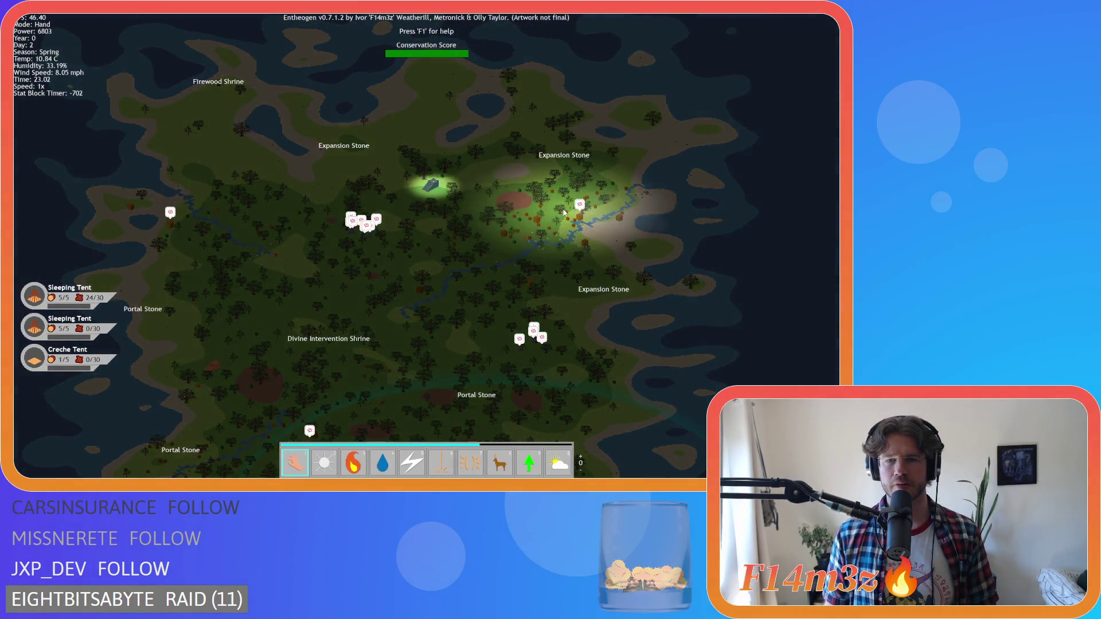
pyautogui.scroll(3, 352, 285)
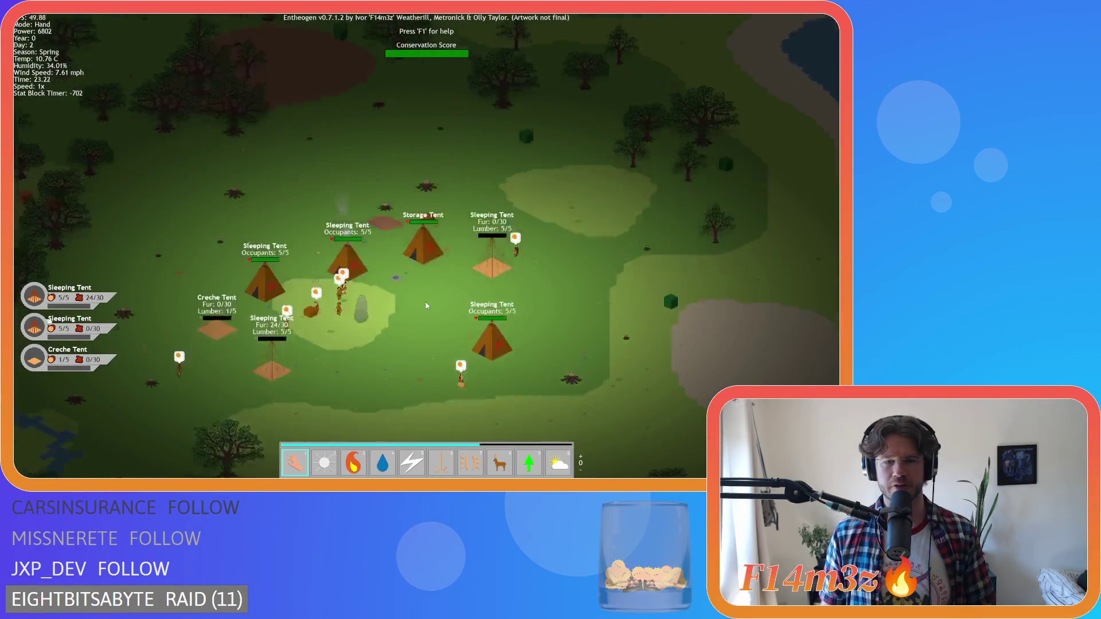
pyautogui.scroll(-3, 422, 286)
pyautogui.scroll(5, 422, 286)
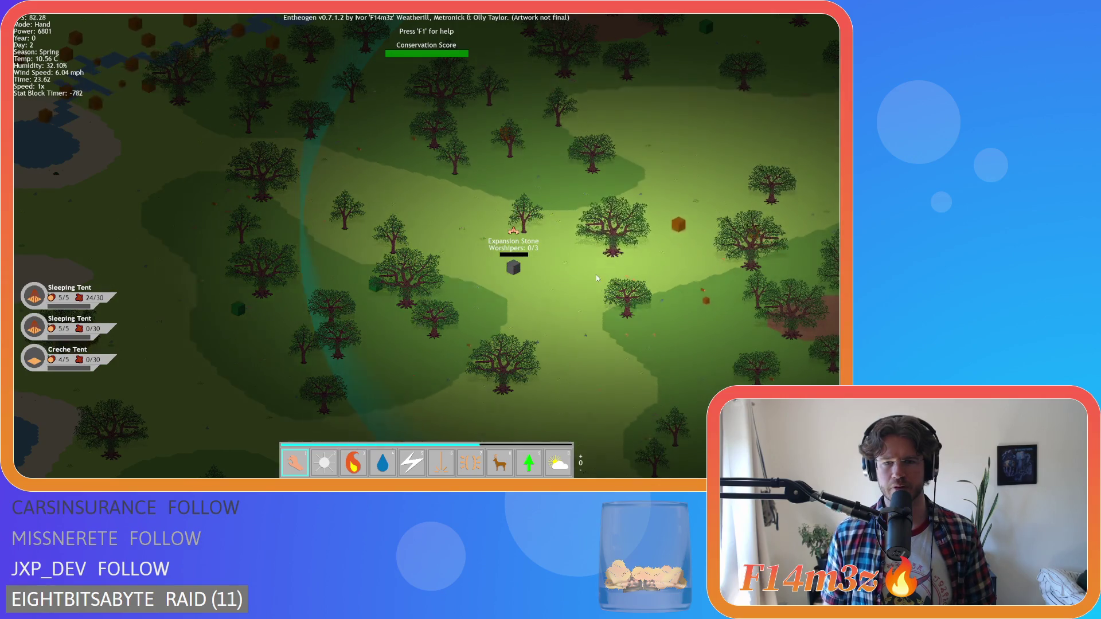
pyautogui.scroll(-2, 491, 252)
pyautogui.scroll(2, 417, 291)
pyautogui.scroll(2, 417, 290)
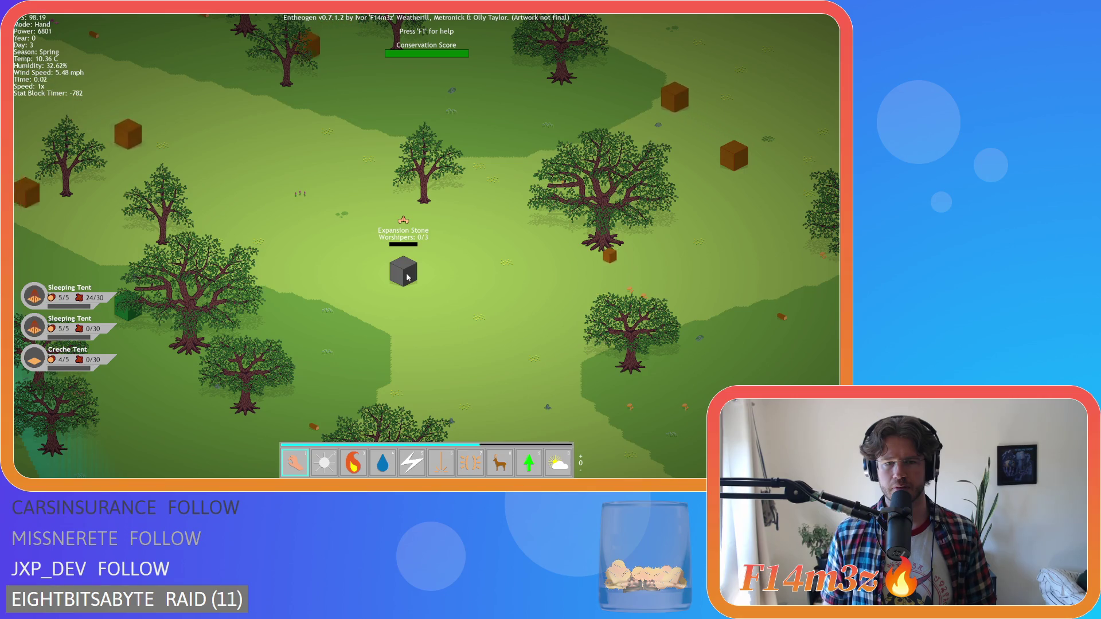
# Step: Fine-tune the zoom until tent labels read clearly, showing the Creche Tent plot at 5/5 lumber, 0/30 fur
pyautogui.scroll(-5, 404, 276)
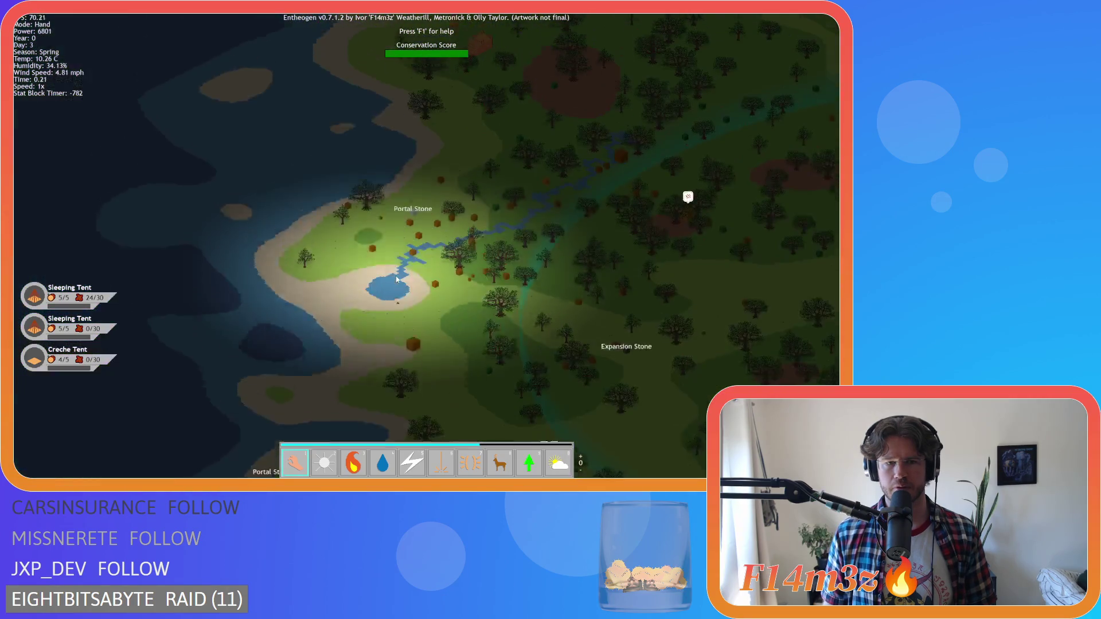
pyautogui.scroll(-2, 402, 276)
pyautogui.scroll(6, 412, 197)
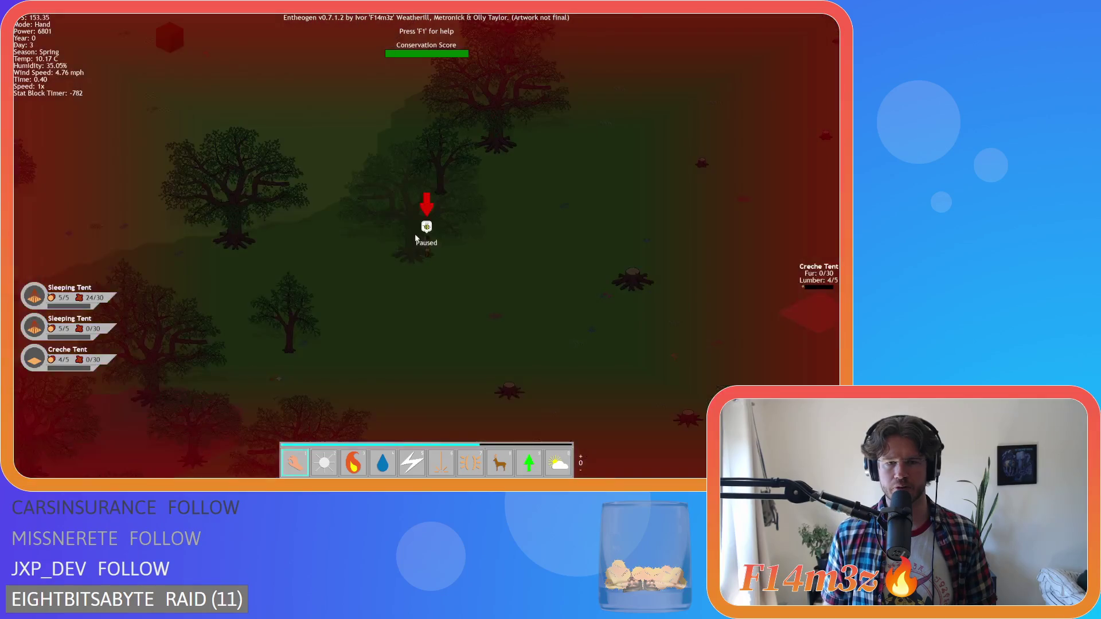
pyautogui.scroll(-5, 423, 250)
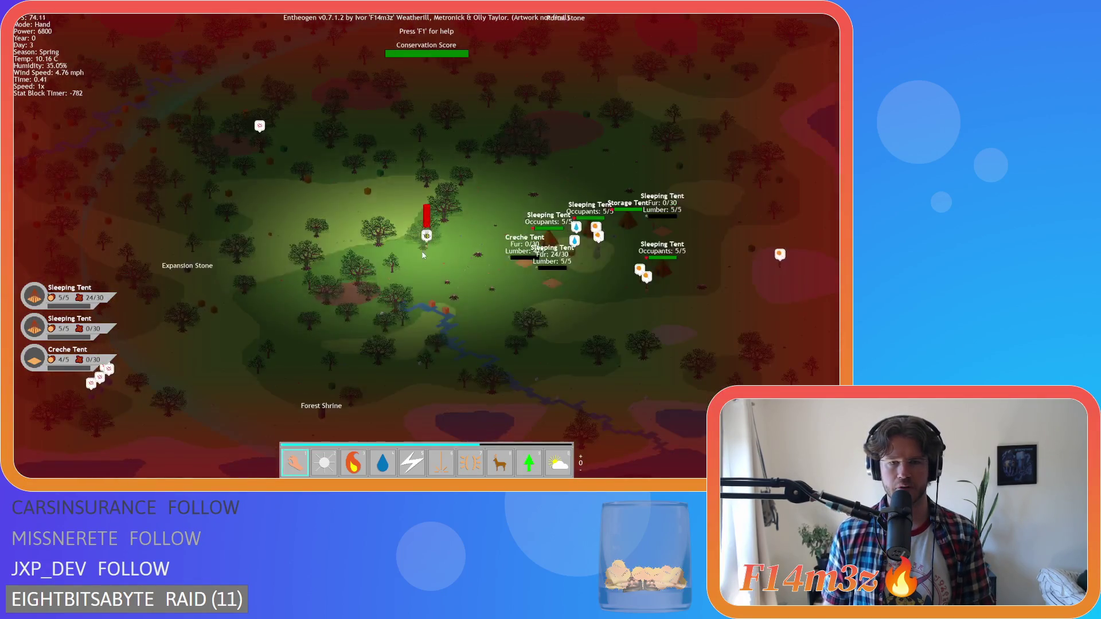
pyautogui.scroll(3, 344, 238)
pyautogui.scroll(-3, 344, 238)
pyautogui.scroll(3, 428, 229)
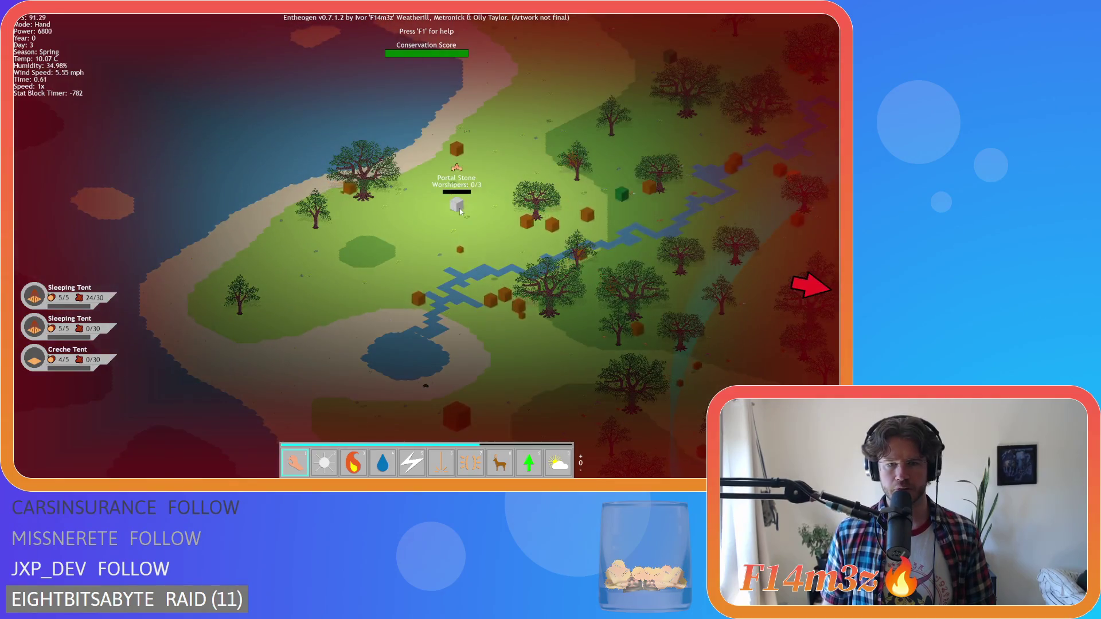
pyautogui.scroll(3, 400, 178)
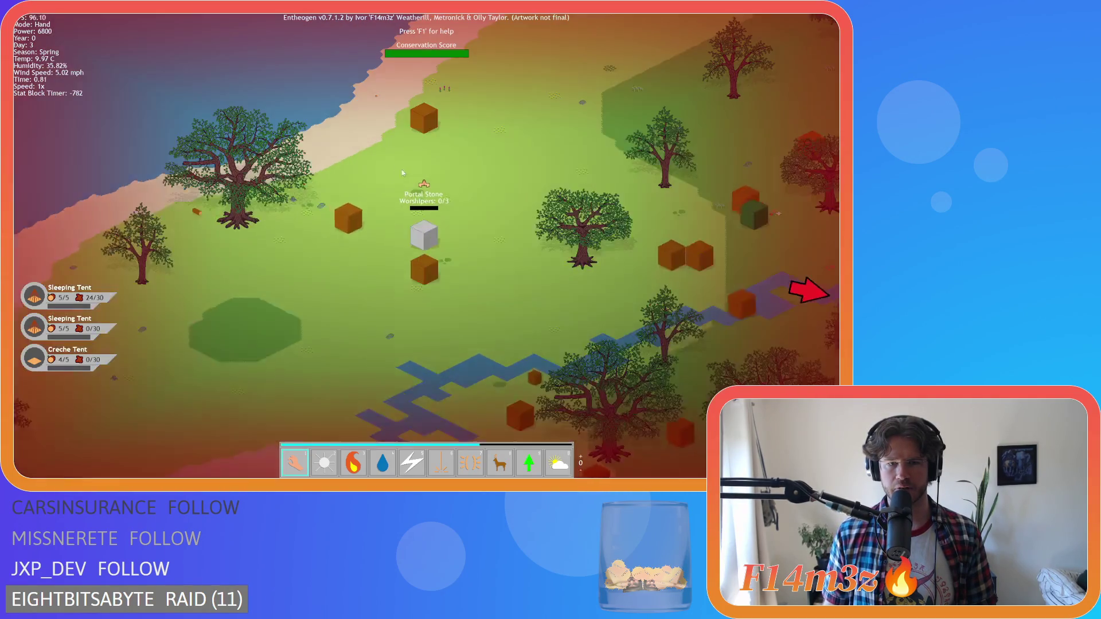
pyautogui.scroll(-5, 432, 257)
pyautogui.scroll(4, 375, 238)
pyautogui.scroll(-4, 374, 239)
pyautogui.scroll(5, 398, 273)
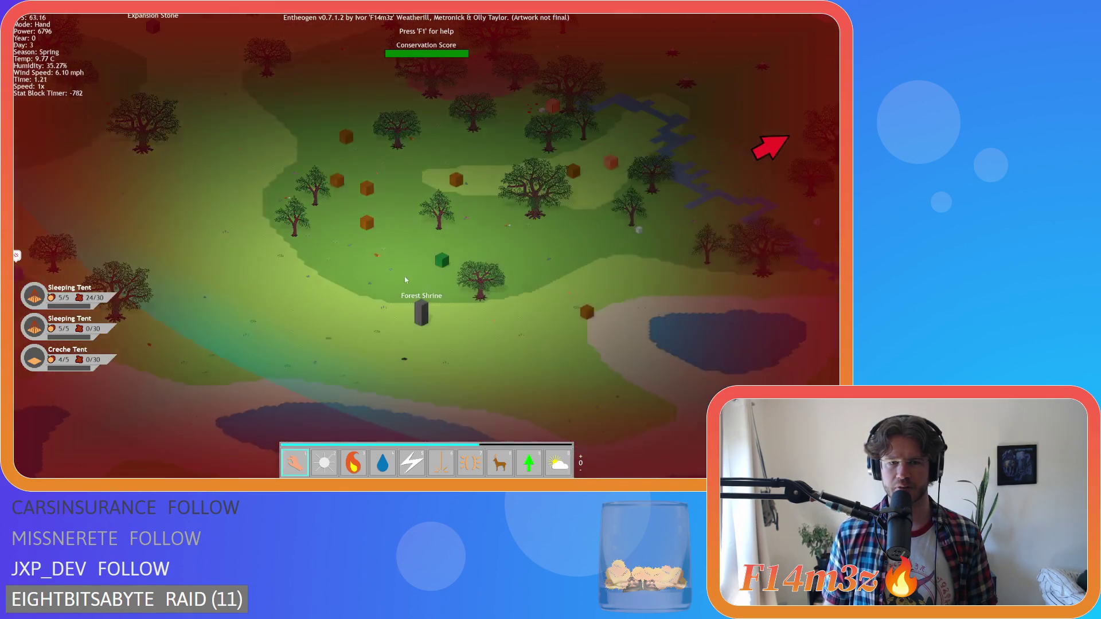
pyautogui.scroll(-4, 425, 317)
pyautogui.scroll(5, 500, 281)
pyautogui.scroll(-3, 504, 261)
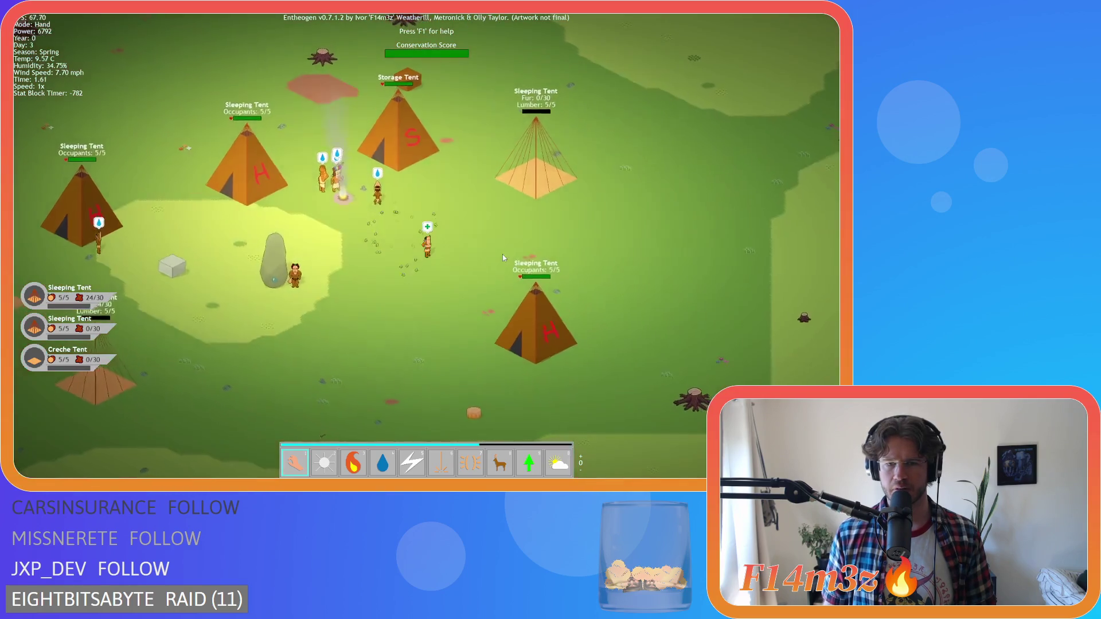
pyautogui.scroll(4, 401, 284)
pyautogui.scroll(-3, 356, 294)
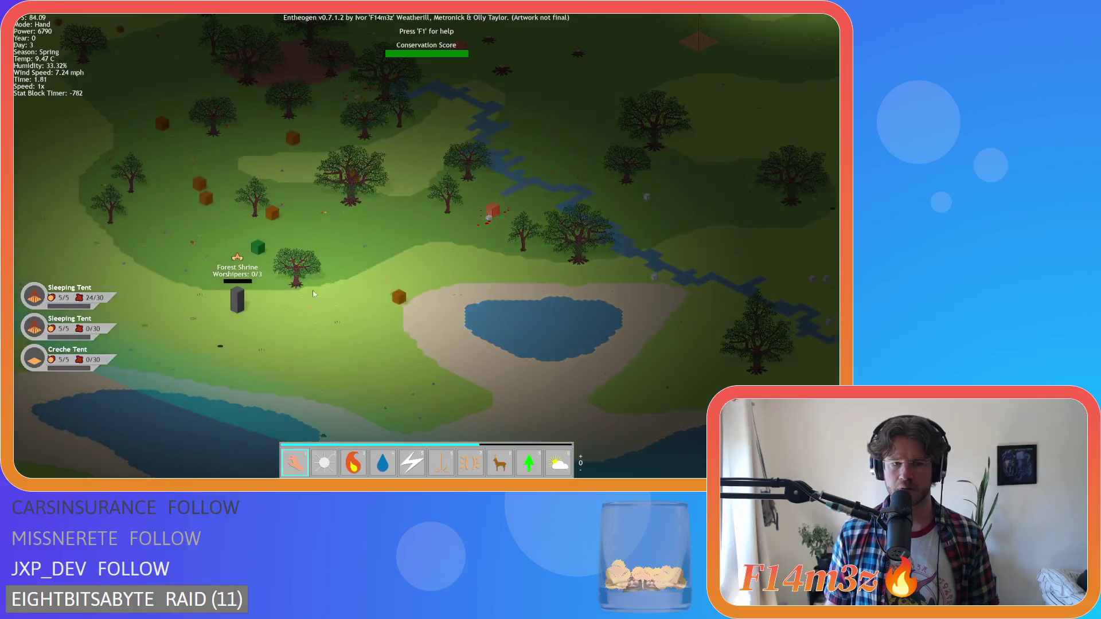
pyautogui.scroll(3, 373, 301)
pyautogui.scroll(5, 504, 313)
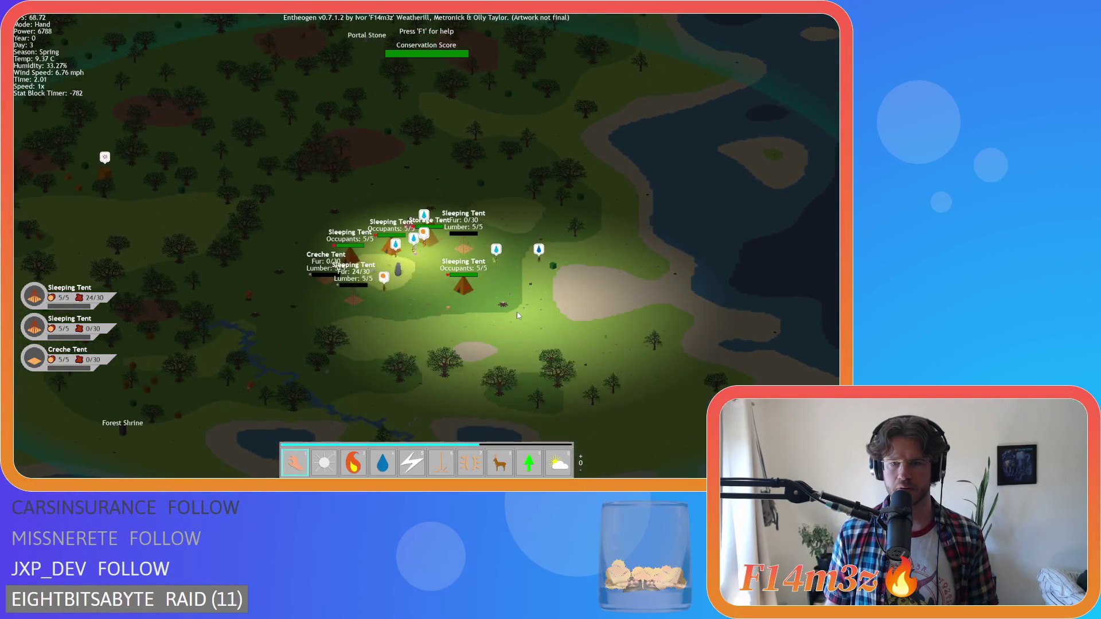
pyautogui.scroll(-3, 487, 307)
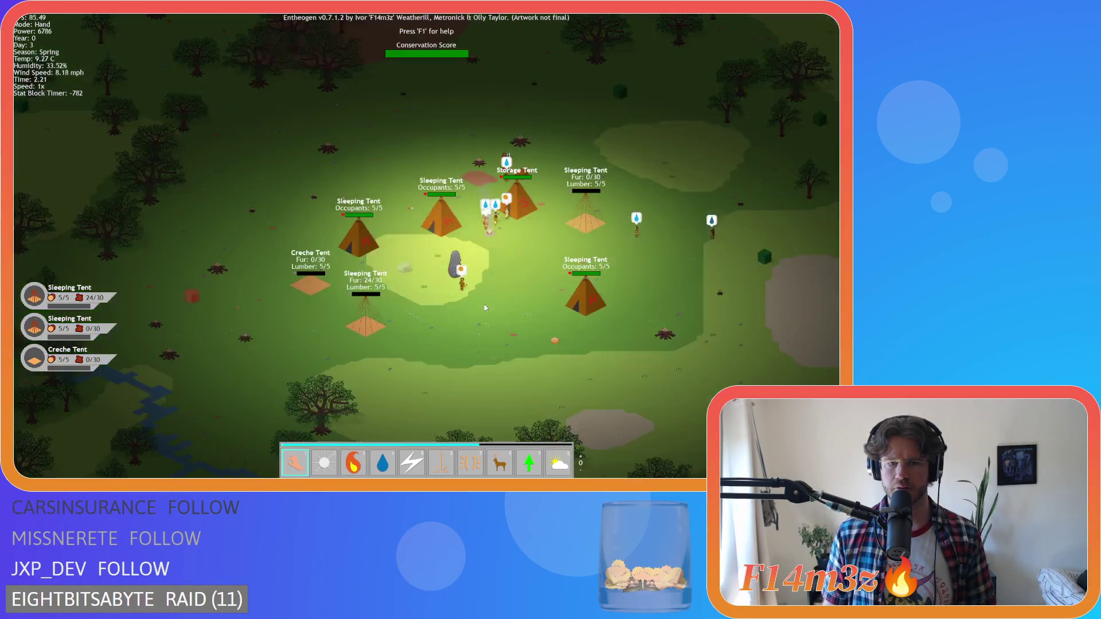
pyautogui.scroll(3, 482, 304)
# Step: Zoom the Entheogen map out and back in to see the whole island
pyautogui.scroll(-3, 482, 302)
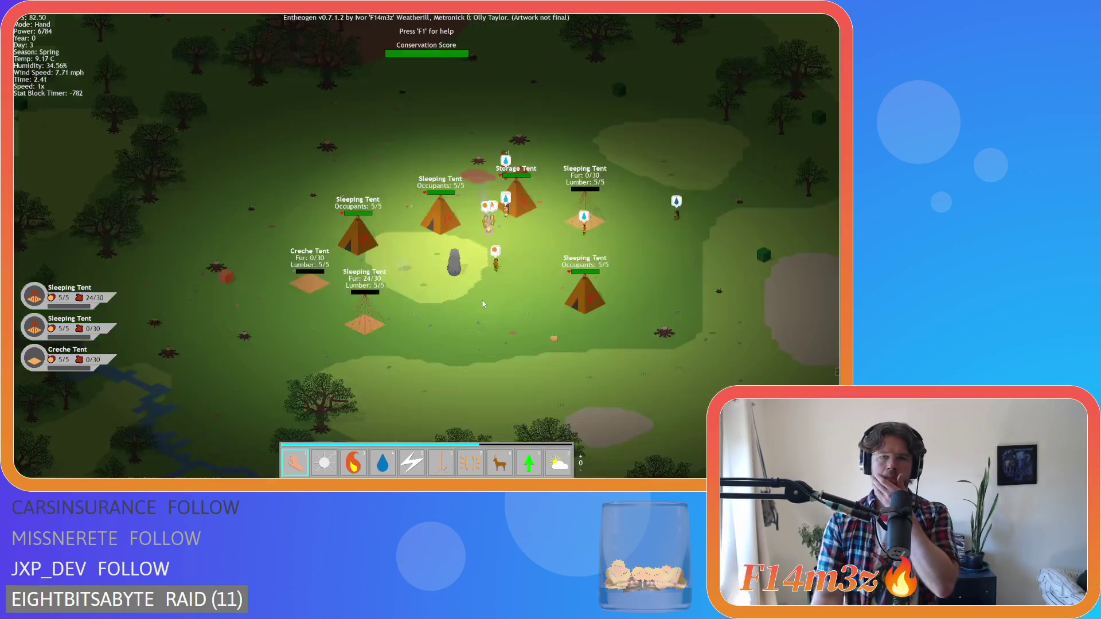
pyautogui.scroll(-2, 482, 302)
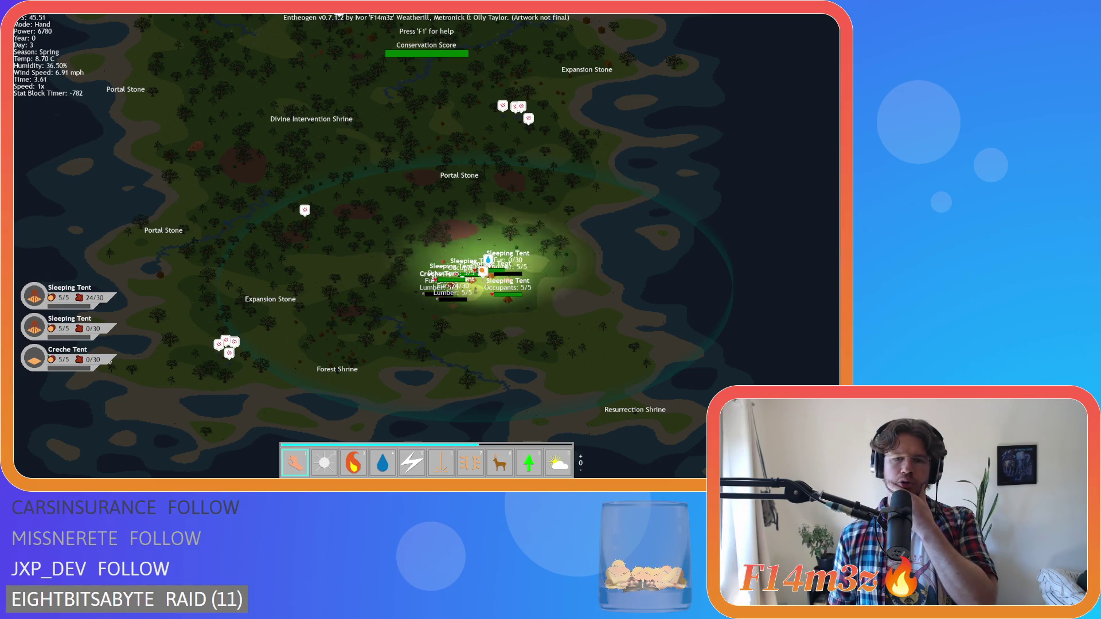
pyautogui.scroll(2, 484, 282)
pyautogui.scroll(2, 484, 281)
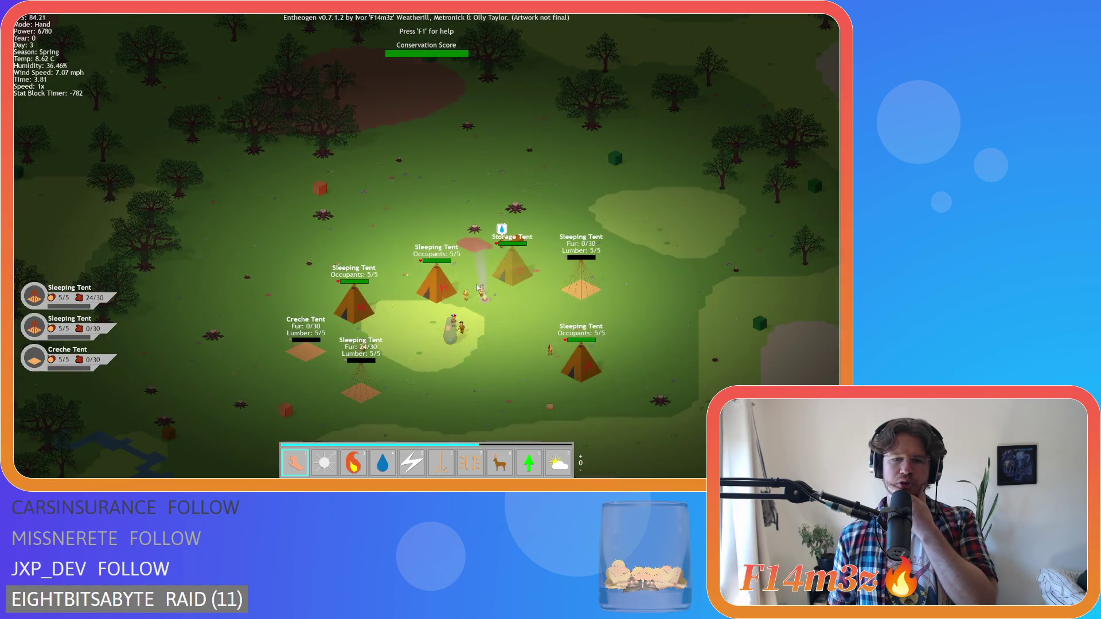
pyautogui.scroll(-5, 479, 293)
pyautogui.scroll(3, 453, 295)
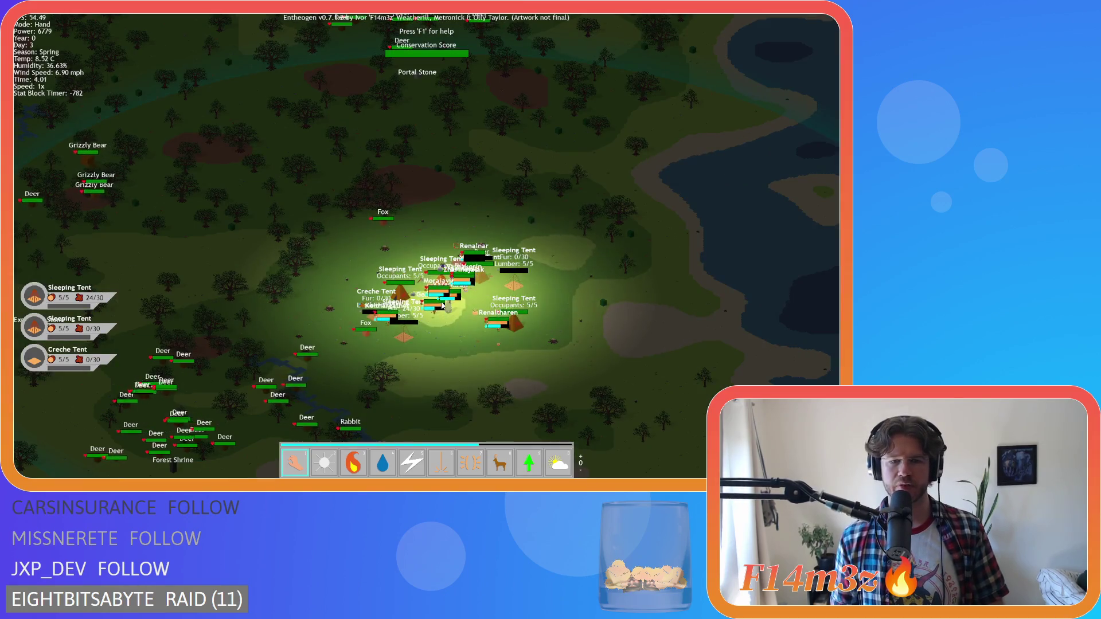
pyautogui.scroll(-2, 441, 300)
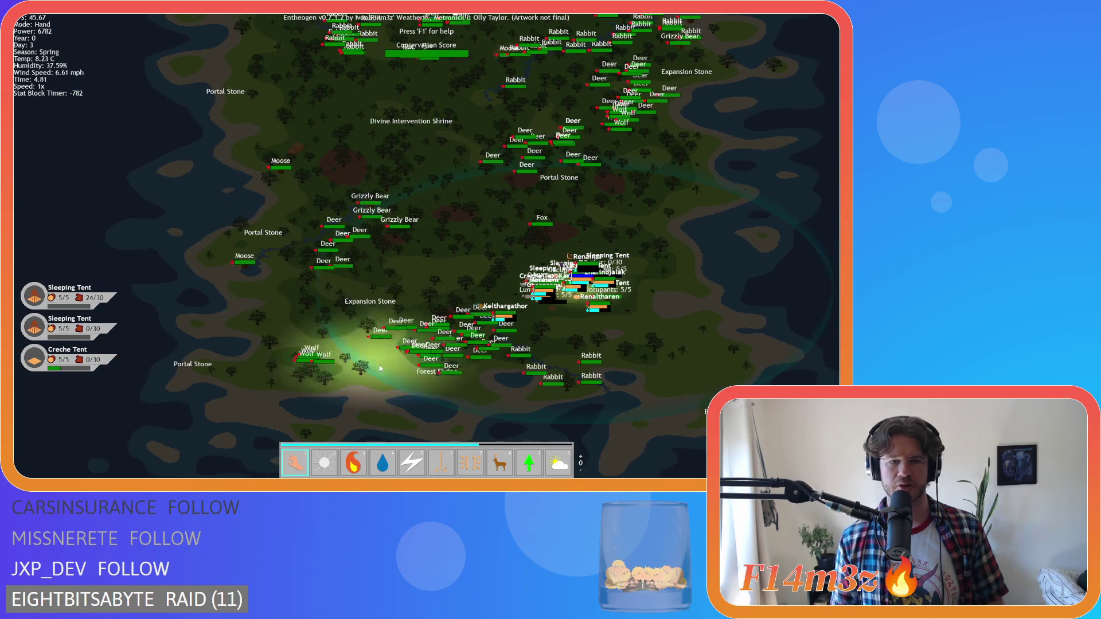
pyautogui.scroll(3, 401, 343)
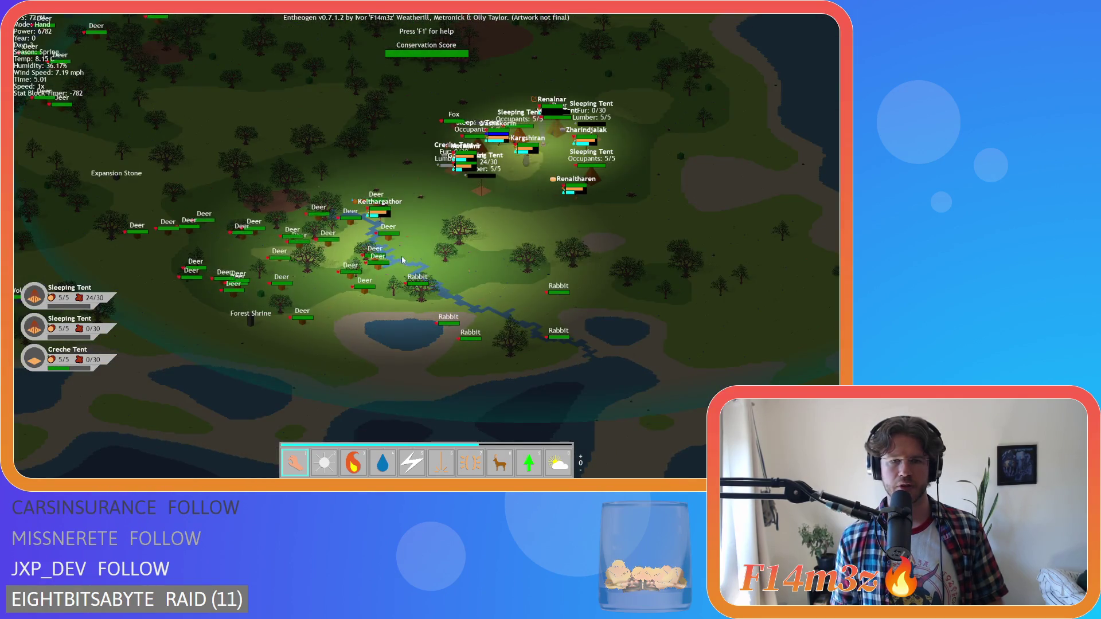
pyautogui.scroll(-3, 402, 260)
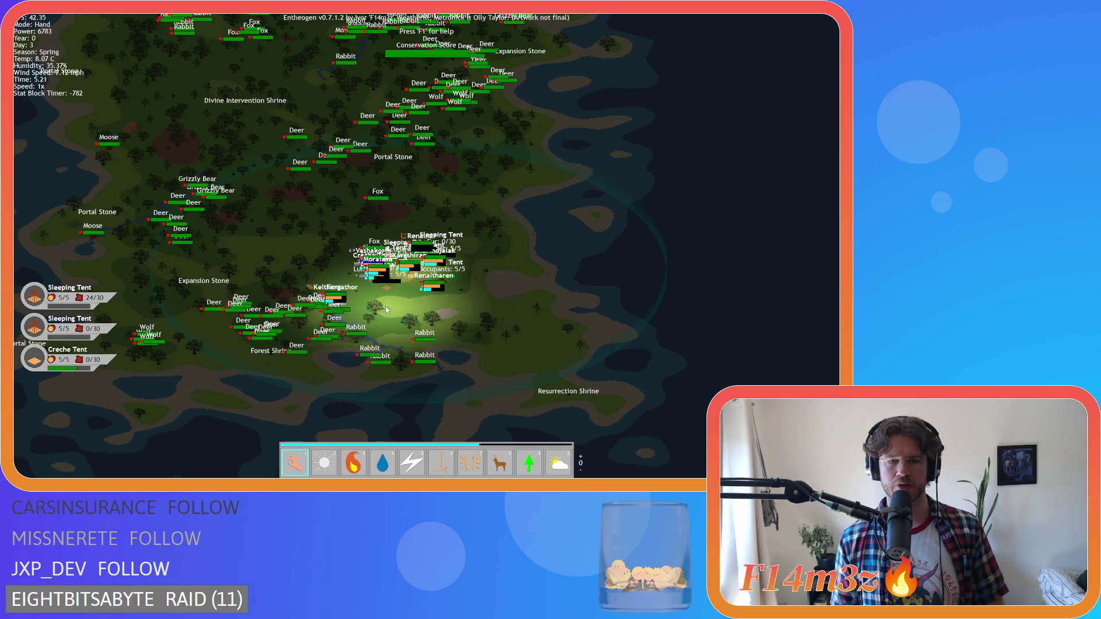
pyautogui.scroll(-2, 387, 304)
pyautogui.scroll(2, 397, 276)
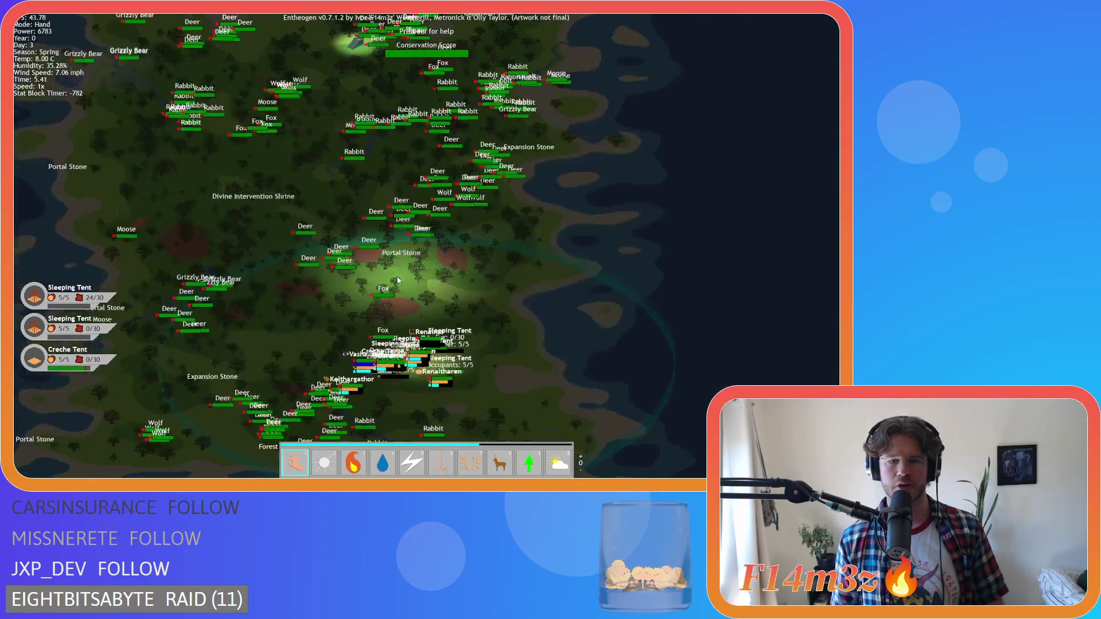
# Step: Pan across the island's shrines, stones and wildlife, ending on the lower-right village
pyautogui.hotkey('w', 'a')
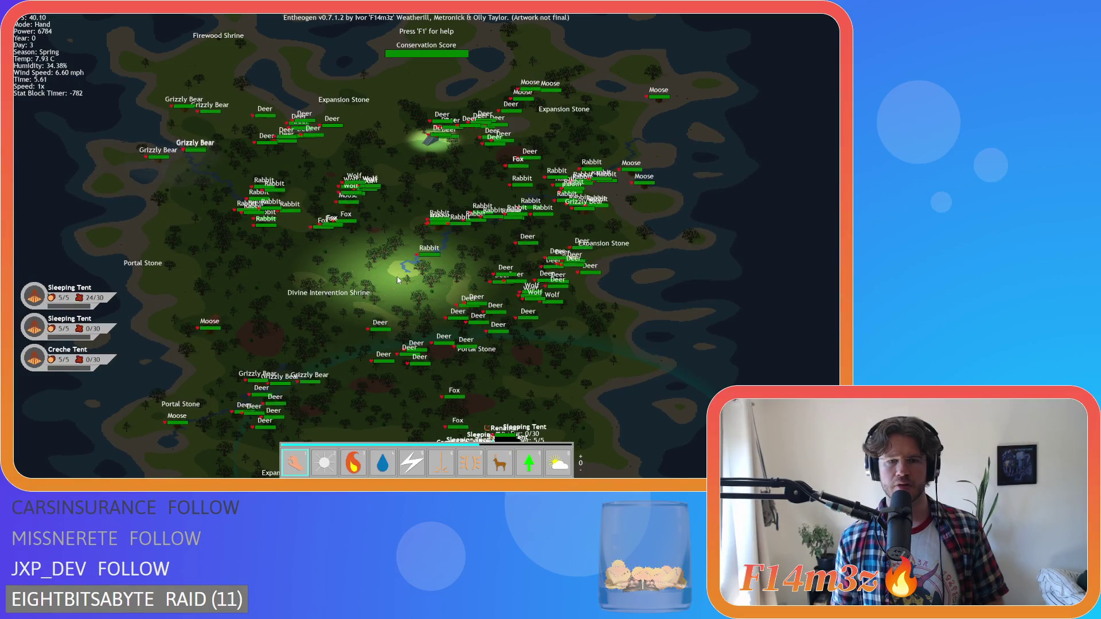
pyautogui.scroll(3, 397, 277)
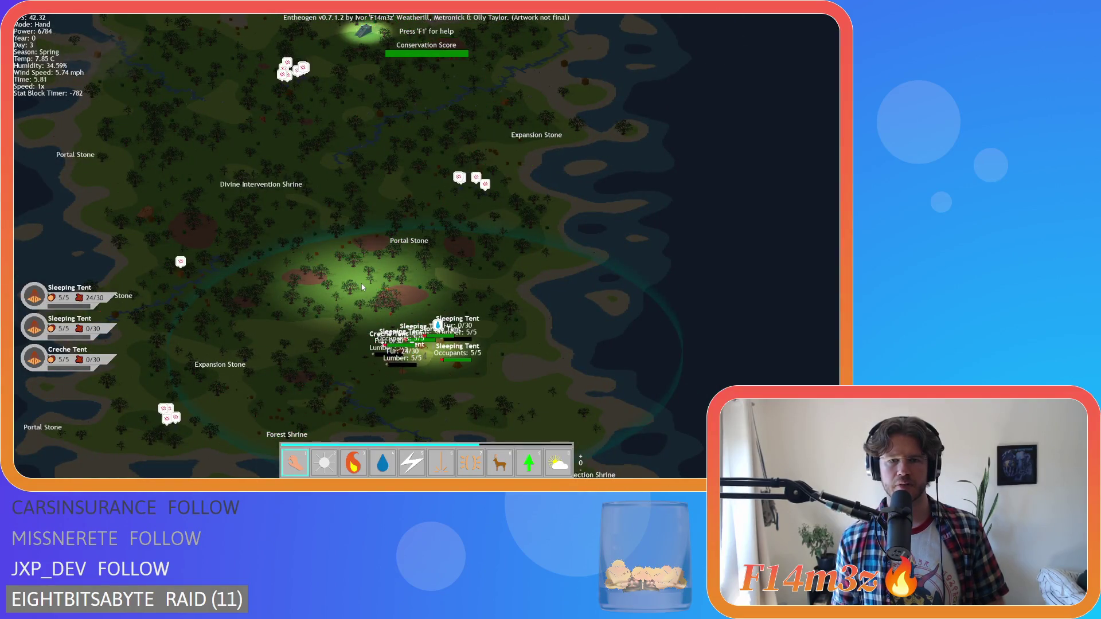
pyautogui.scroll(-3, 362, 286)
pyautogui.hotkey('w', 'a')
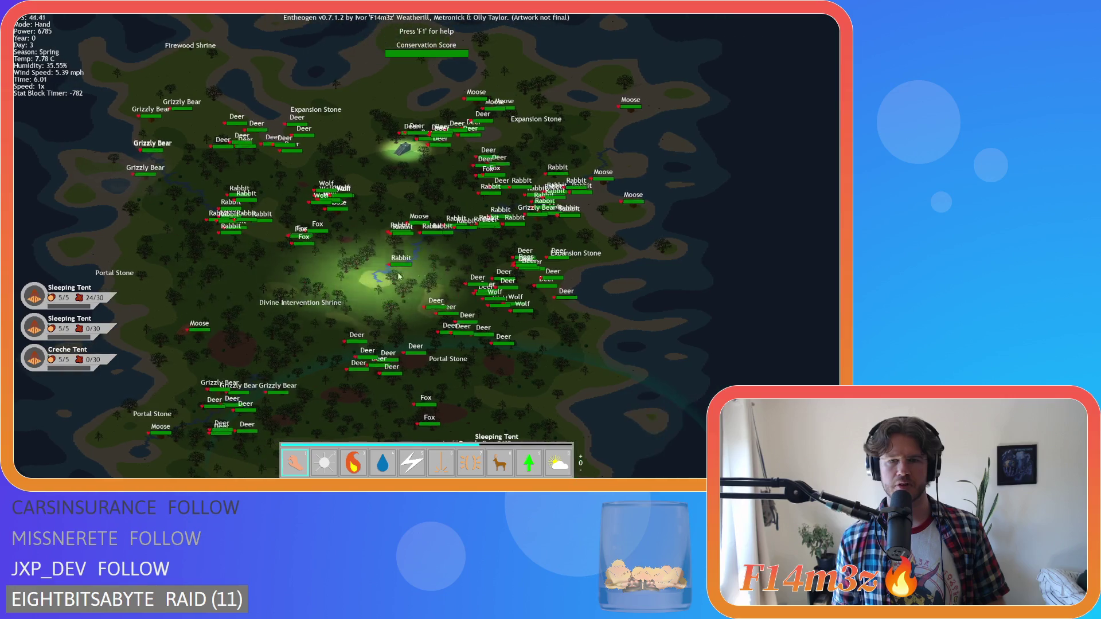
pyautogui.hotkey('s', 'a')
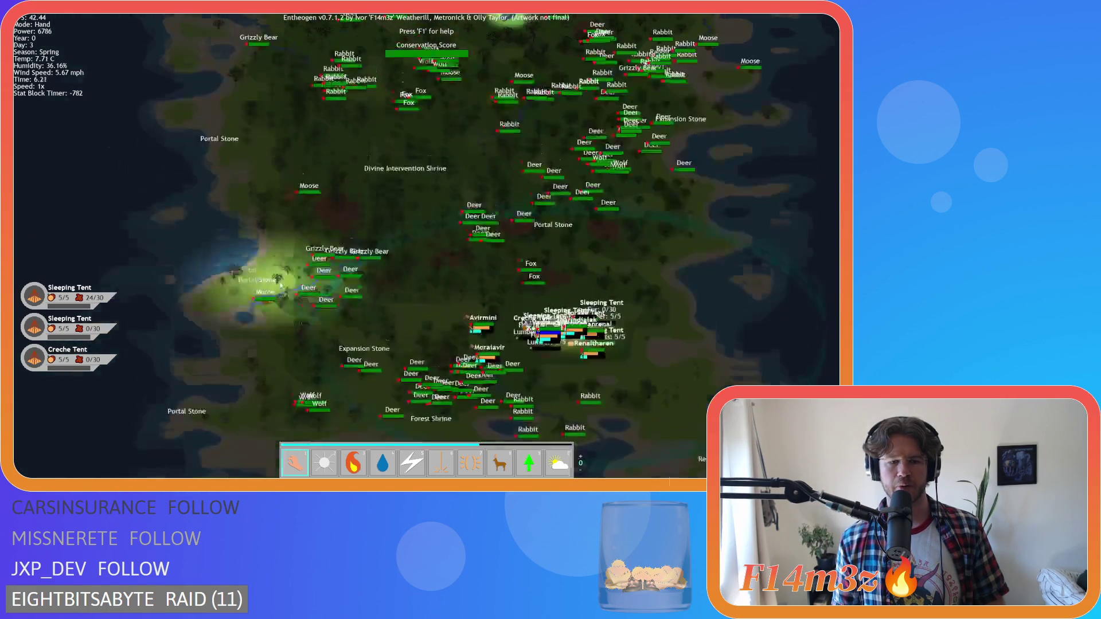
pyautogui.press('s')
pyautogui.hotkey('w', 'd')
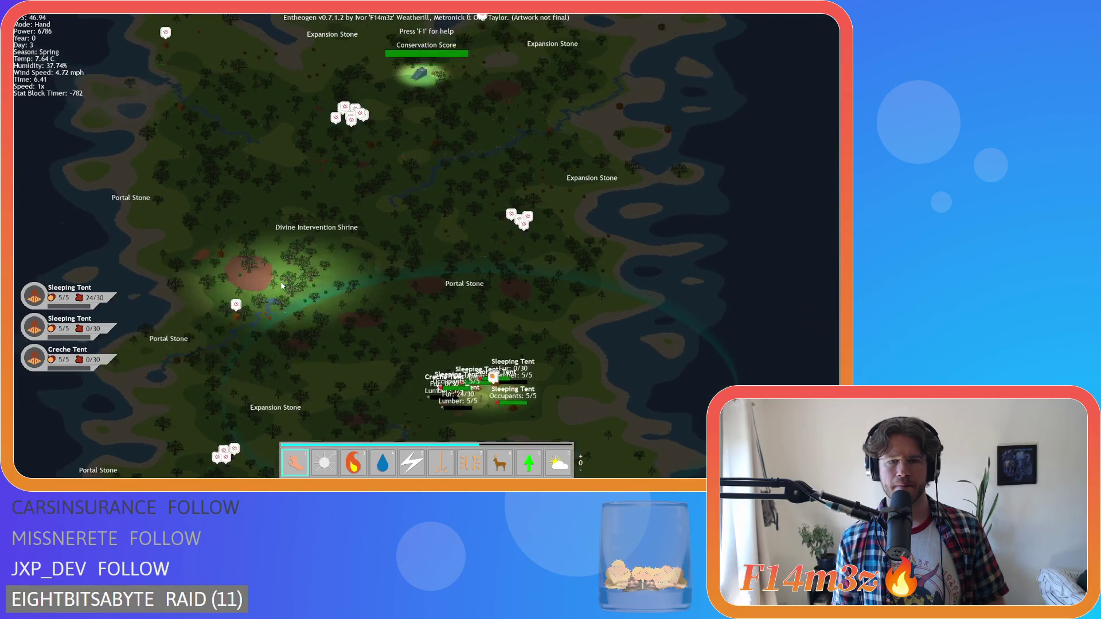
pyautogui.hotkey('s', 'a')
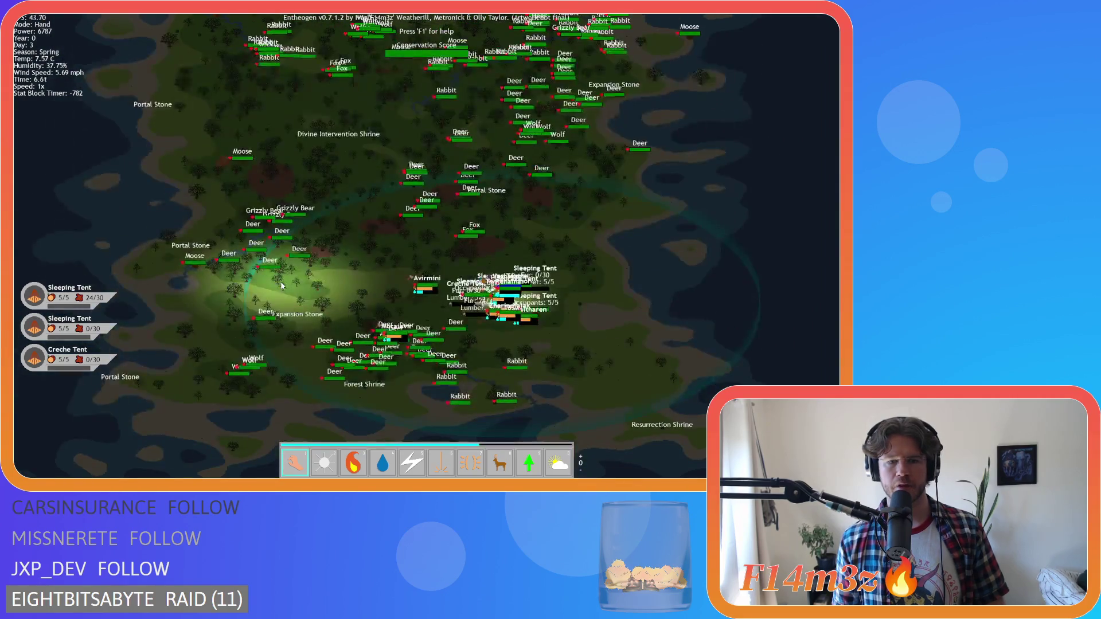
pyautogui.hotkey('w', 'd')
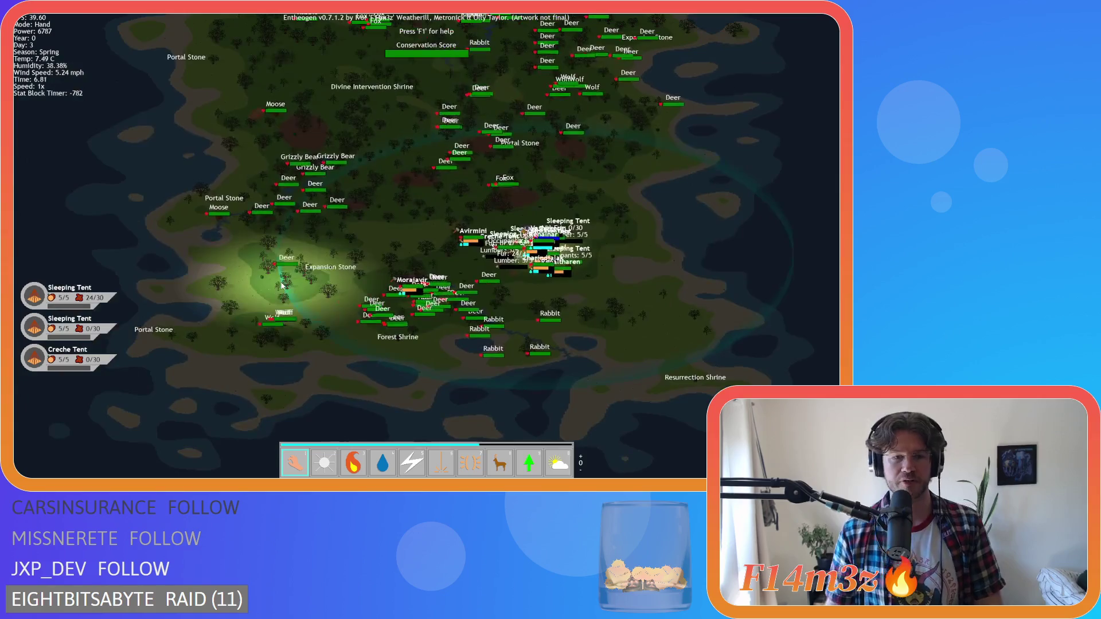
pyautogui.press('w')
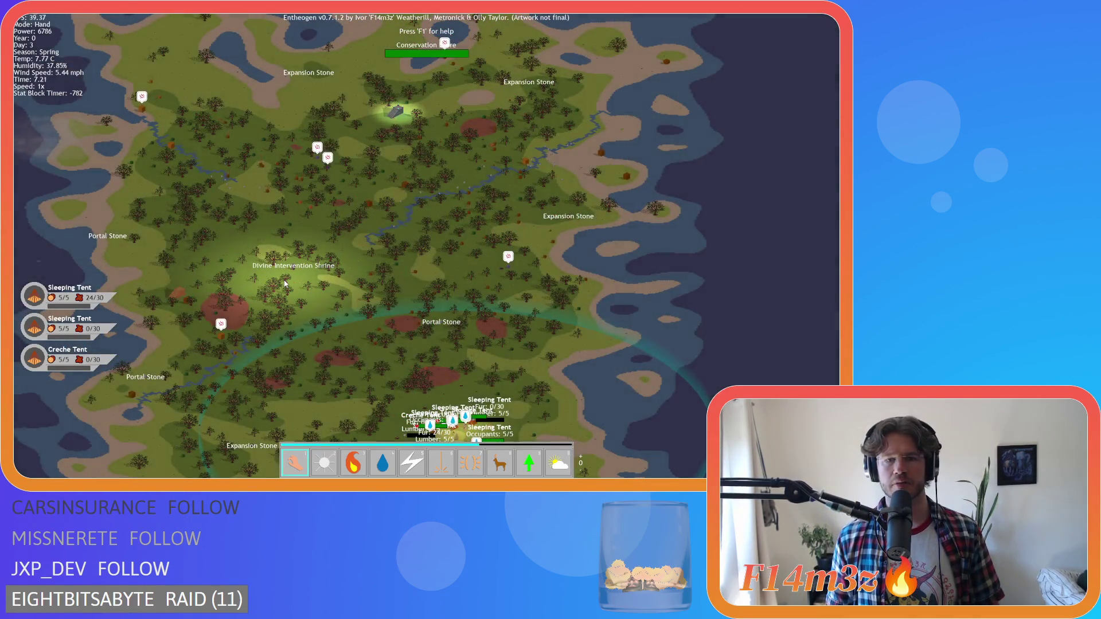
pyautogui.press('s')
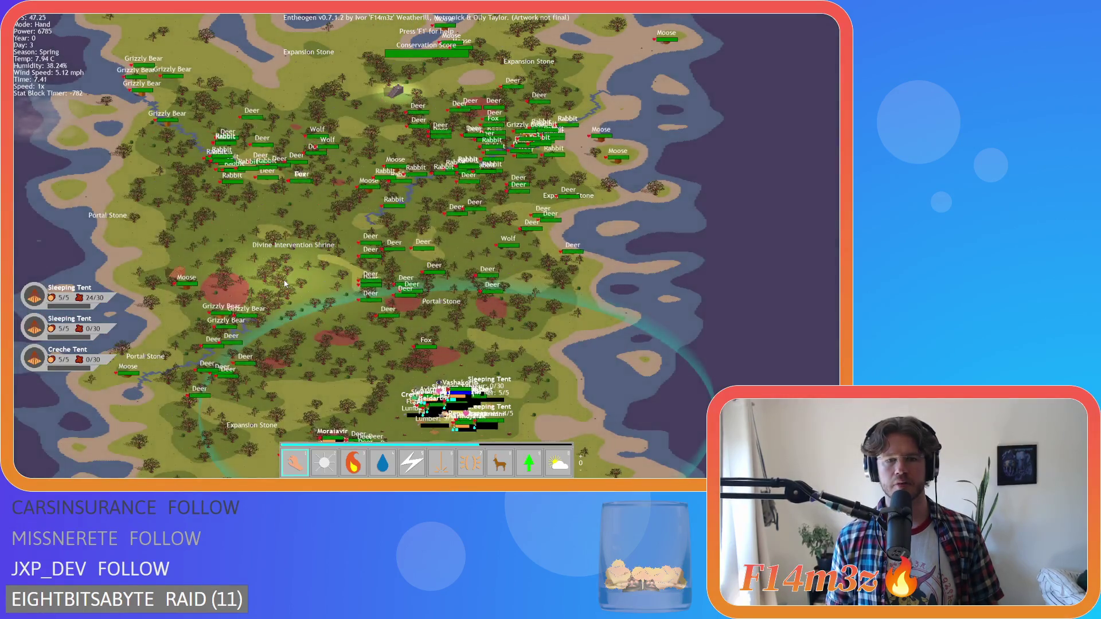
pyautogui.hotkey('s', 'a')
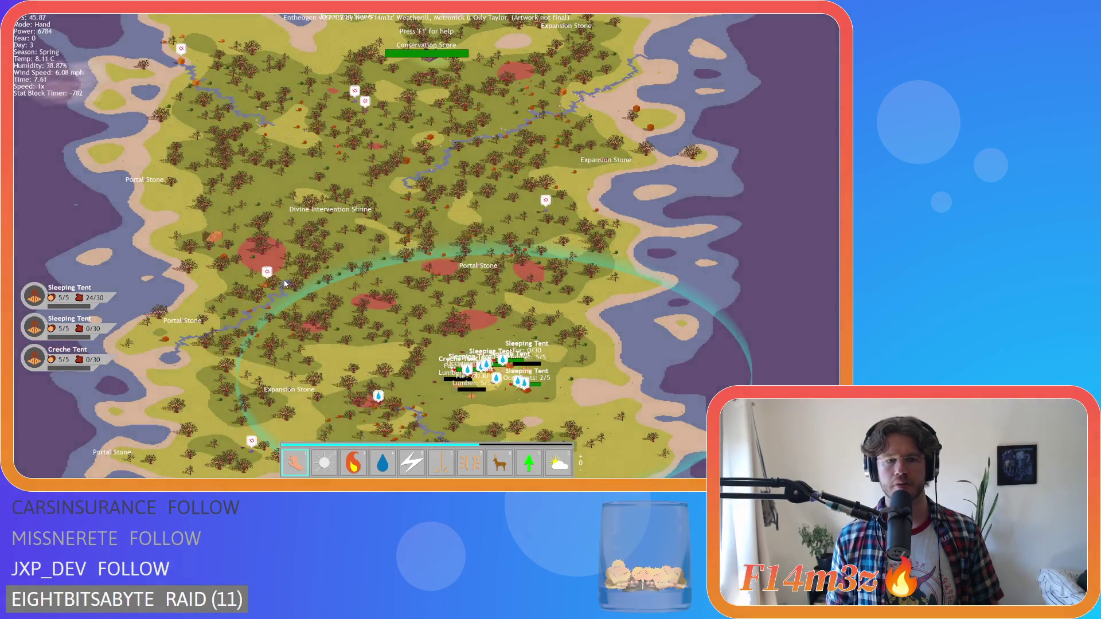
pyautogui.hotkey('s', 'a')
pyautogui.hotkey('w', 'd')
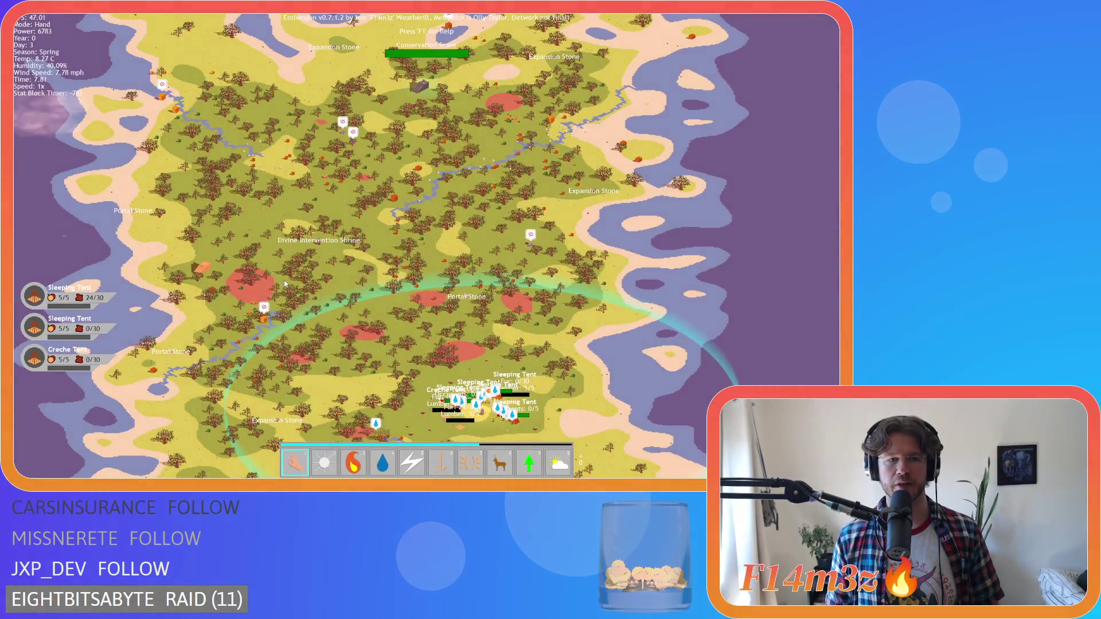
pyautogui.press('a')
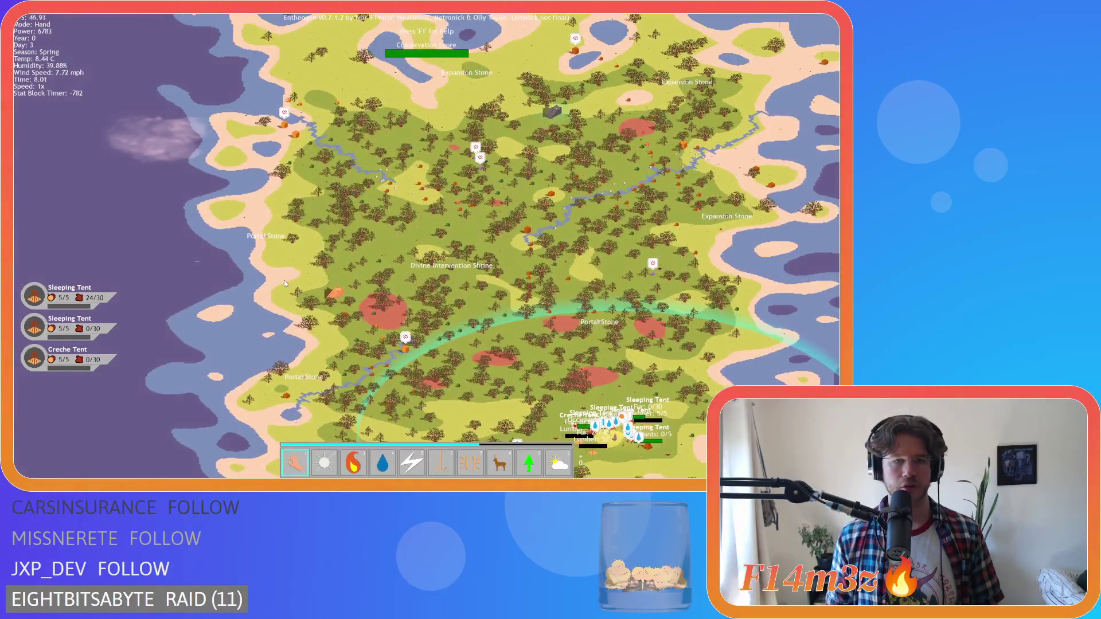
pyautogui.scroll(5, 284, 281)
# Step: Pan from the village tents past the lake and Forest Shrine to the Resurrection Shrine
pyautogui.hotkey('s', 'd')
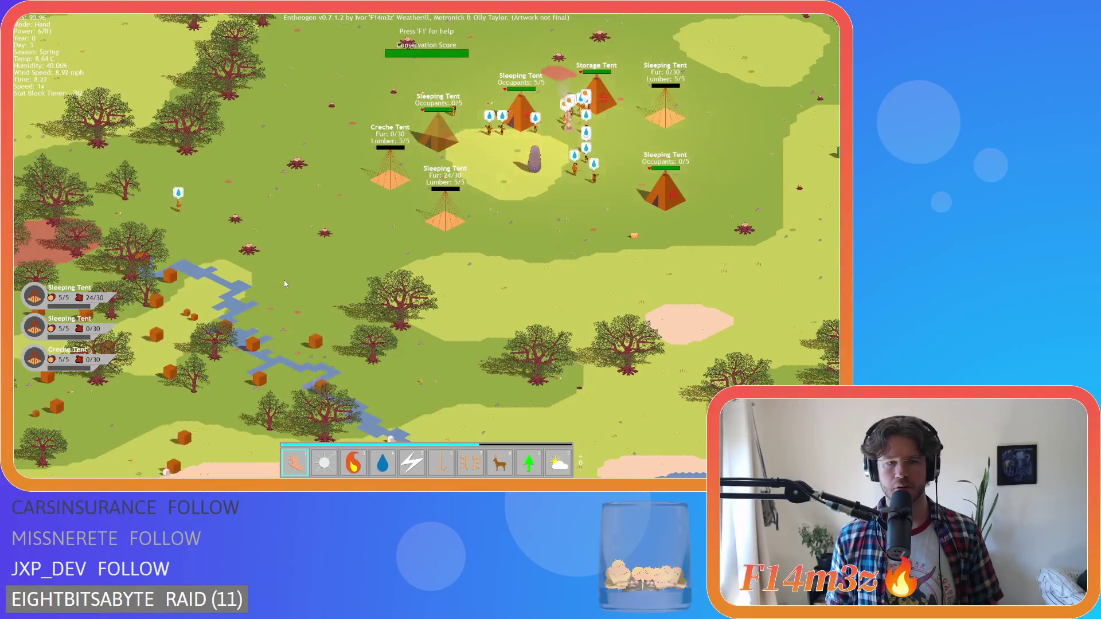
pyautogui.hotkey('s', 'a')
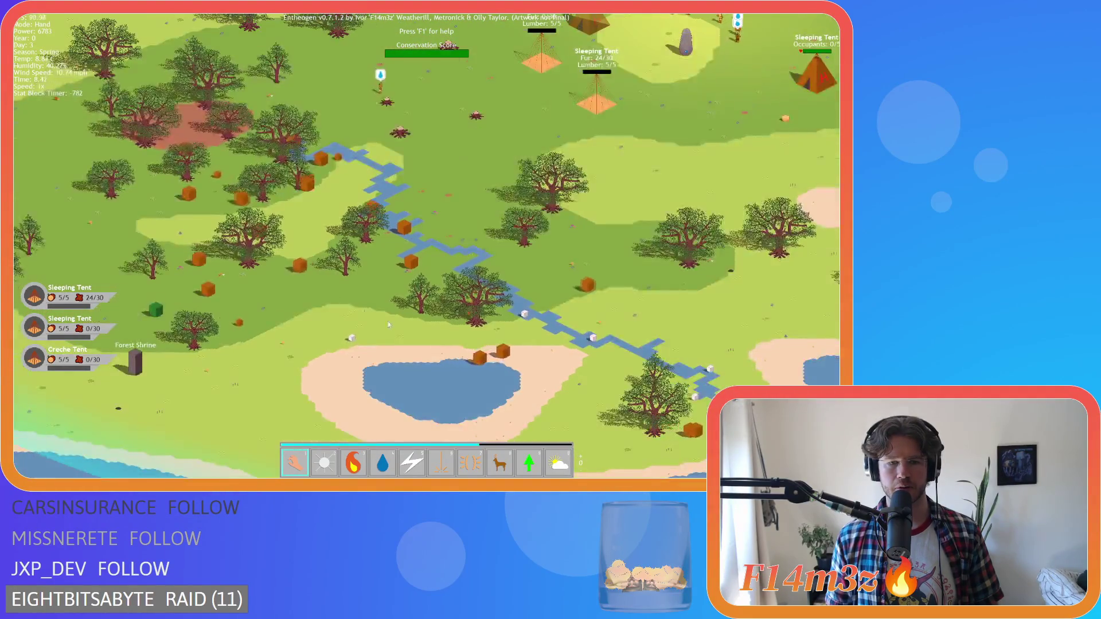
pyautogui.scroll(5, 380, 317)
pyautogui.press('d')
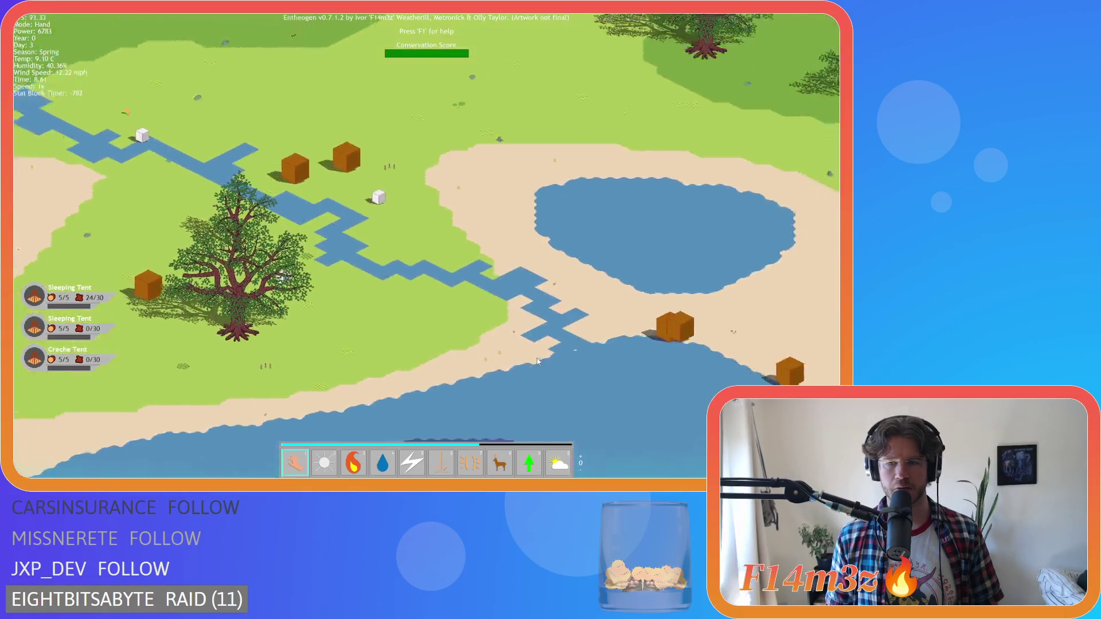
pyautogui.scroll(-5, 538, 361)
pyautogui.hotkey('s', 'd')
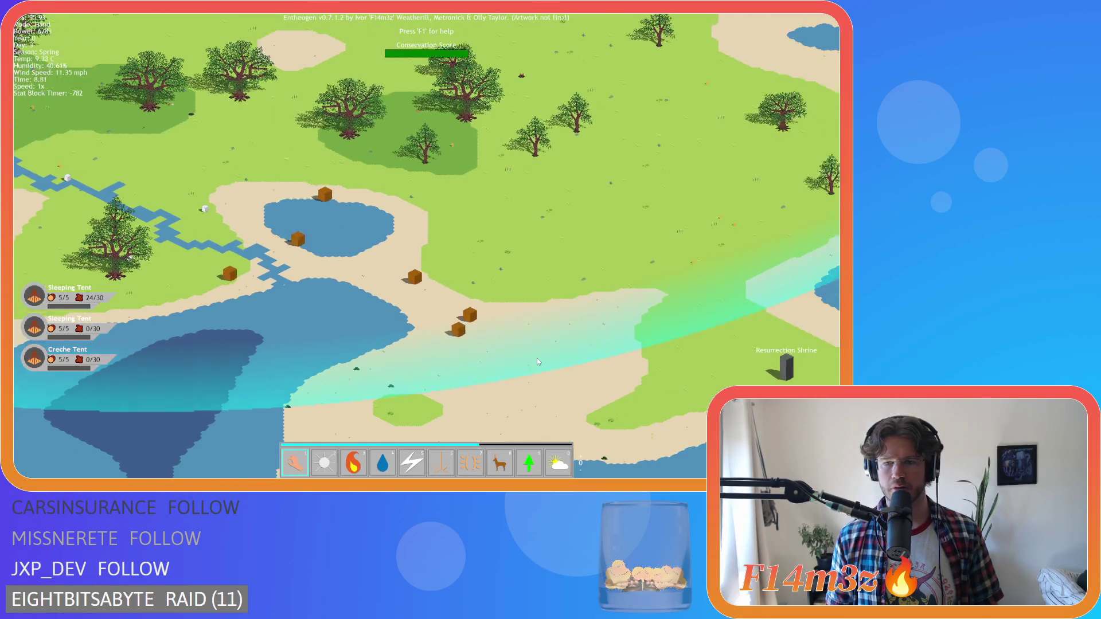
pyautogui.scroll(-5, 537, 361)
pyautogui.hotkey('s', 'd')
pyautogui.scroll(5, 538, 361)
pyautogui.scroll(-5, 538, 361)
pyautogui.scroll(4, 537, 361)
pyautogui.scroll(5, 410, 264)
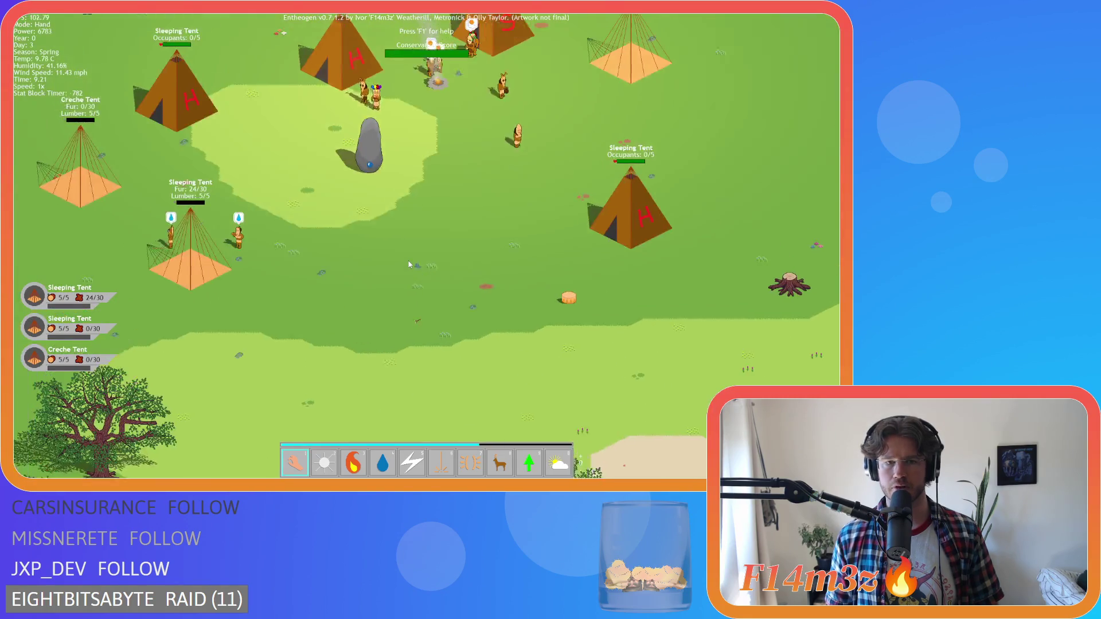
# Step: Open the tribe overview of followers by role, then close it over the village
pyautogui.press('t')
pyautogui.press('t')
pyautogui.hotkey('w', 'd')
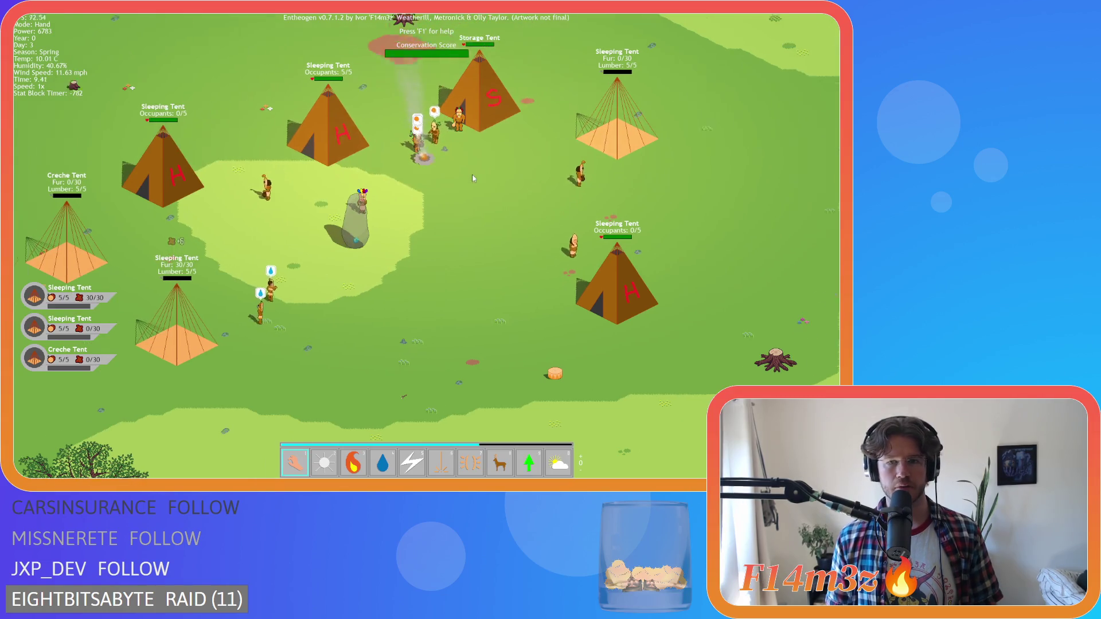
pyautogui.press('t')
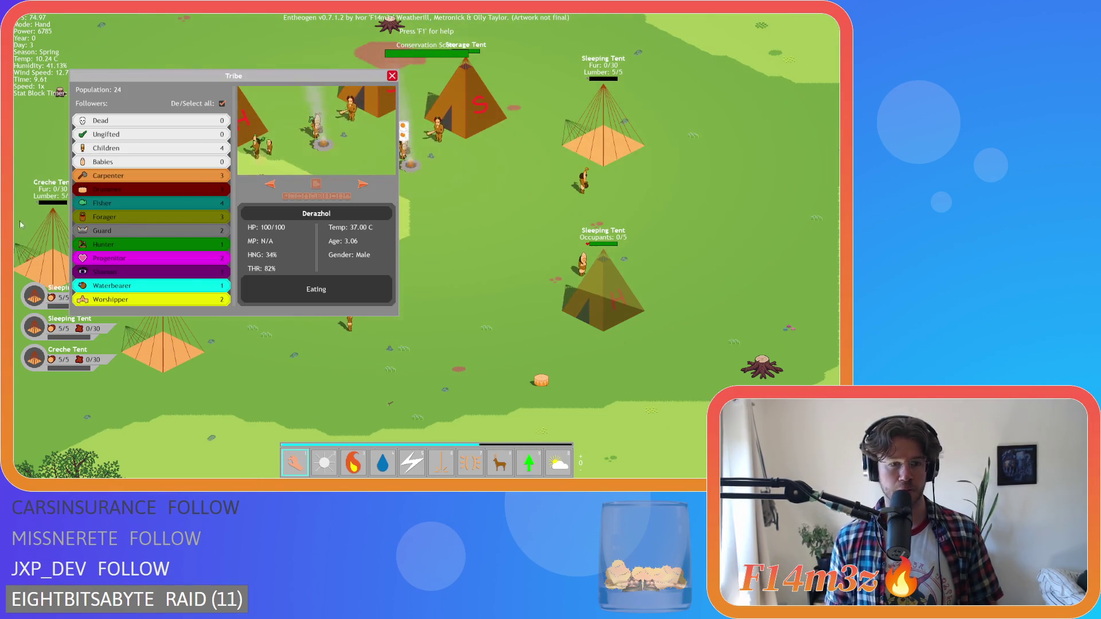
# Step: Clear the follower role selection, view another follower, then close the Tribe window
pyautogui.press('a')
pyautogui.click(173, 204)
pyautogui.click(222, 103)
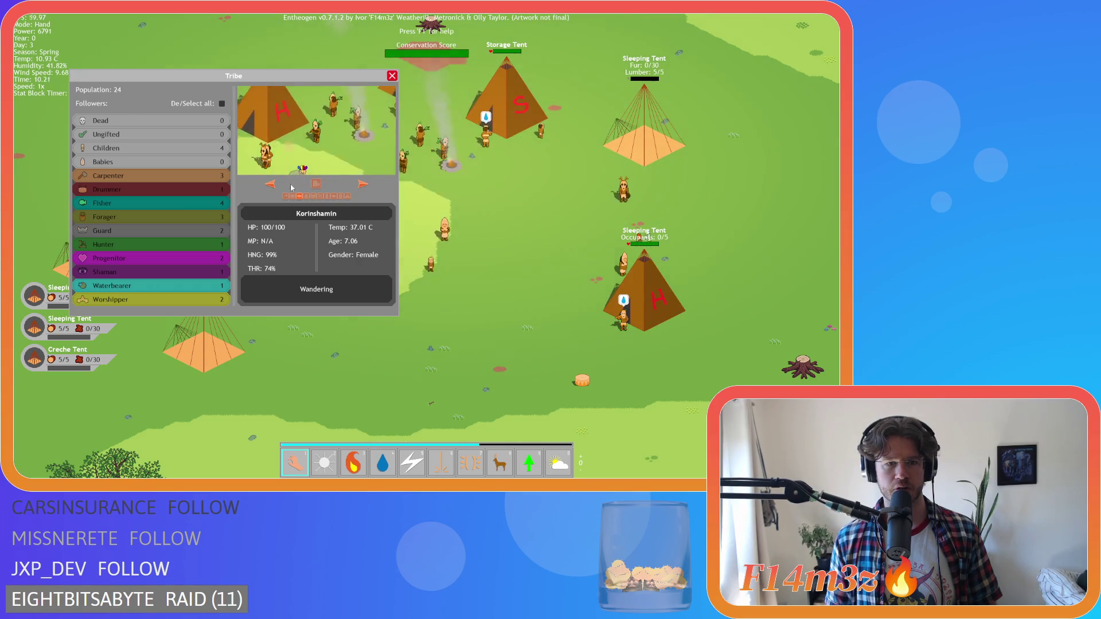
pyautogui.click(270, 184)
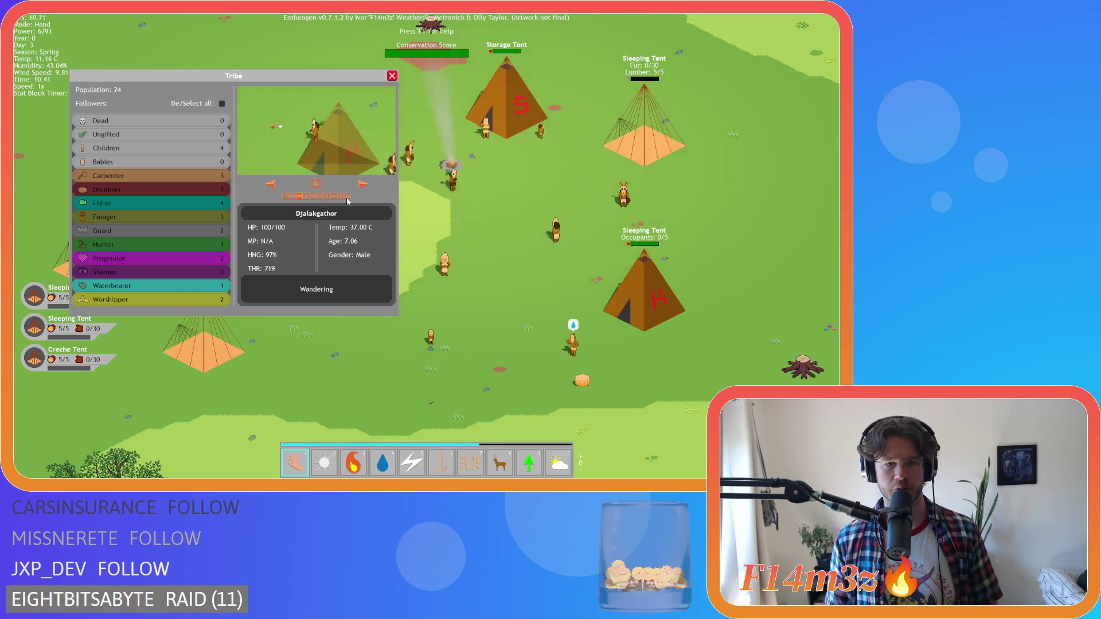
pyautogui.press('s')
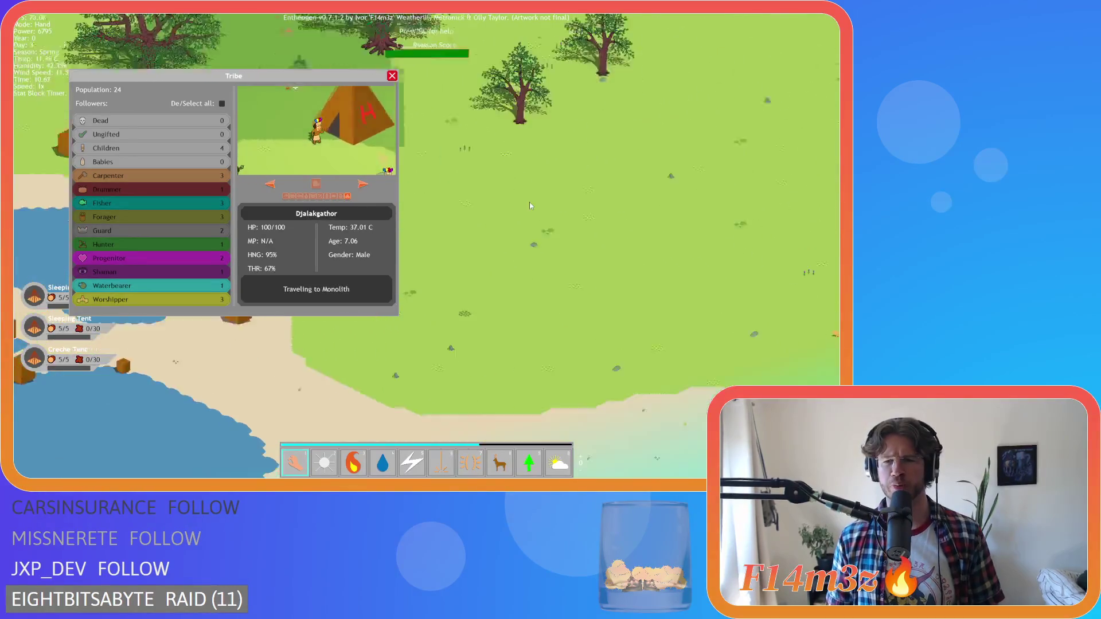
pyautogui.press('Escape')
pyautogui.scroll(-3, 661, 279)
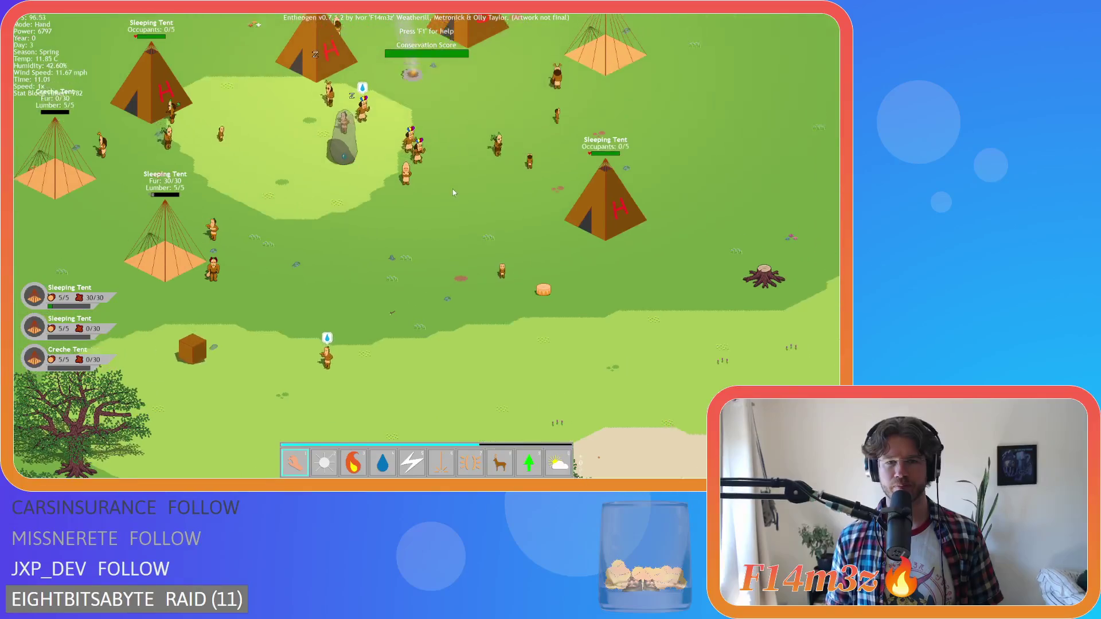
# Step: Pan and zoom between the tent village and the Resurrection Shrine to find a villager
pyautogui.press('s')
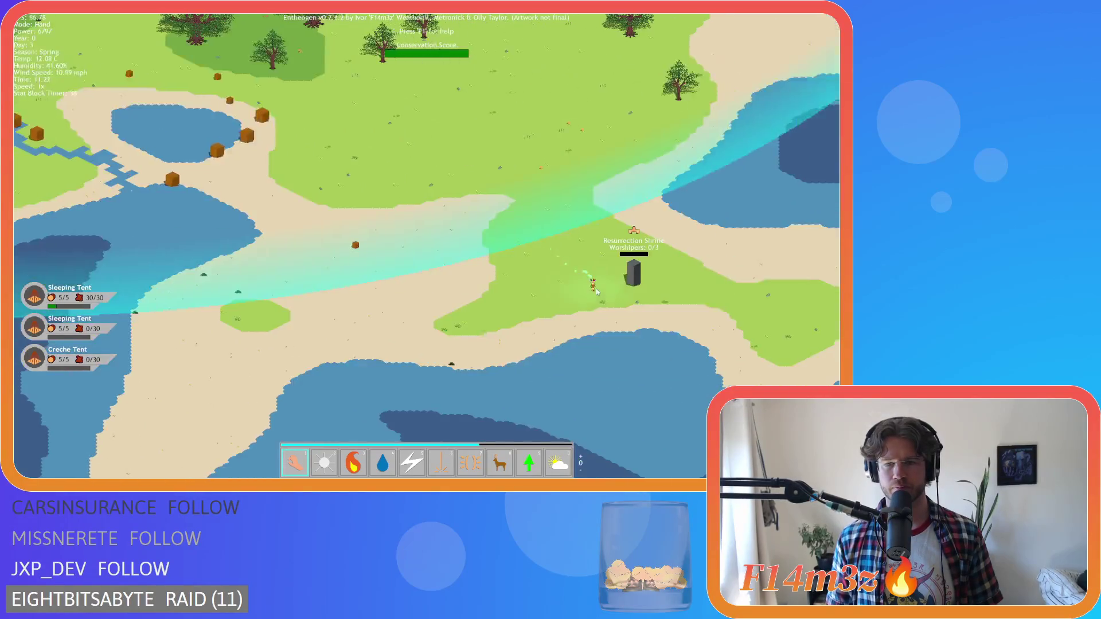
pyautogui.press('w')
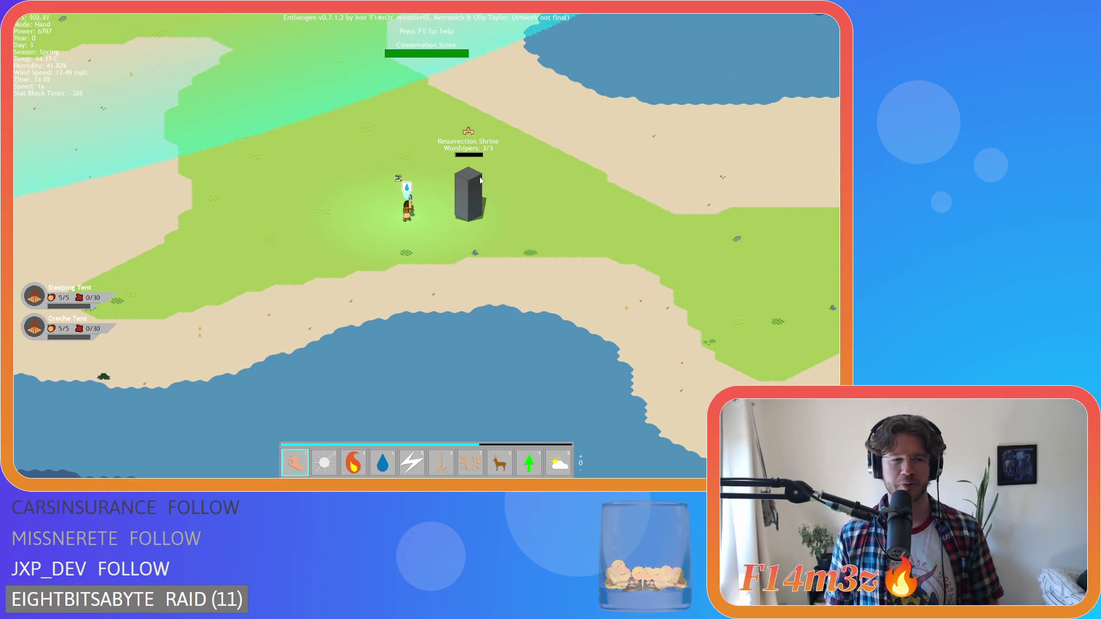
pyautogui.press('a')
pyautogui.press('w')
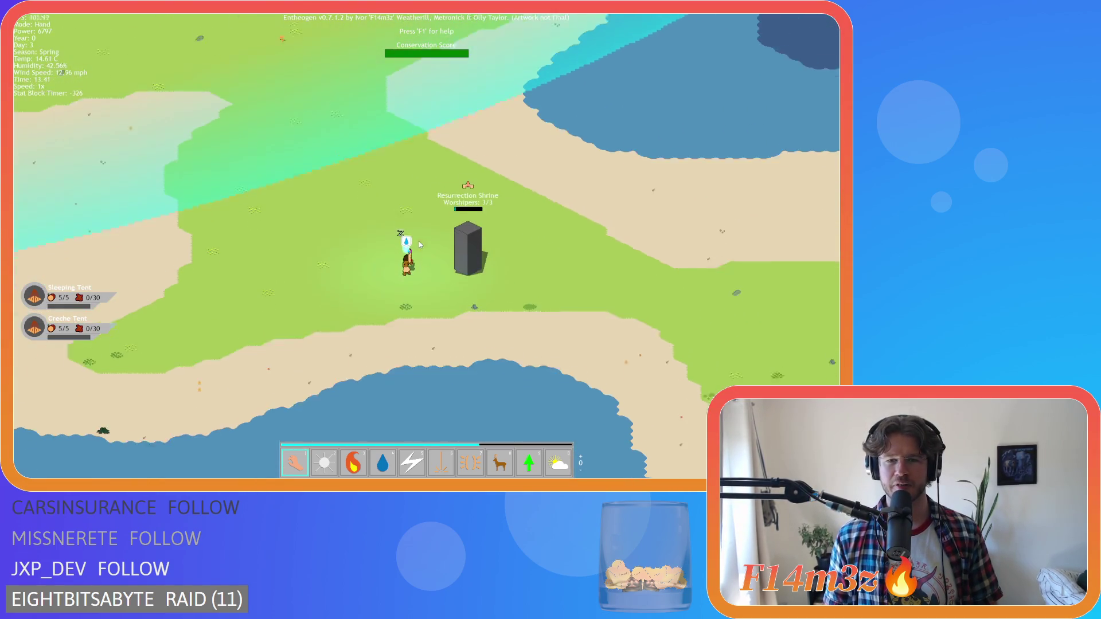
pyautogui.scroll(5, 415, 219)
pyautogui.scroll(-5, 412, 208)
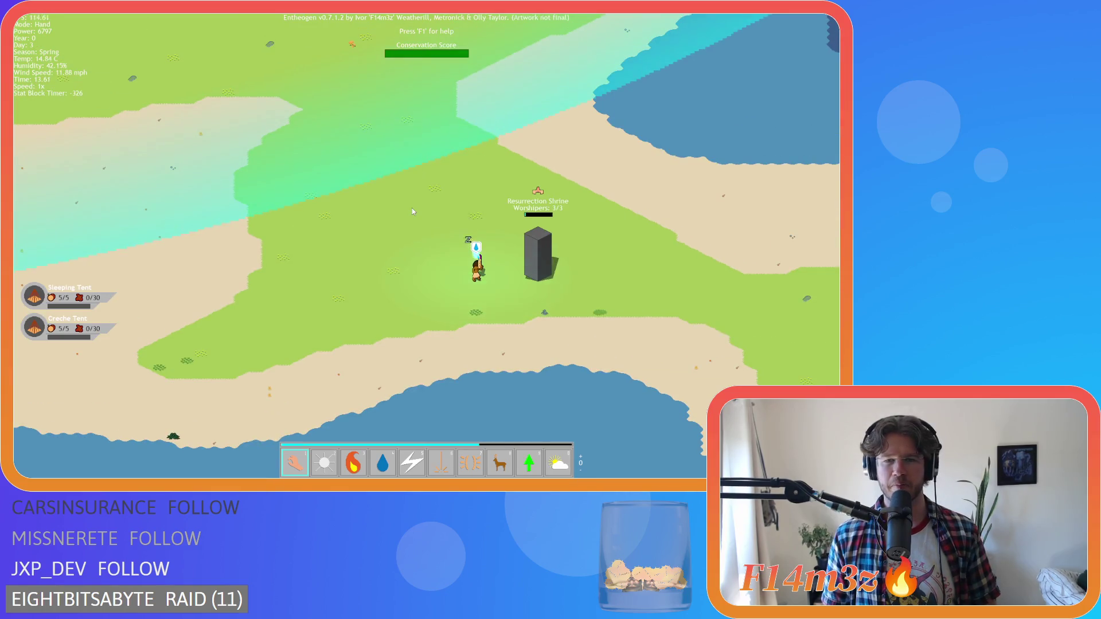
pyautogui.press('w')
pyautogui.press('a')
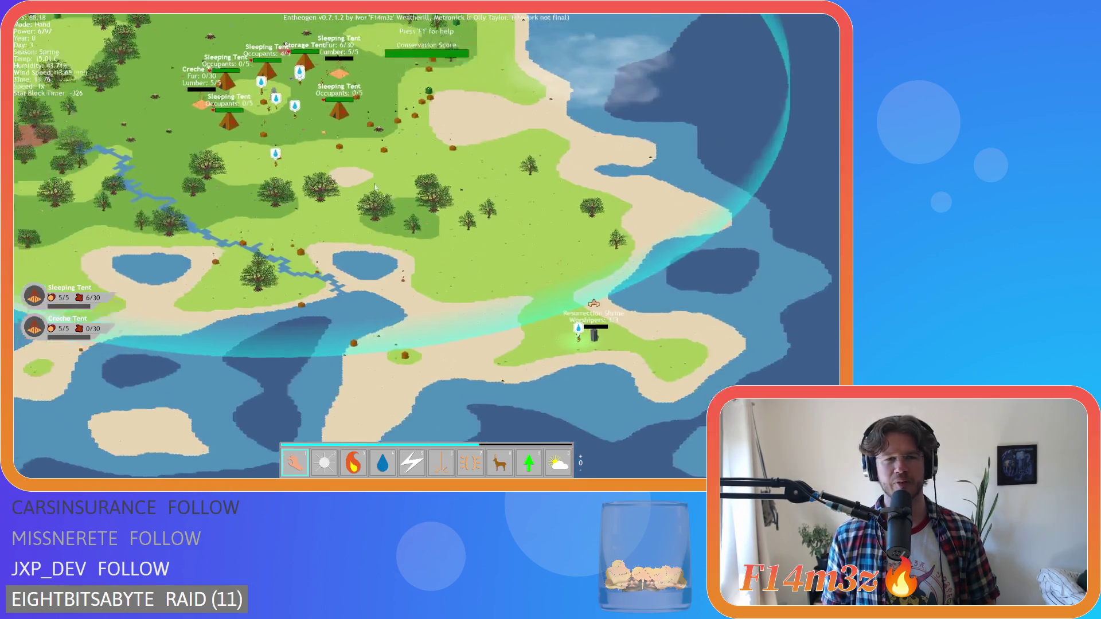
pyautogui.scroll(3, 375, 186)
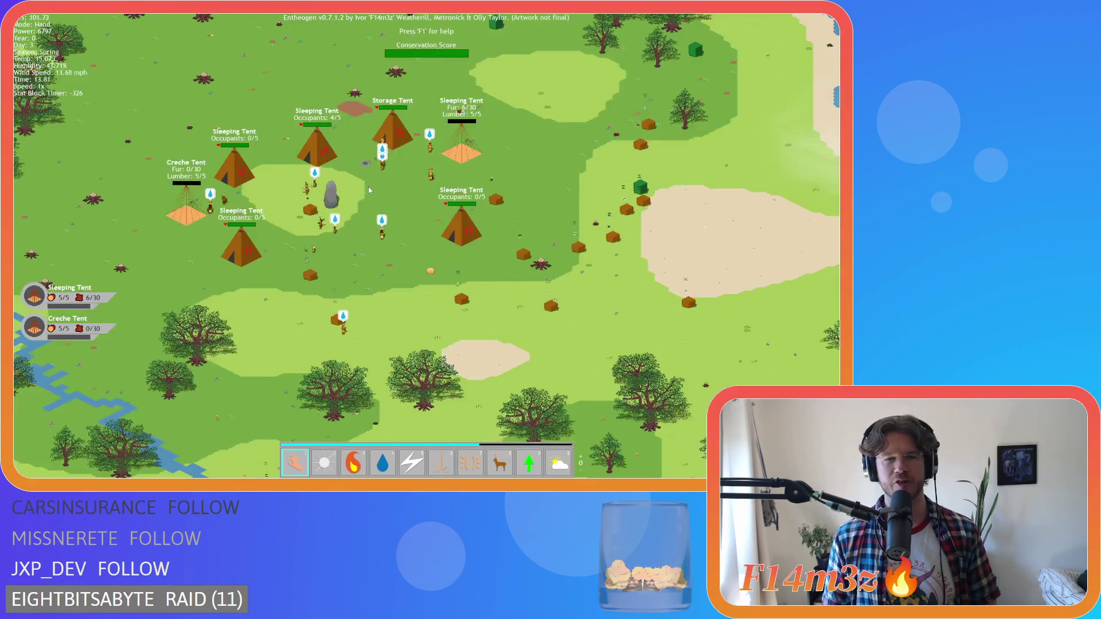
pyautogui.scroll(-3, 401, 229)
pyautogui.scroll(5, 450, 292)
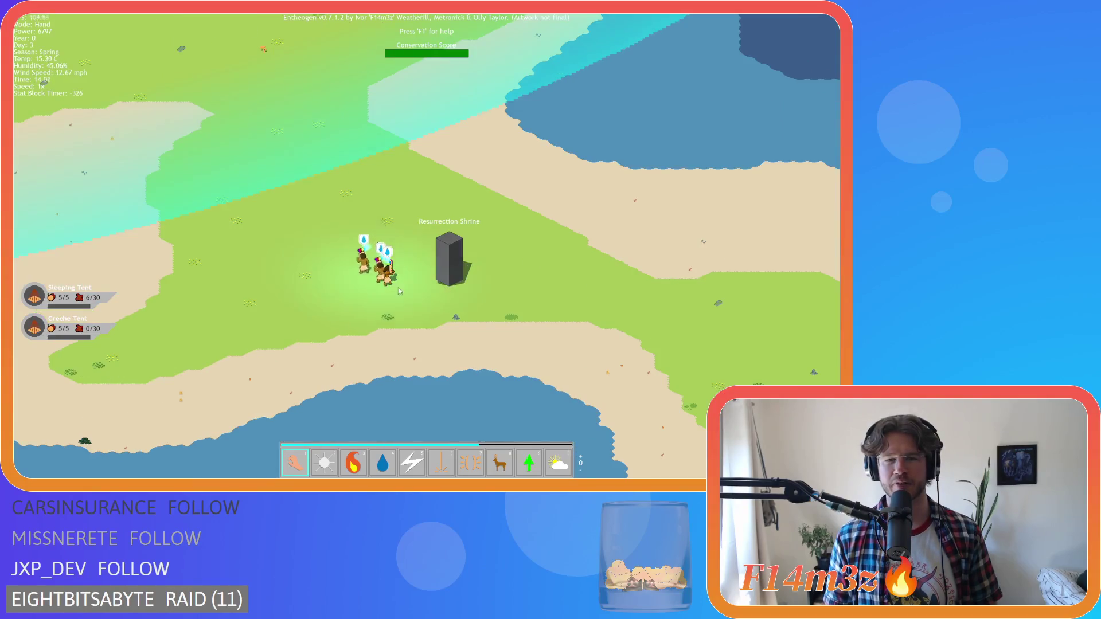
pyautogui.scroll(5, 398, 287)
pyautogui.scroll(-3, 339, 191)
# Step: Drag a villager onto the Resurrection Shrine and pan back north toward the tents
pyautogui.moveTo(384, 199)
pyautogui.mouseDown()
pyautogui.moveTo(339, 192)
pyautogui.moveTo(289, 128)
pyautogui.moveTo(467, 284)
pyautogui.moveTo(457, 270)
pyautogui.mouseUp()
pyautogui.scroll(3, 288, 128)
pyautogui.press('w')
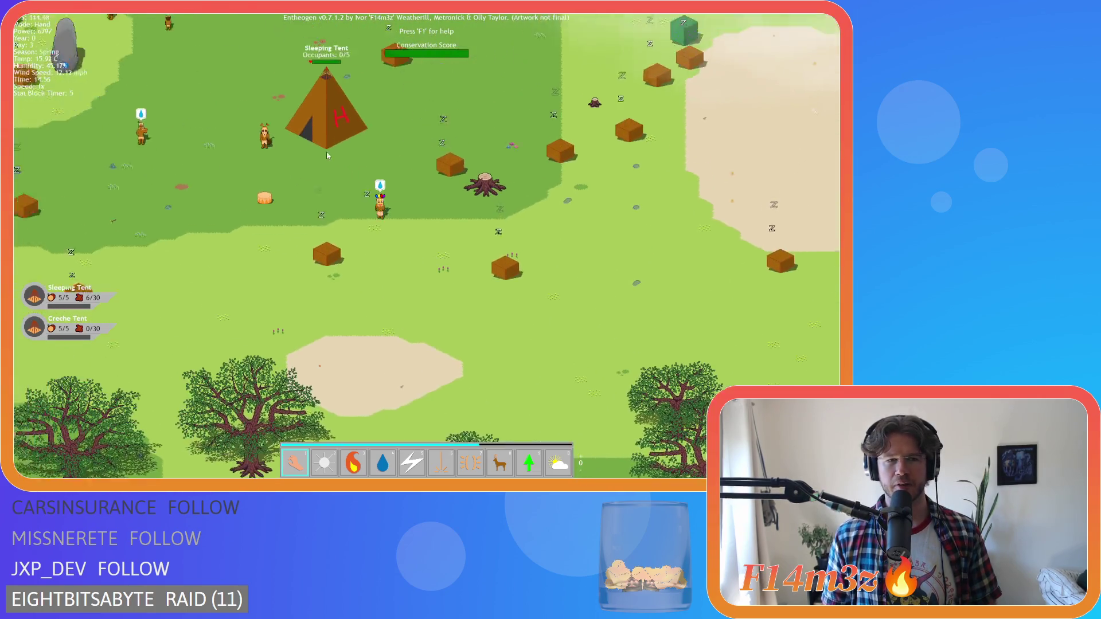
pyautogui.scroll(-3, 327, 155)
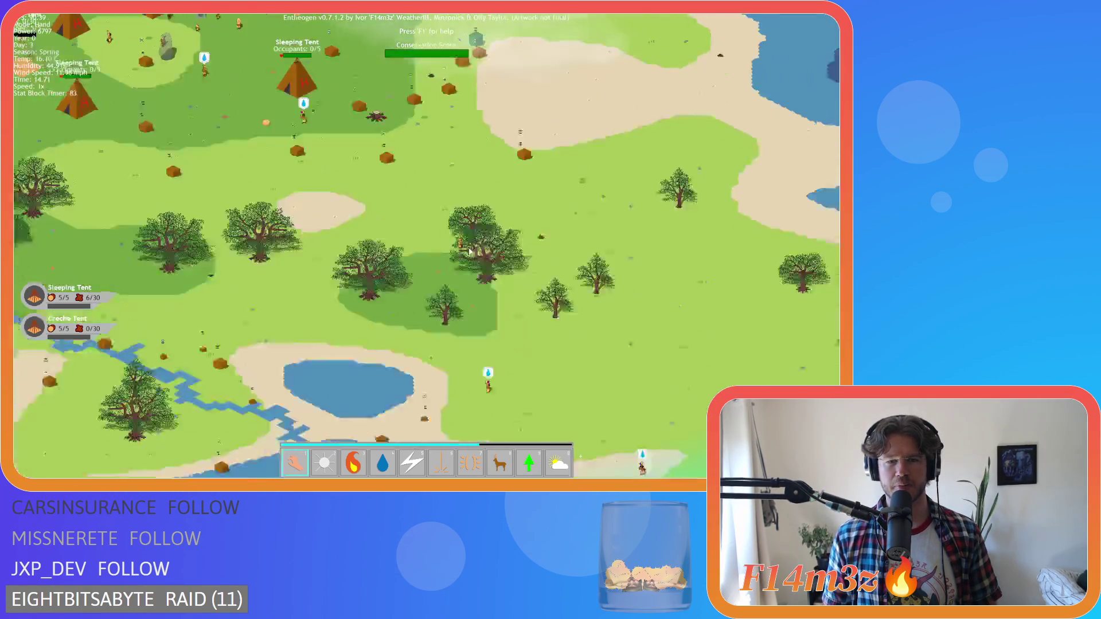
# Step: Zoom and pan around the Resurrection Shrine to check its worshippers
pyautogui.scroll(3, 589, 321)
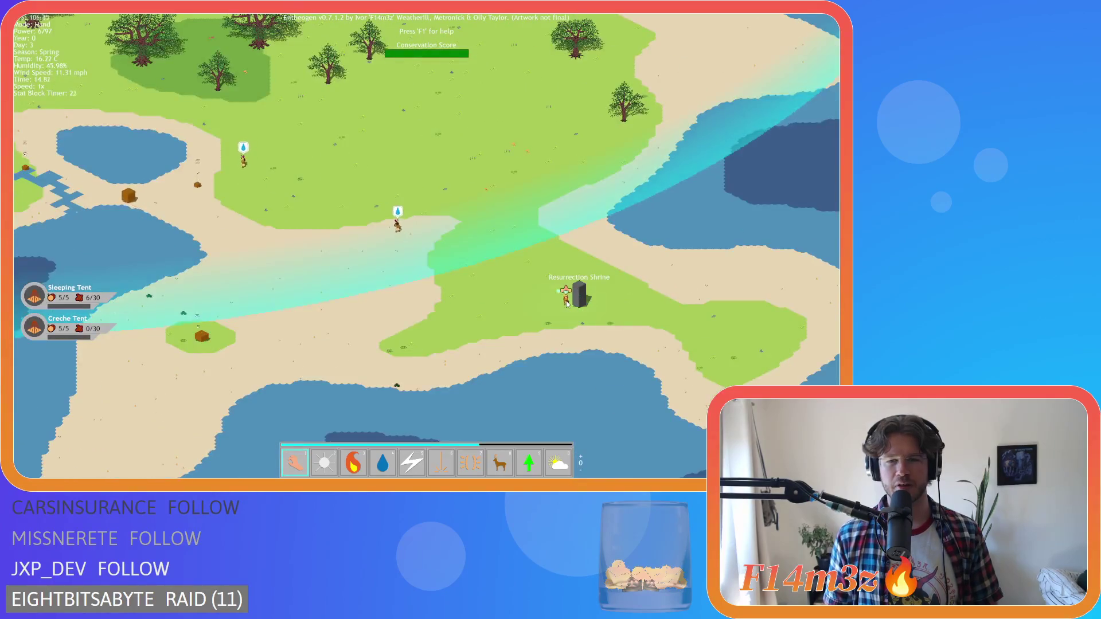
pyautogui.scroll(5, 589, 322)
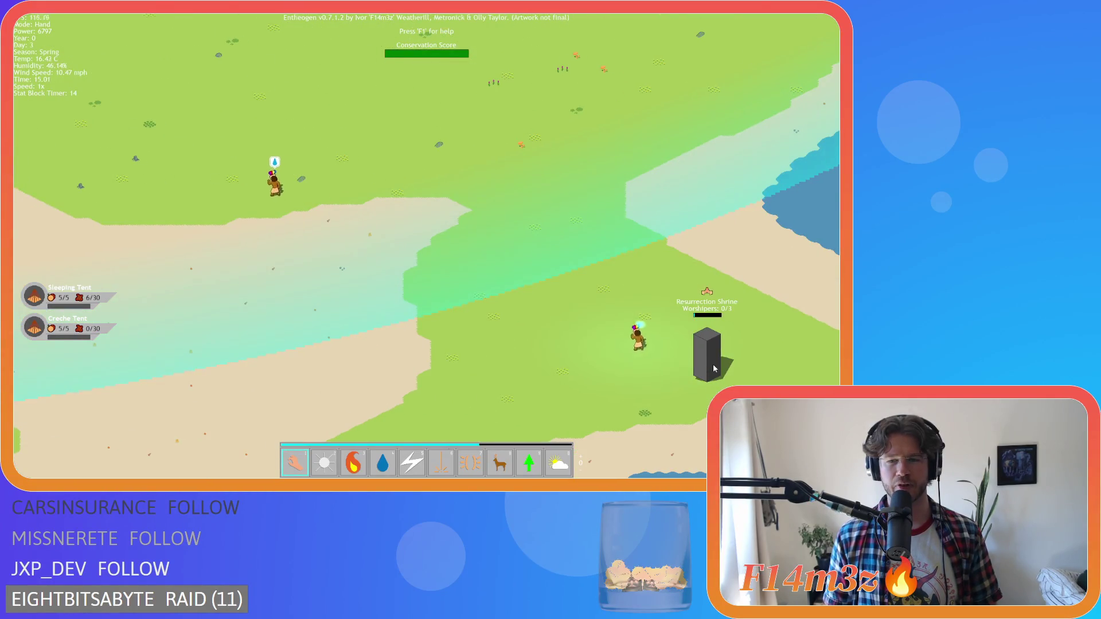
pyautogui.scroll(-3, 713, 364)
pyautogui.scroll(2, 437, 284)
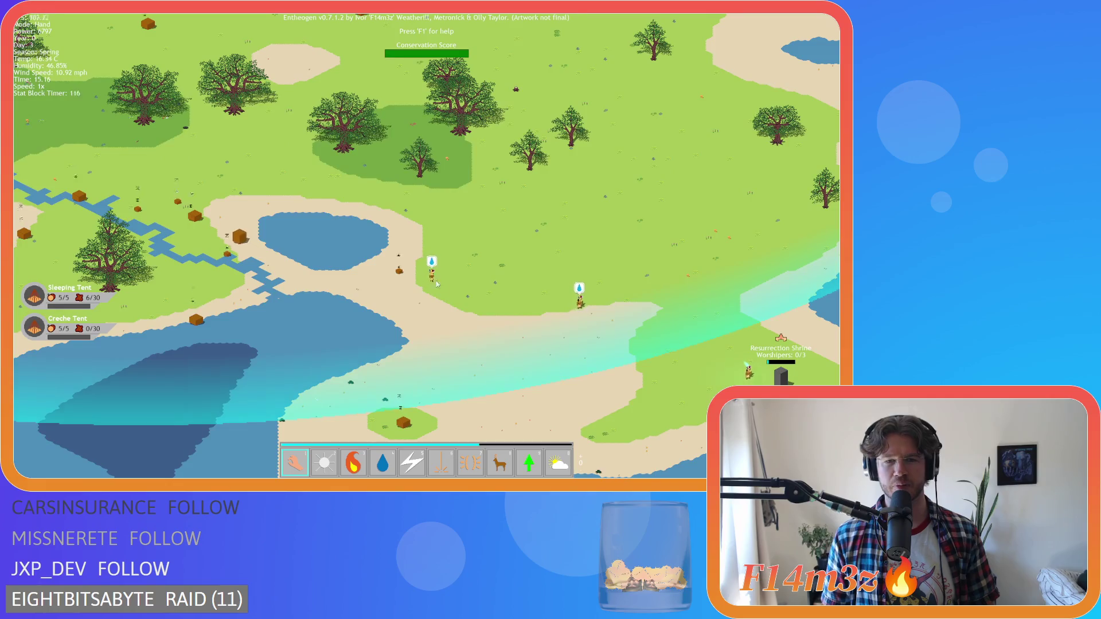
pyautogui.scroll(-2, 437, 284)
pyautogui.scroll(2, 611, 280)
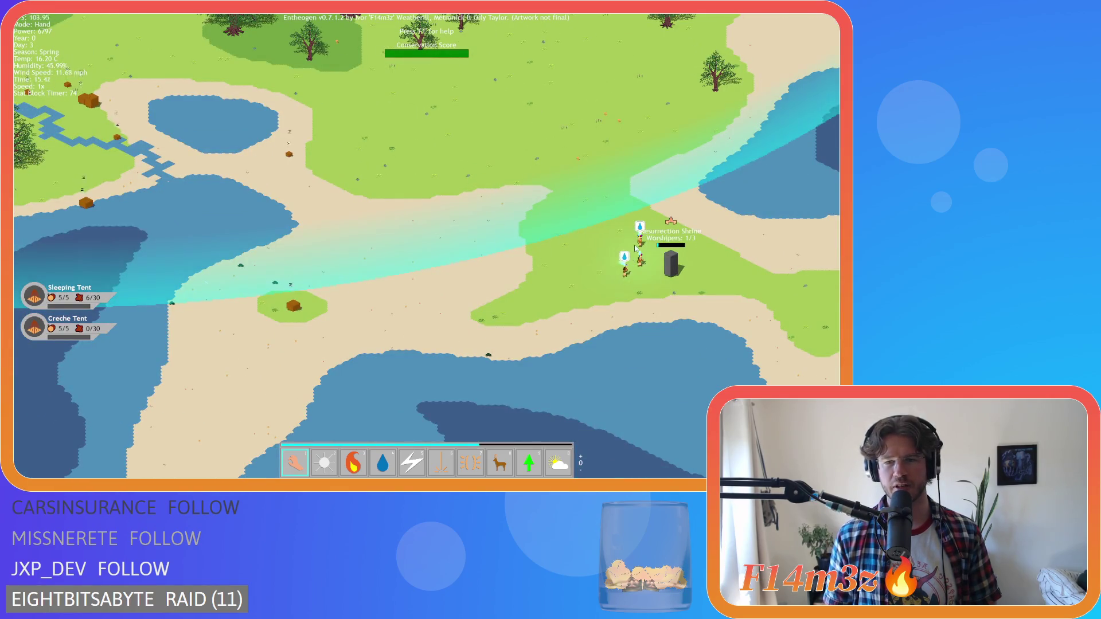
pyautogui.press('w')
pyautogui.press('d')
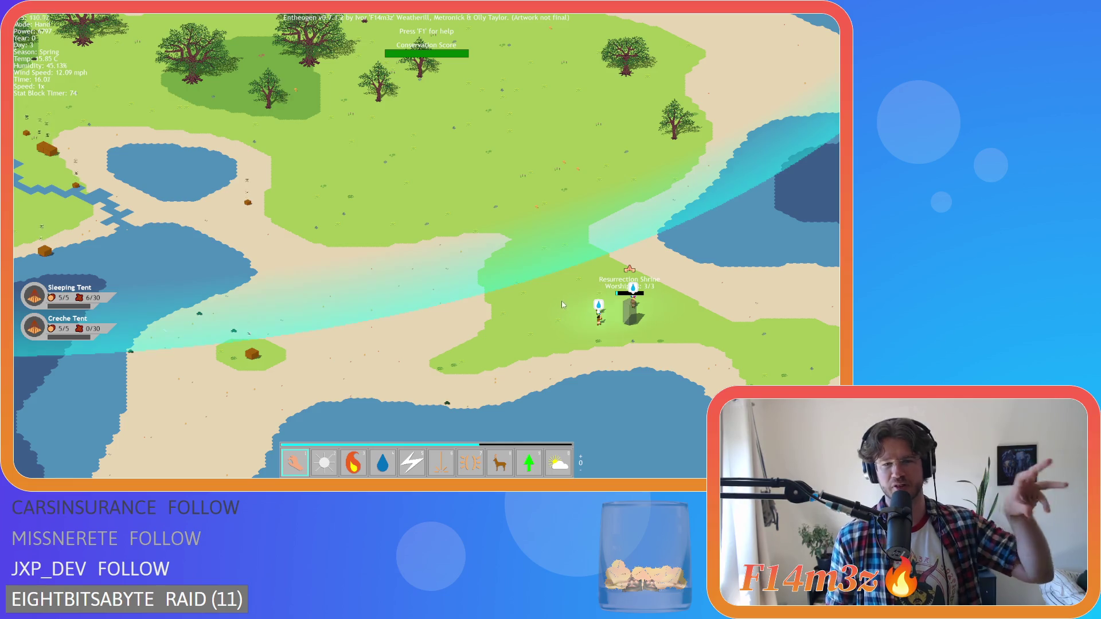
pyautogui.press('w')
pyautogui.press('a')
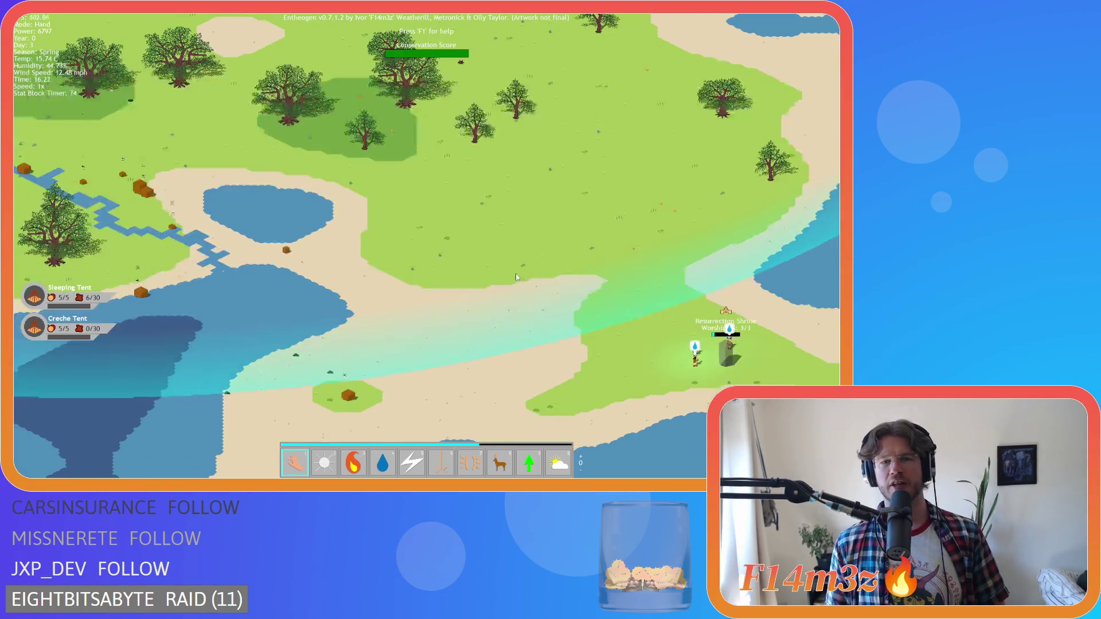
pyautogui.press('s')
pyautogui.press('d')
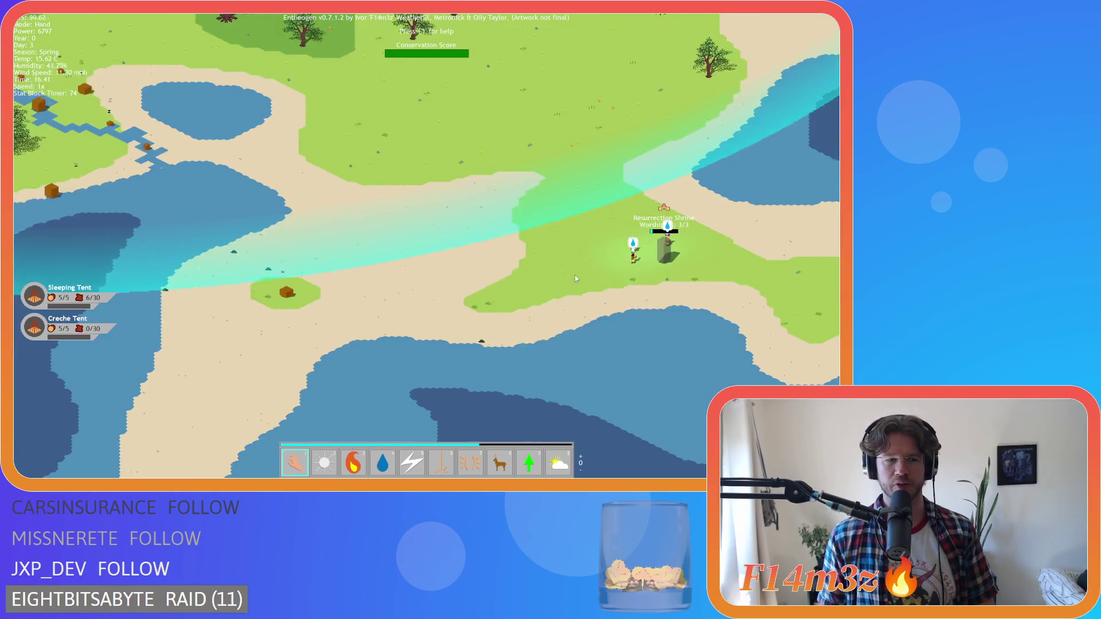
# Step: Pan between the tent village and the shrine, ending back near the lake and shrine
pyautogui.press('w')
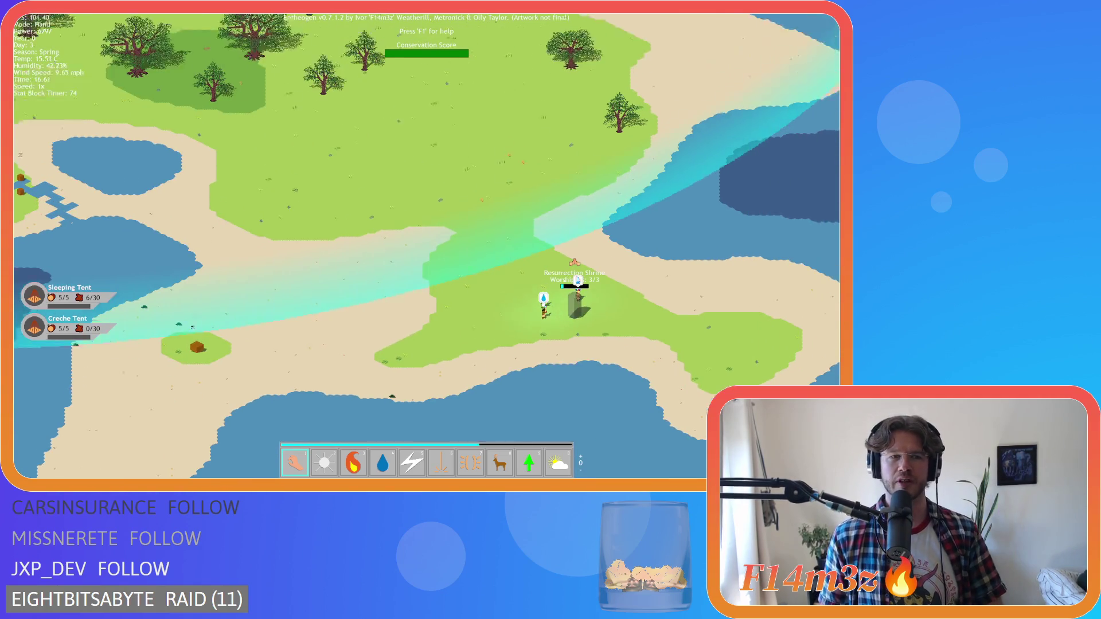
pyautogui.press('a')
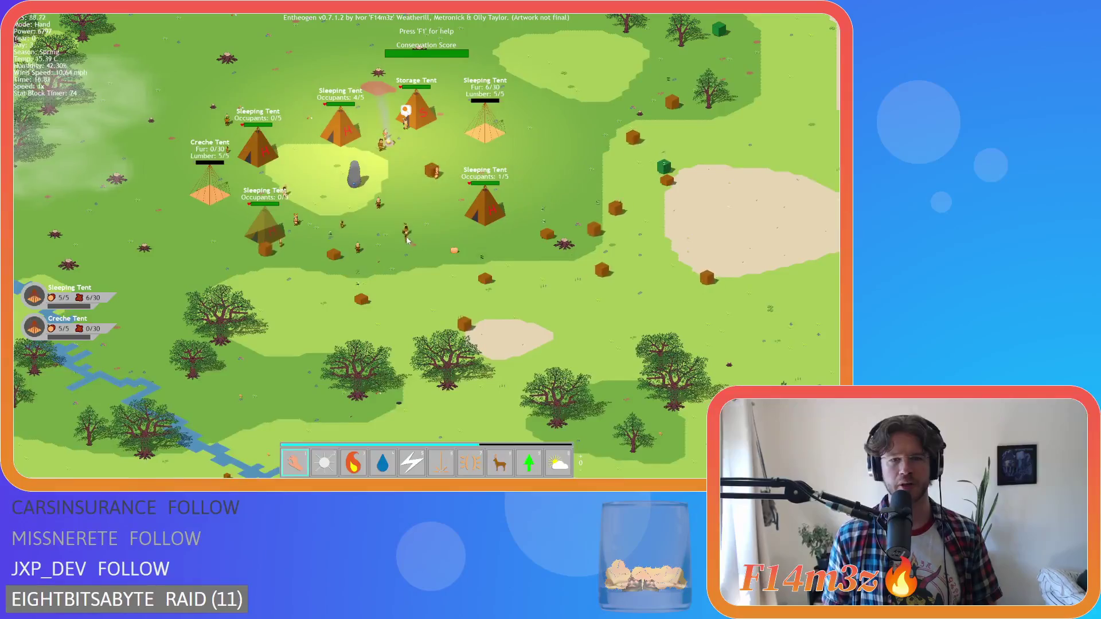
pyautogui.press('s')
pyautogui.press('d')
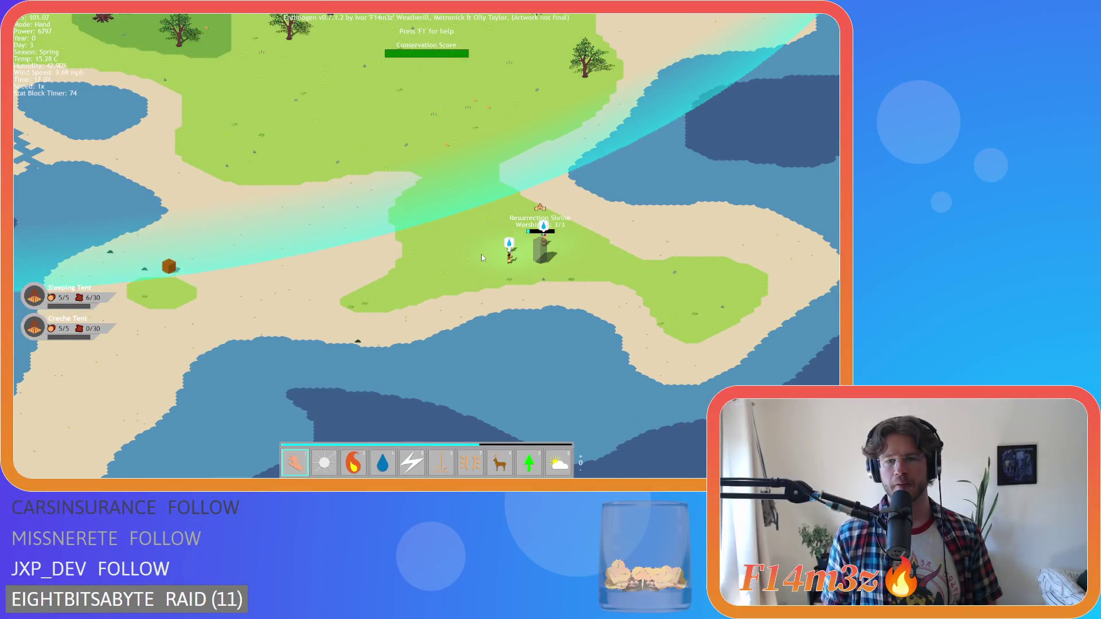
pyautogui.press('w')
pyautogui.press('a')
pyautogui.press('w')
pyautogui.press('a')
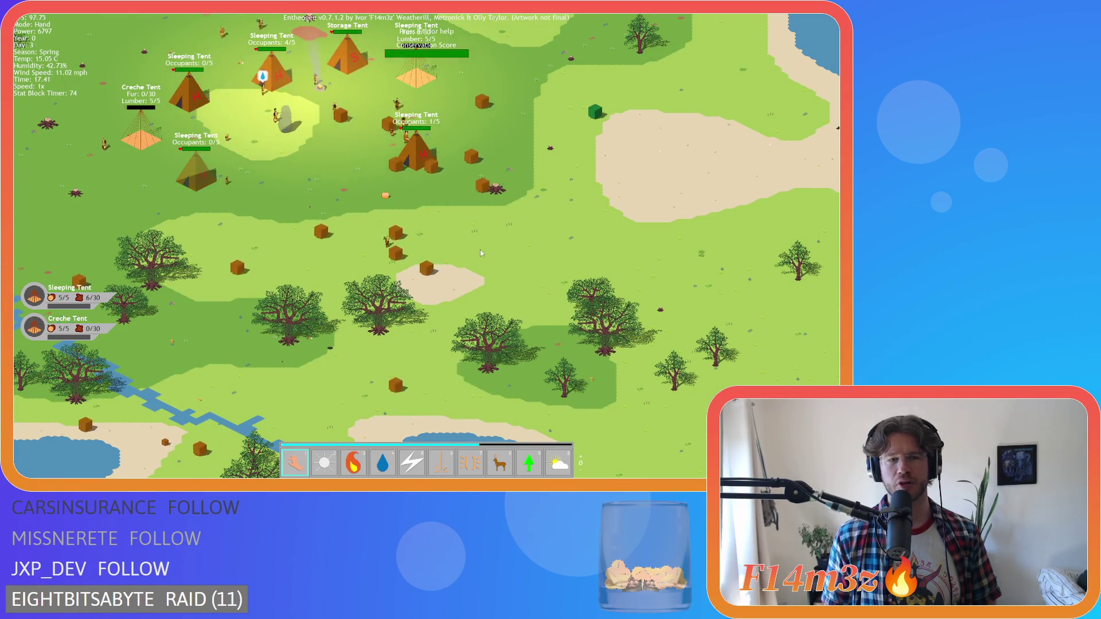
pyautogui.press('s')
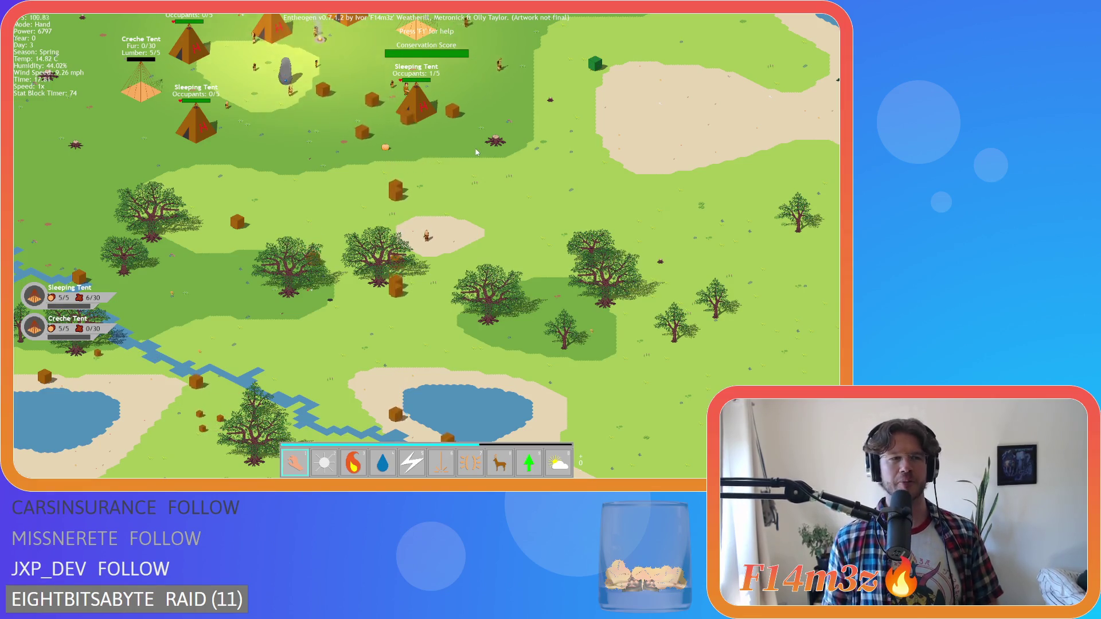
pyautogui.press('s')
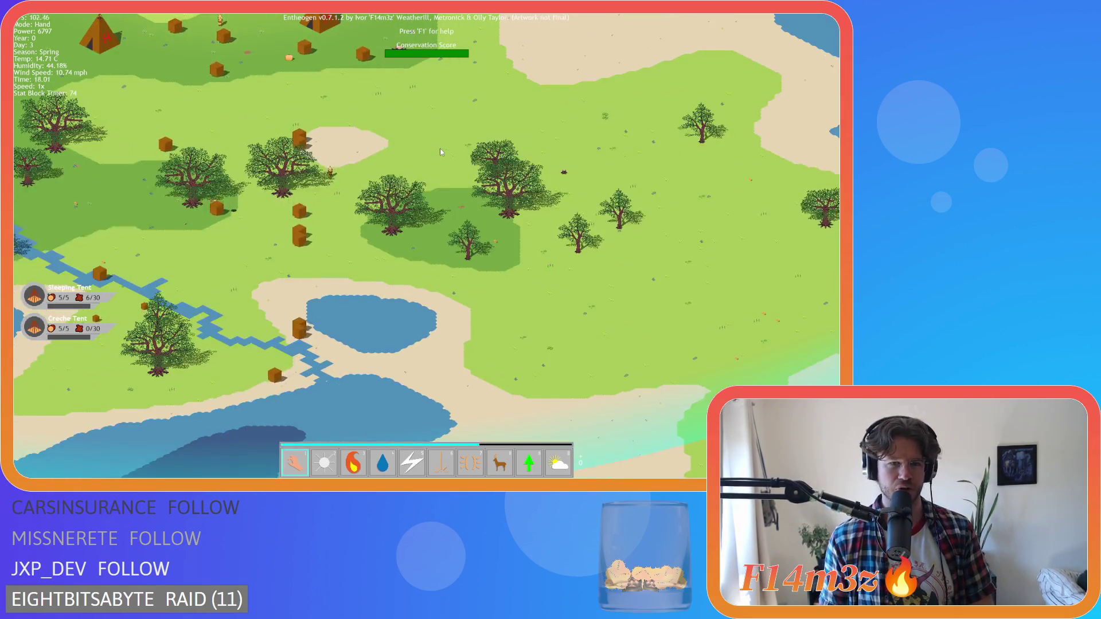
pyautogui.press('w')
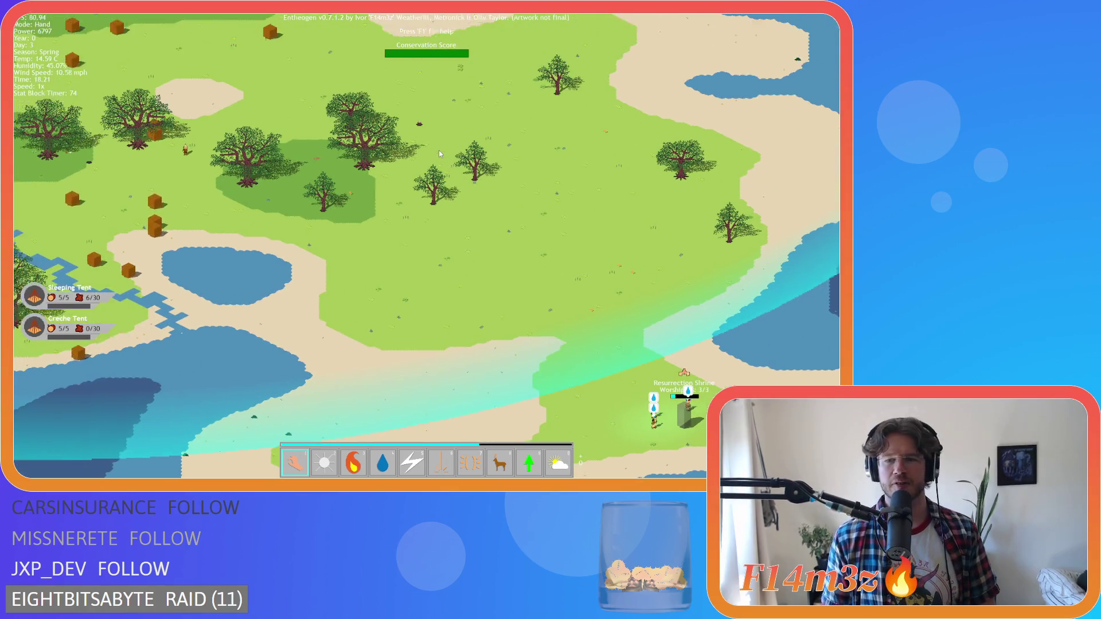
pyautogui.press('s')
pyautogui.press('s')
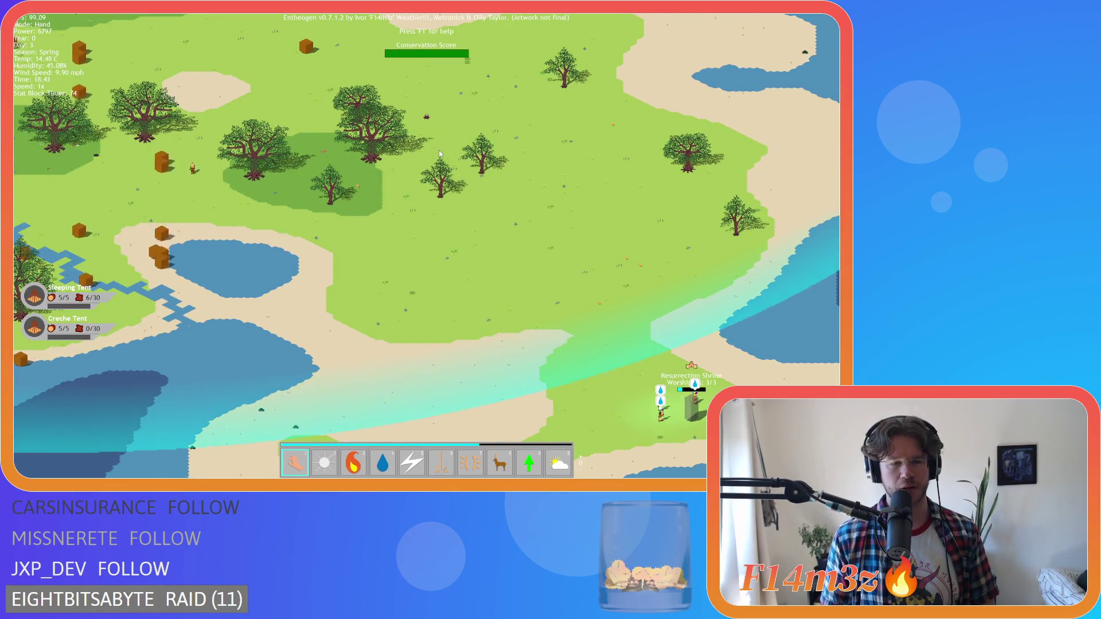
pyautogui.press('w')
pyautogui.press('s')
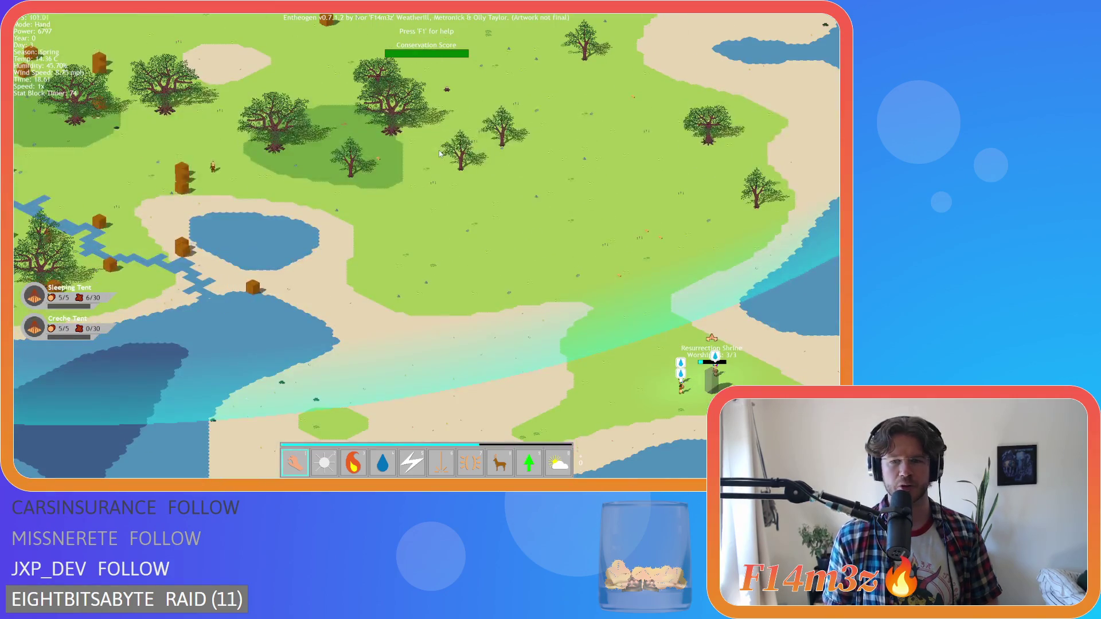
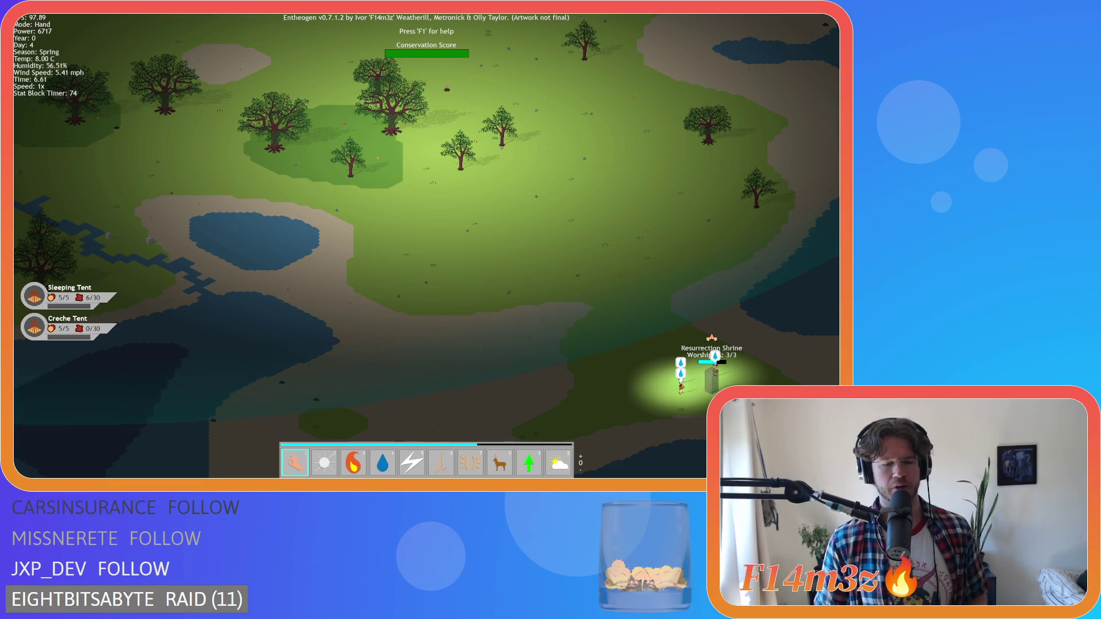
# Step: Jump the view to the tent camp, then pan and zoom around its sleeping, storage and creche tents
pyautogui.press('Home')
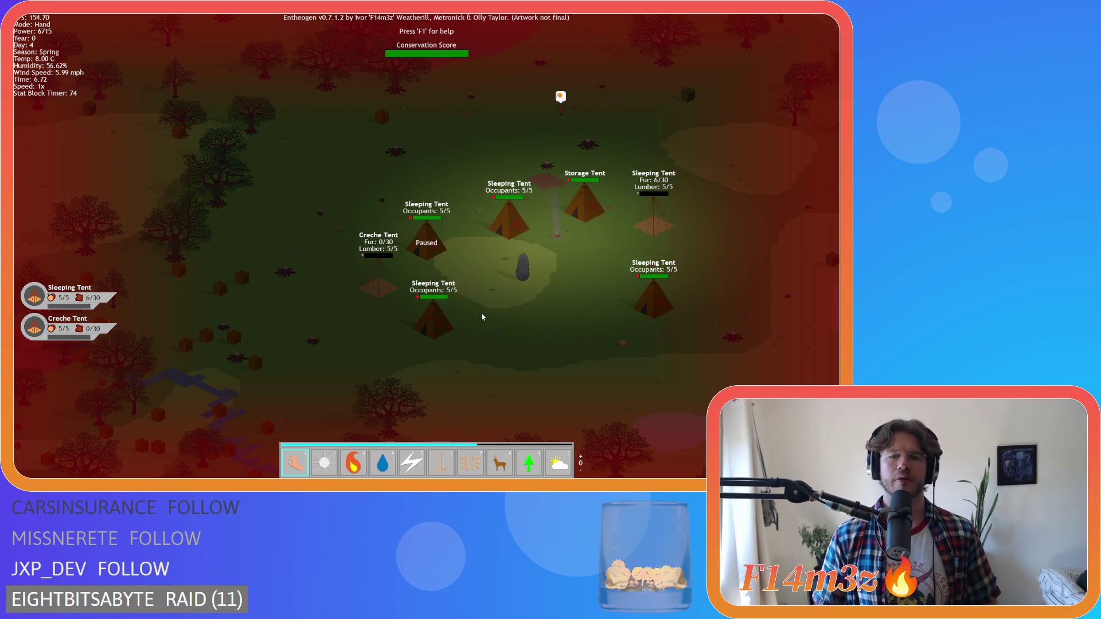
pyautogui.press('d')
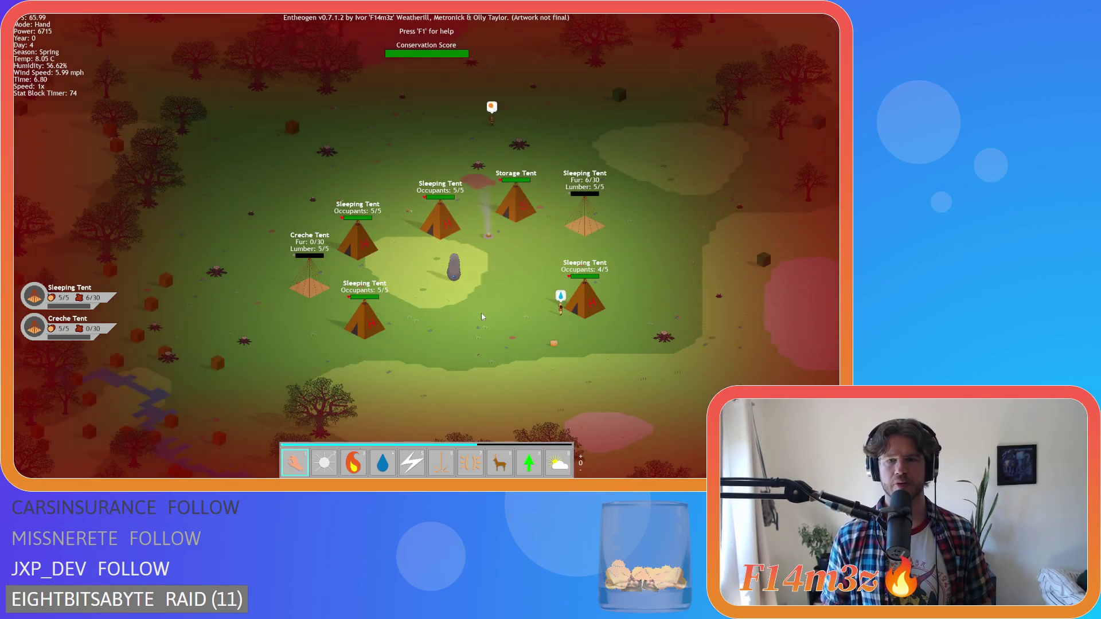
pyautogui.scroll(-5, 482, 317)
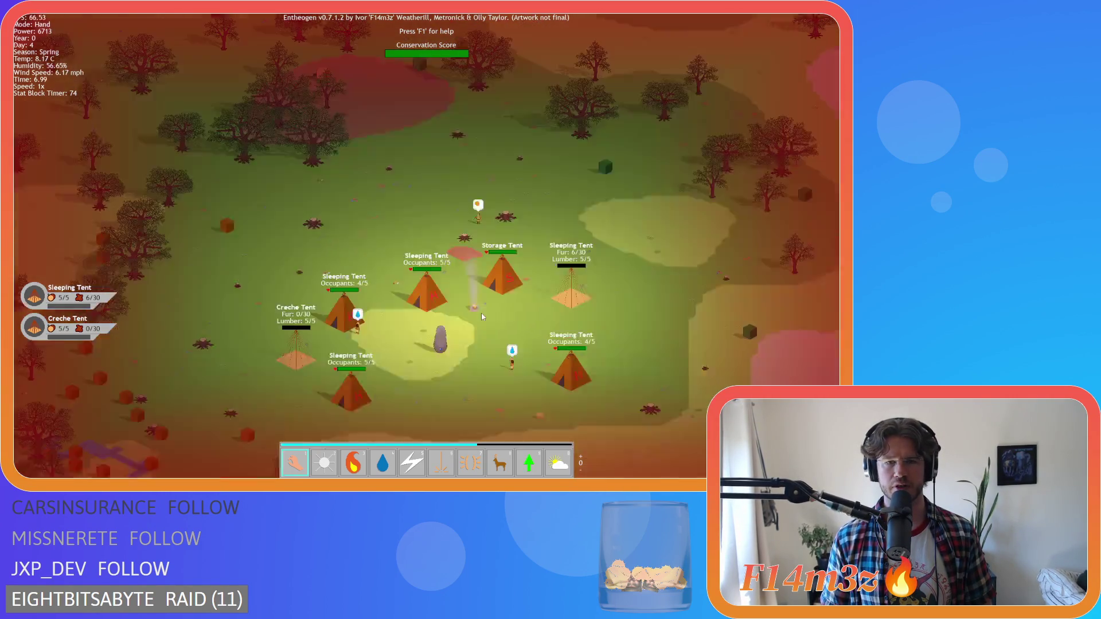
pyautogui.press('s')
pyautogui.press('a')
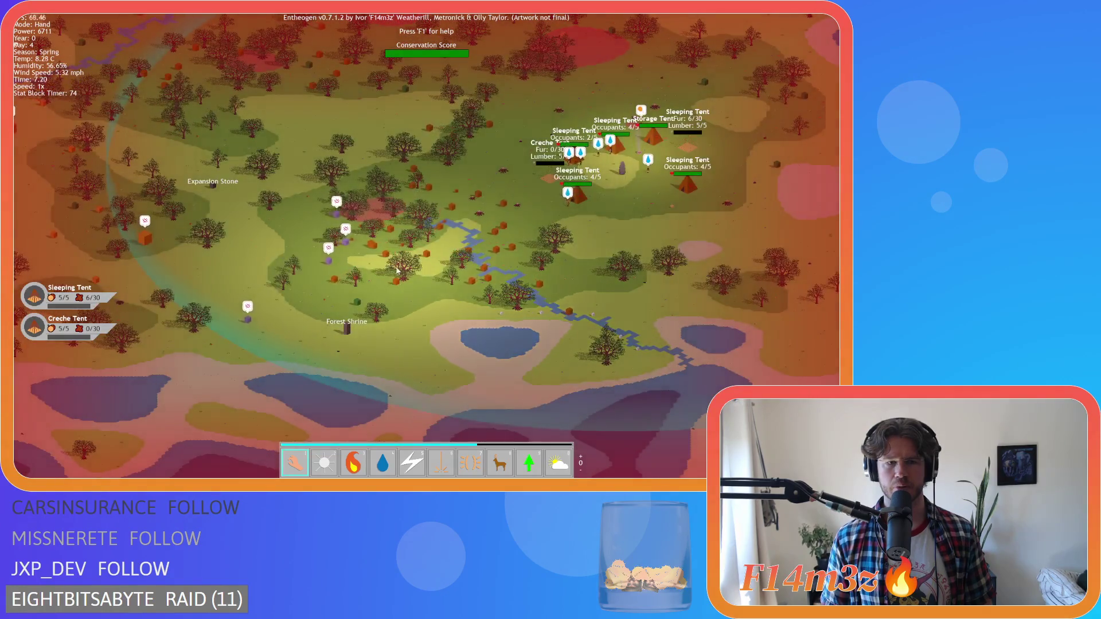
pyautogui.press('d')
pyautogui.scroll(5, 448, 307)
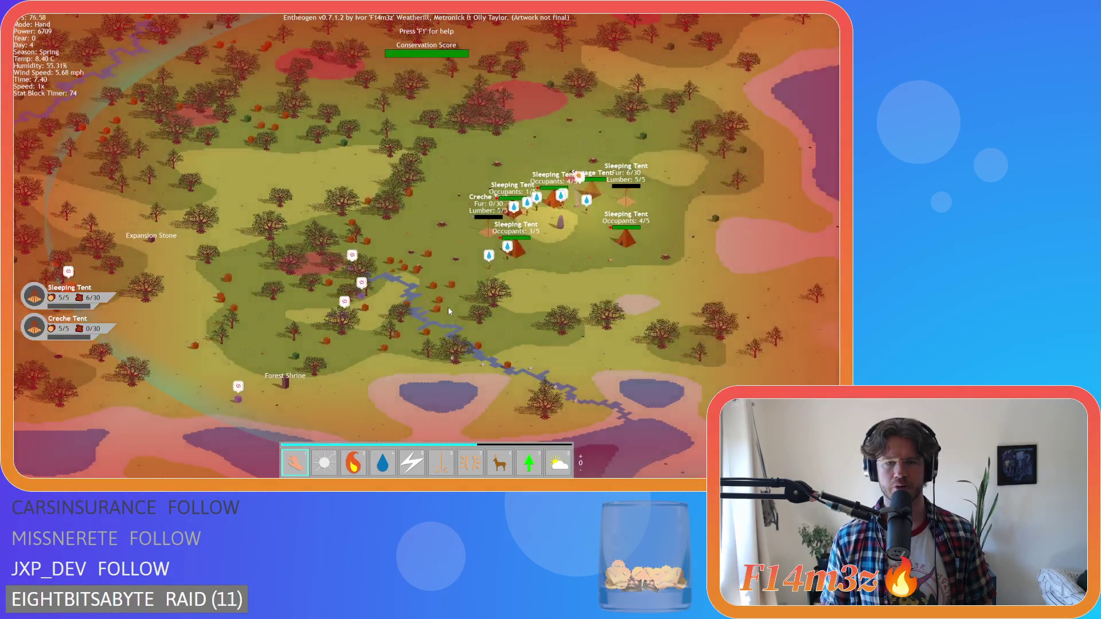
pyautogui.press('d')
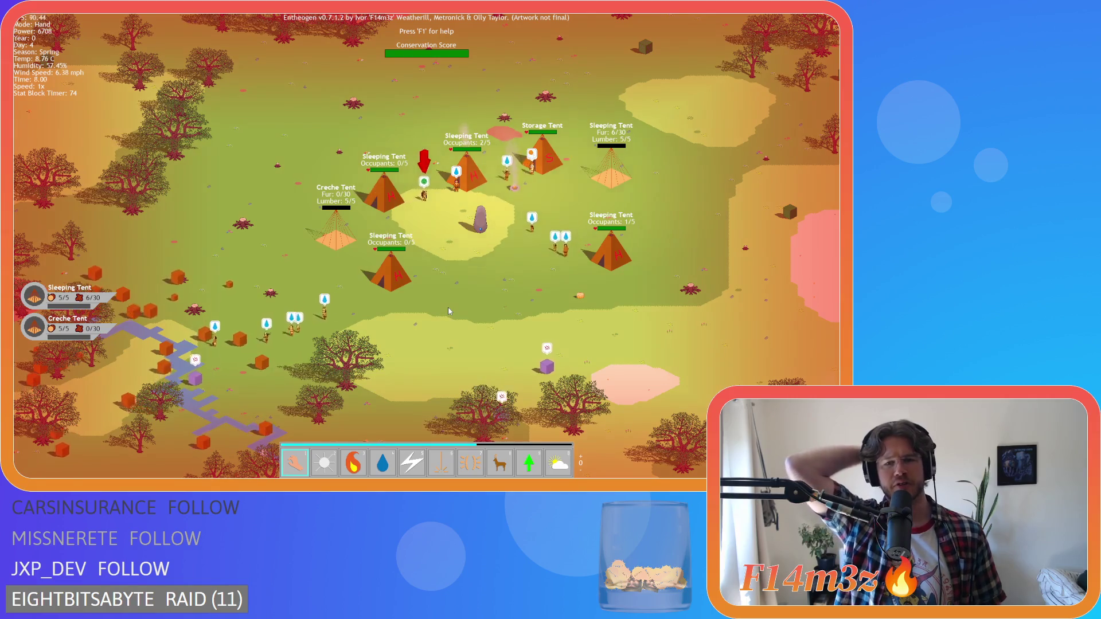
# Step: Recentre on the camp and open the tribe overview, cycling to another follower's details
pyautogui.press('w')
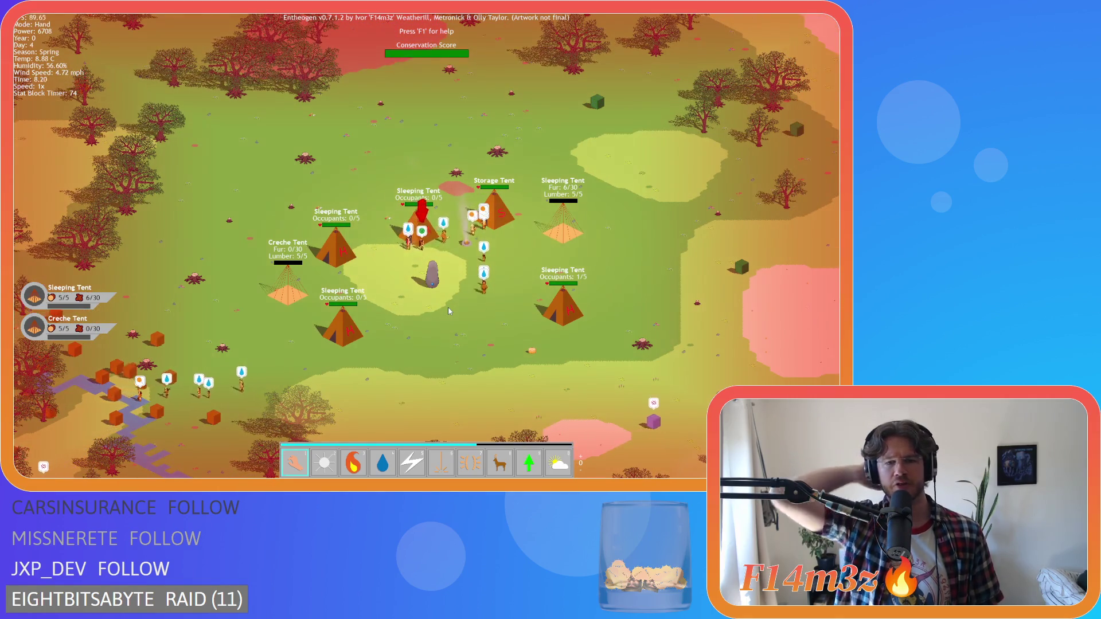
pyautogui.press('t')
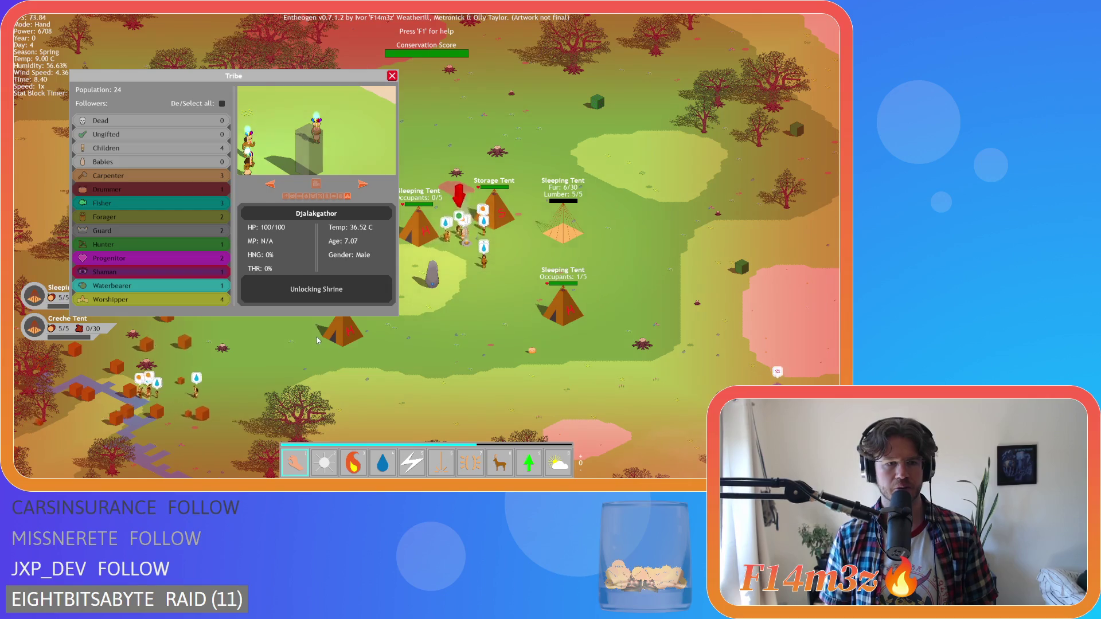
pyautogui.scroll(5, 442, 321)
pyautogui.press('Escape')
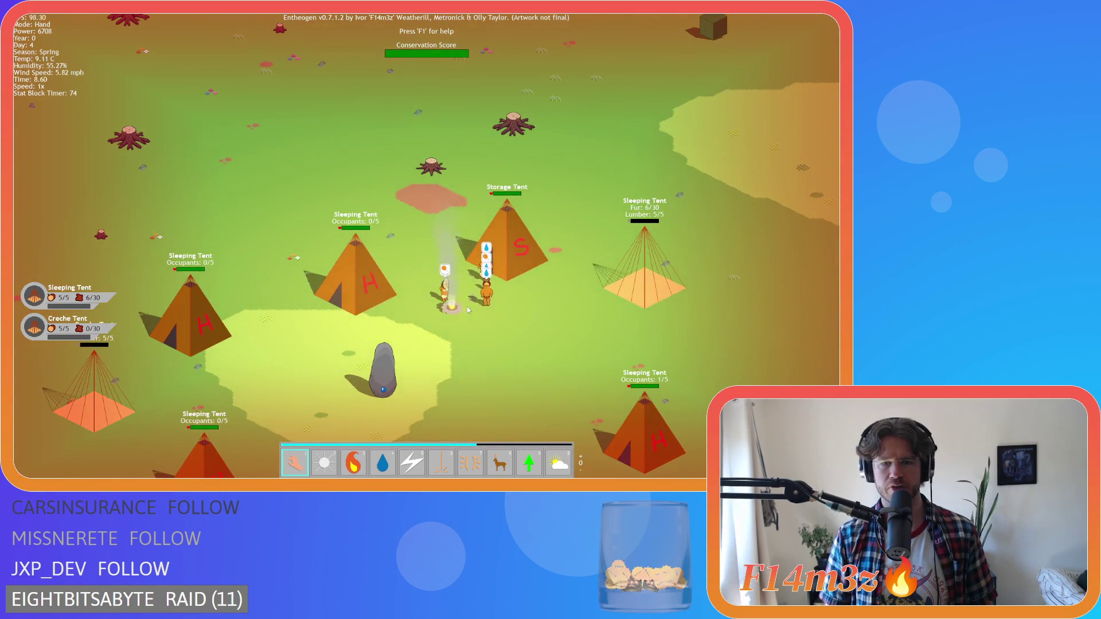
pyautogui.press('t')
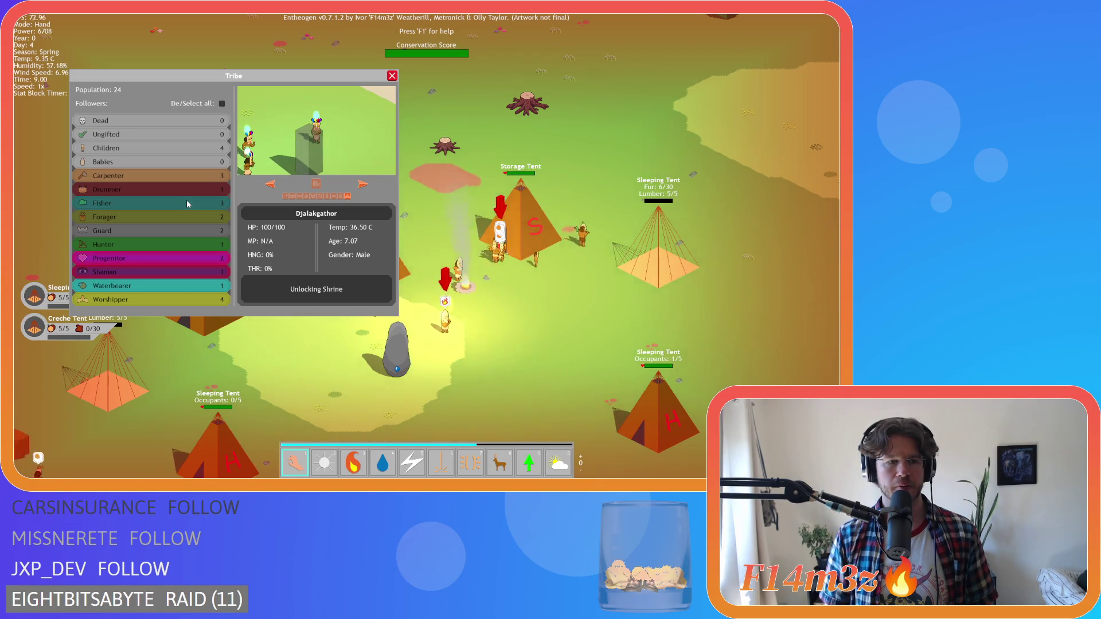
pyautogui.click(363, 184)
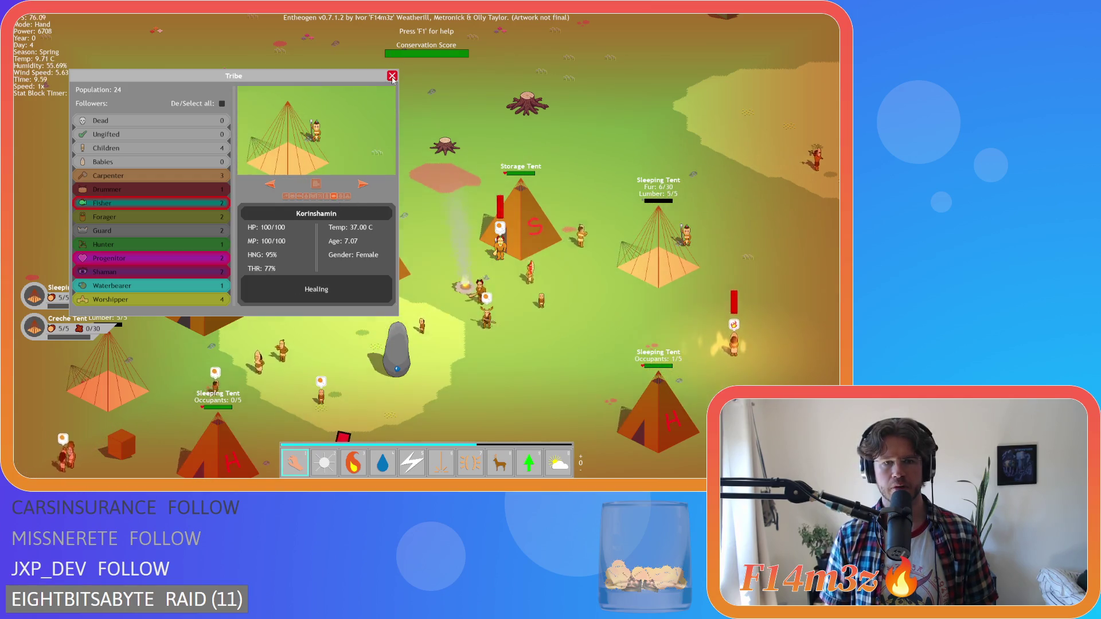
# Step: Close the tribe overview and switch from the fire power to the water power
pyautogui.click(392, 76)
pyautogui.press('3')
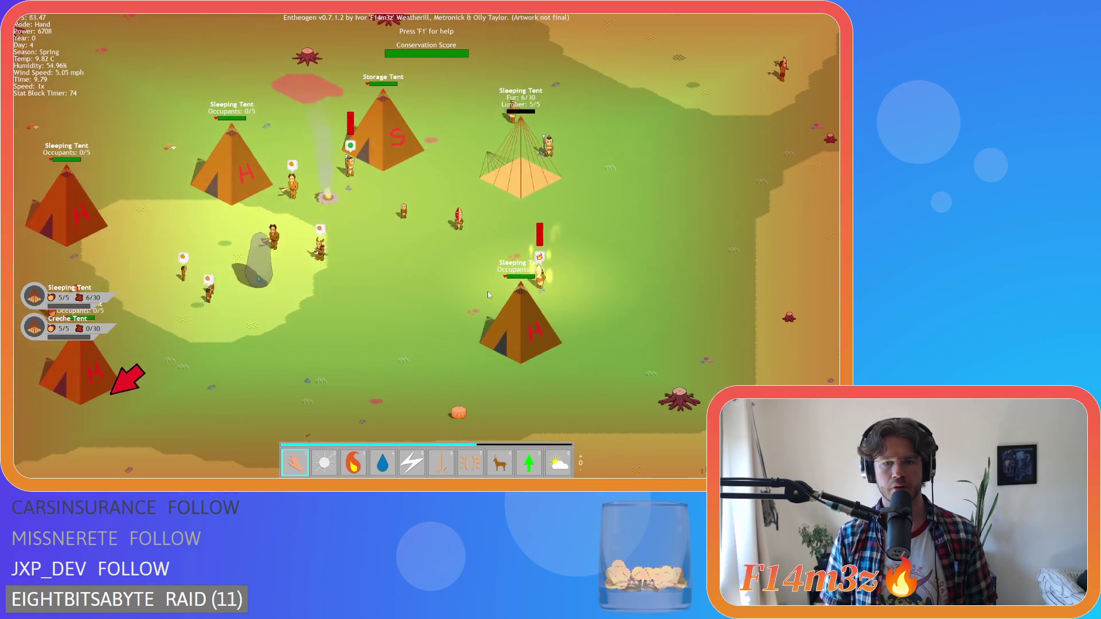
pyautogui.press('4')
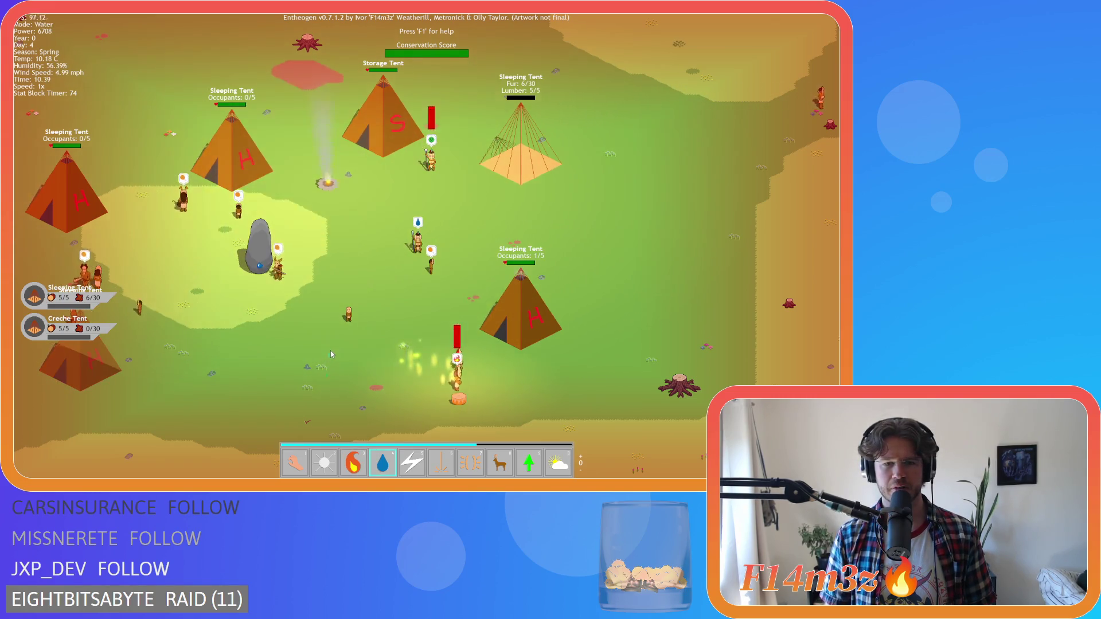
# Step: Return to Hand mode, pan around the camp, and zoom out to watch the smoke and villagers
pyautogui.press('1')
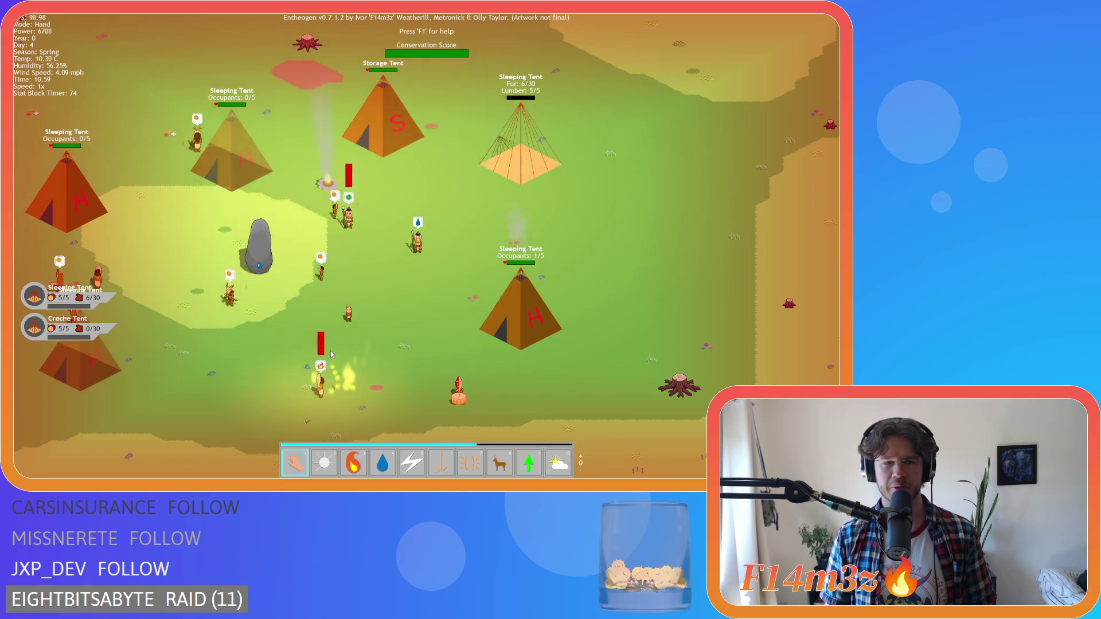
pyautogui.press('s')
pyautogui.press('a')
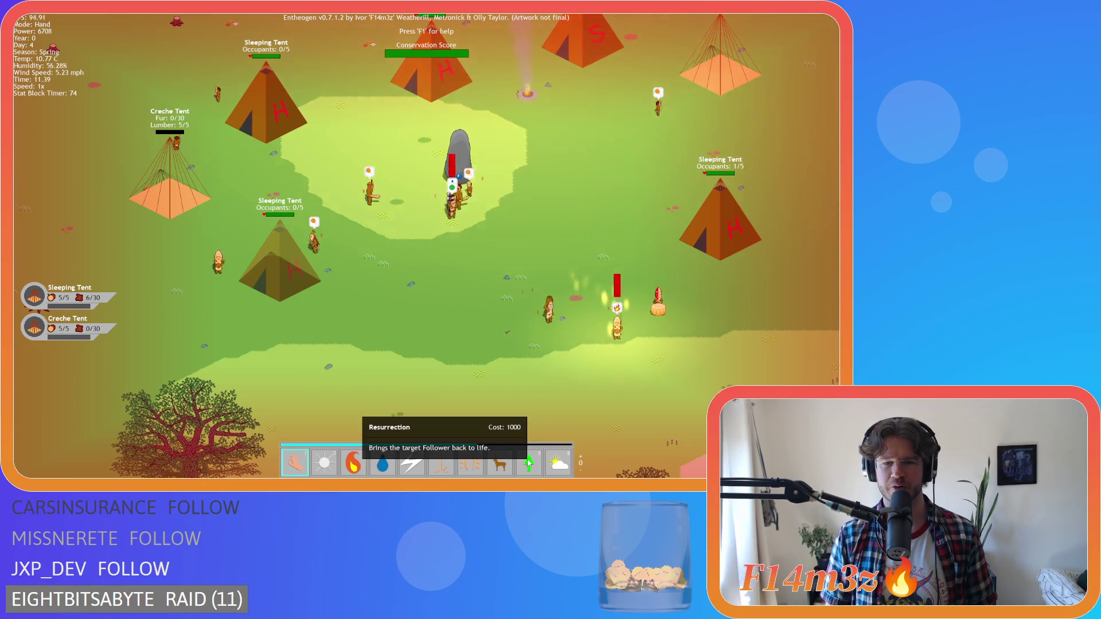
pyautogui.press('d')
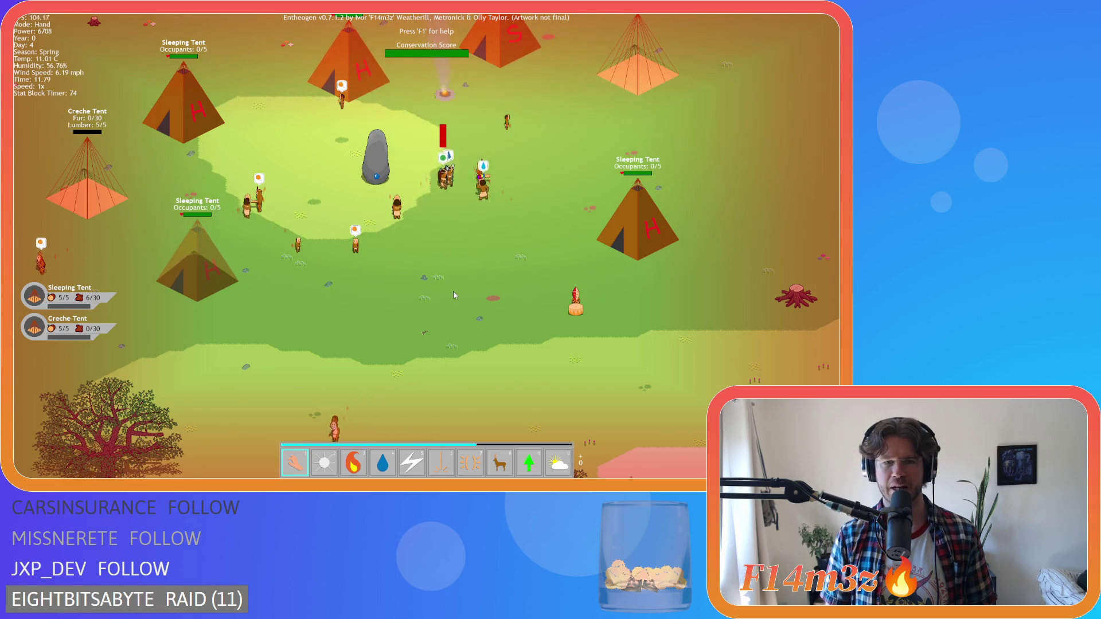
pyautogui.press('w')
pyautogui.press('d')
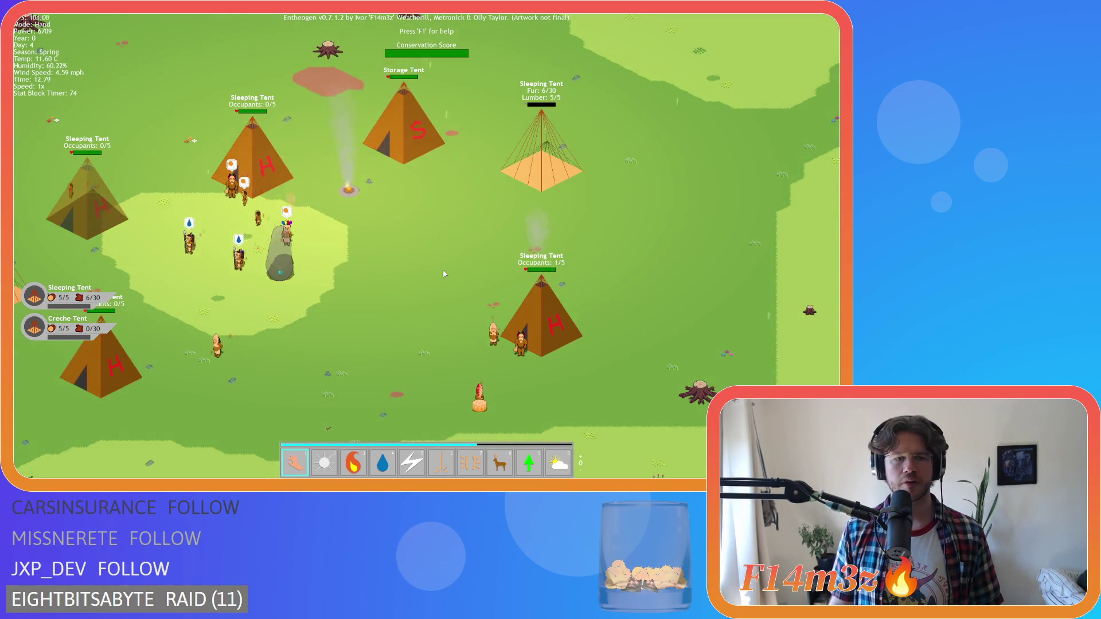
pyautogui.press('a')
pyautogui.press('s')
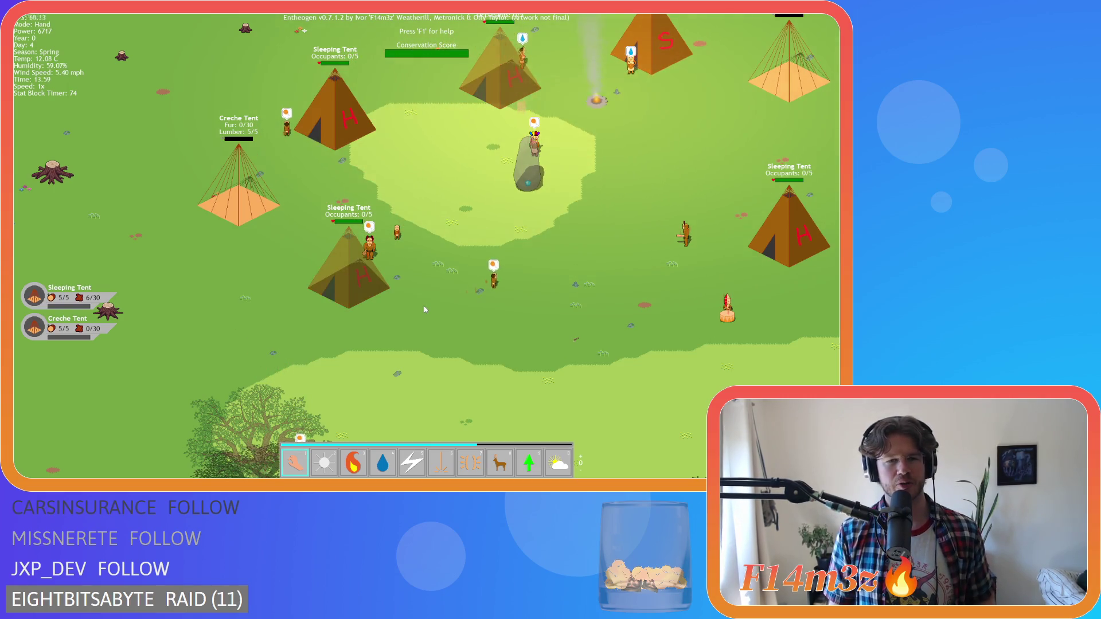
pyautogui.scroll(-3, 425, 310)
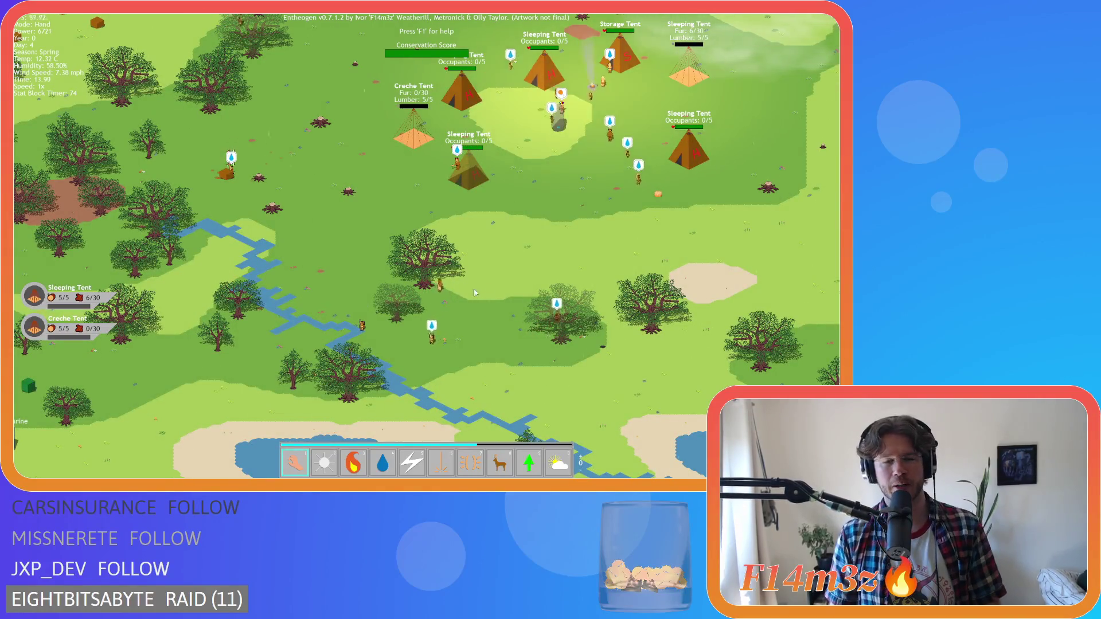
# Step: Drag the map so the camp sits lower-left and zoom in and out over the island
pyautogui.moveTo(425, 309); pyautogui.dragTo(342, 369)
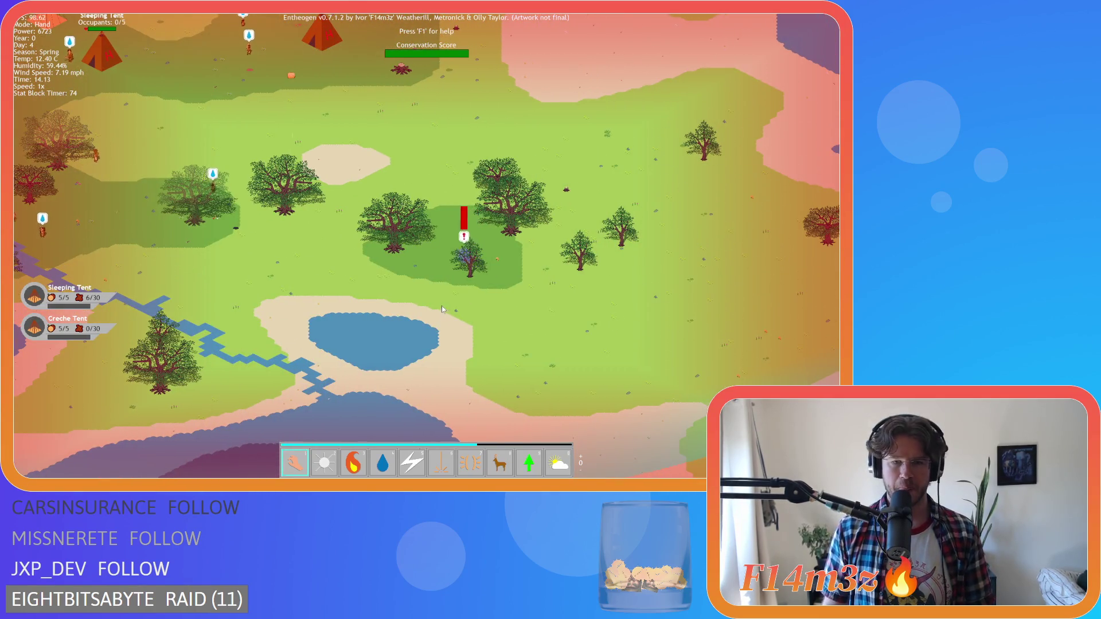
pyautogui.scroll(-5, 441, 307)
pyautogui.scroll(3, 386, 301)
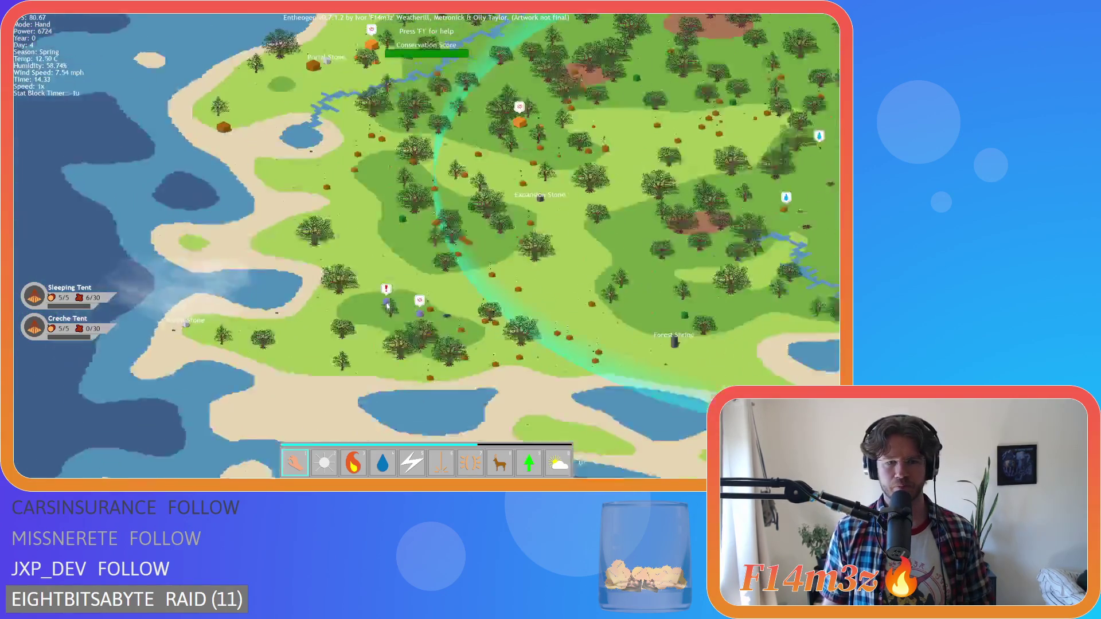
pyautogui.scroll(3, 387, 301)
pyautogui.scroll(-5, 450, 365)
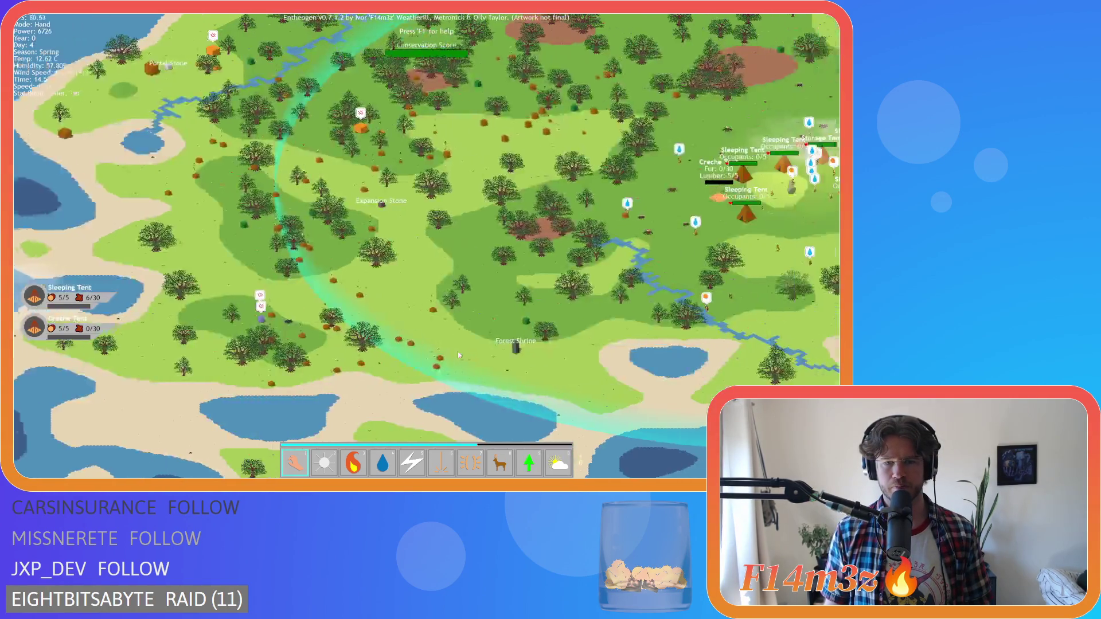
pyautogui.scroll(3, 457, 352)
pyautogui.scroll(3, 476, 356)
pyautogui.scroll(-4, 446, 332)
pyautogui.scroll(5, 505, 340)
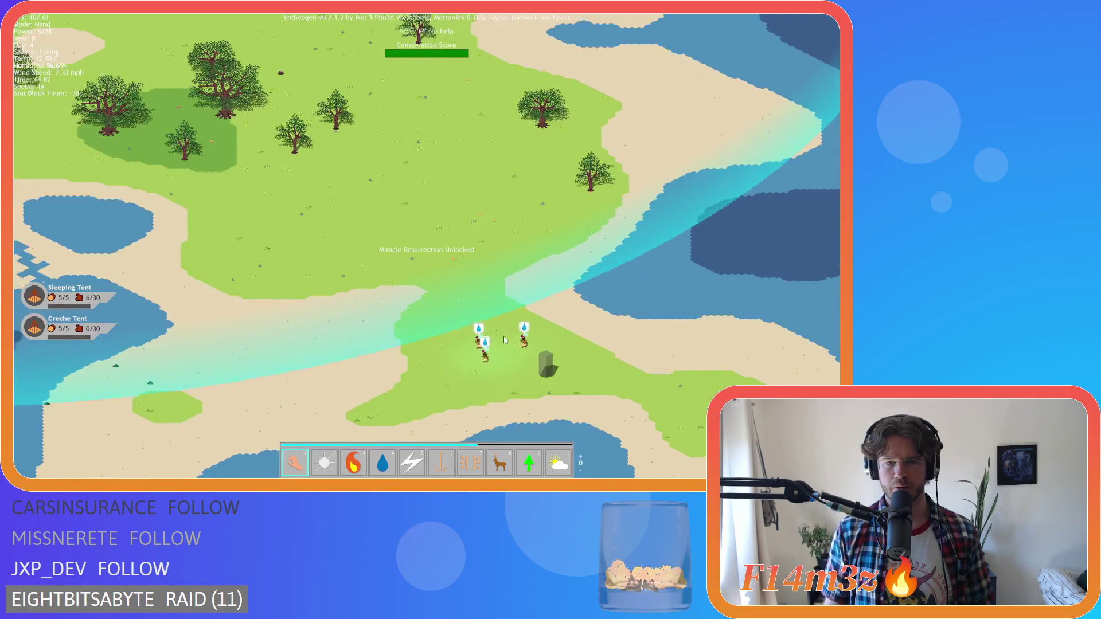
pyautogui.scroll(-4, 503, 337)
pyautogui.scroll(2, 503, 336)
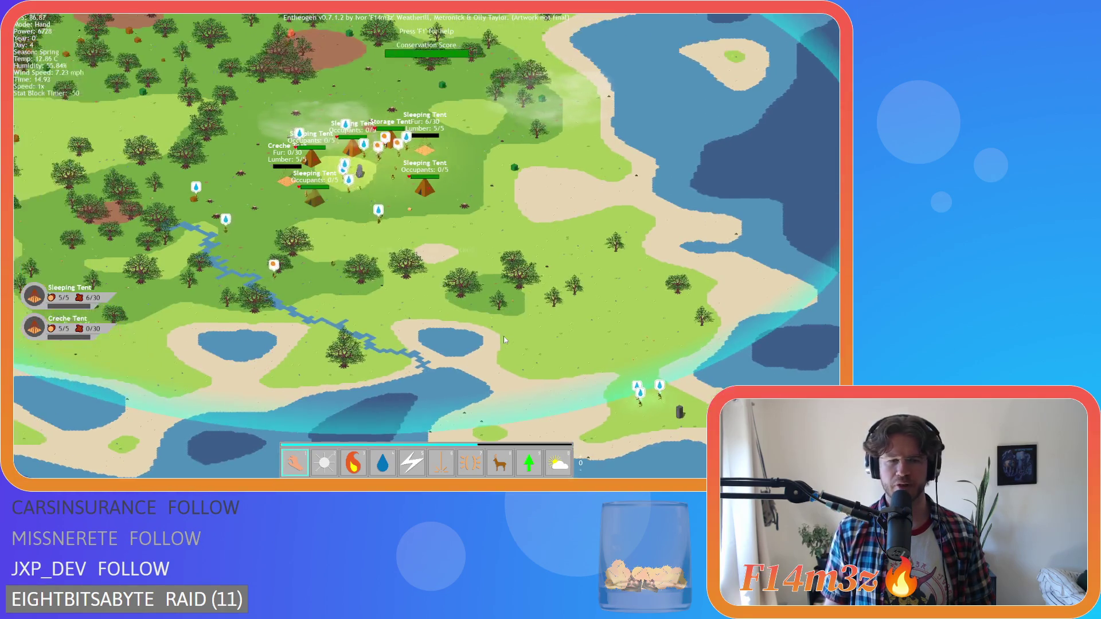
# Step: Pan toward the villagers on the southern shore, then back over the camp
pyautogui.press('s')
pyautogui.press('d')
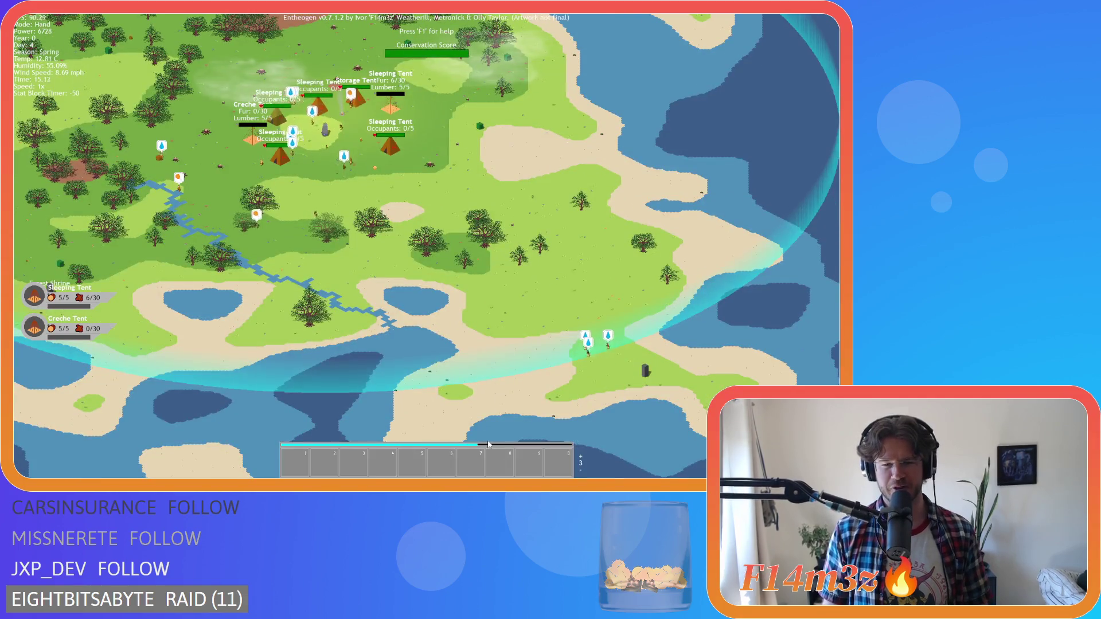
pyautogui.scroll(5, 552, 395)
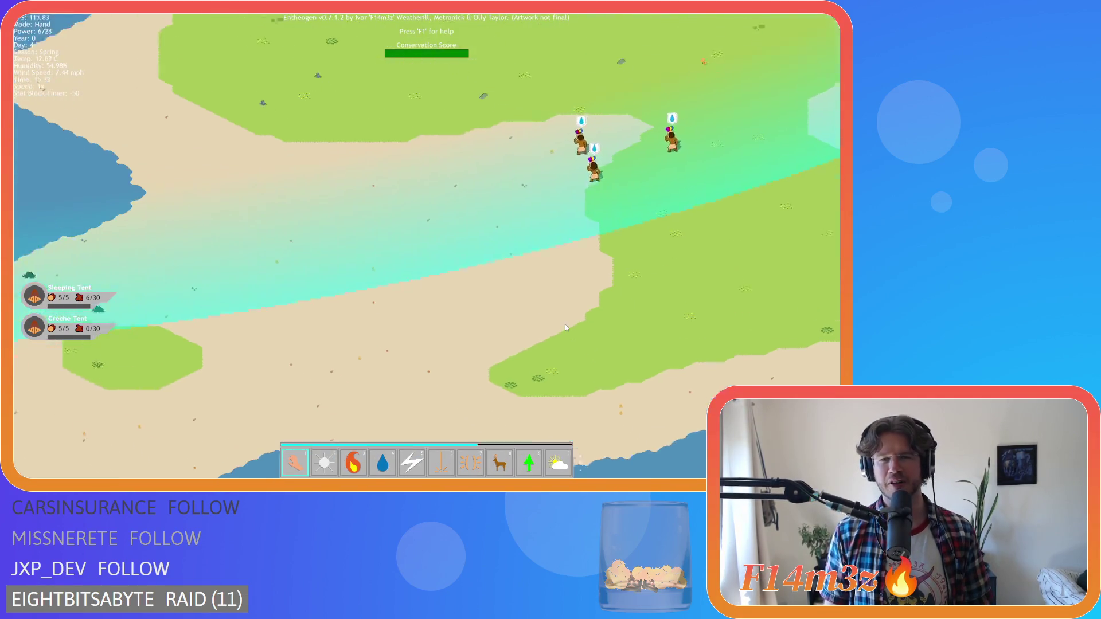
pyautogui.scroll(-2, 566, 325)
pyautogui.scroll(-3, 565, 319)
pyautogui.scroll(4, 425, 268)
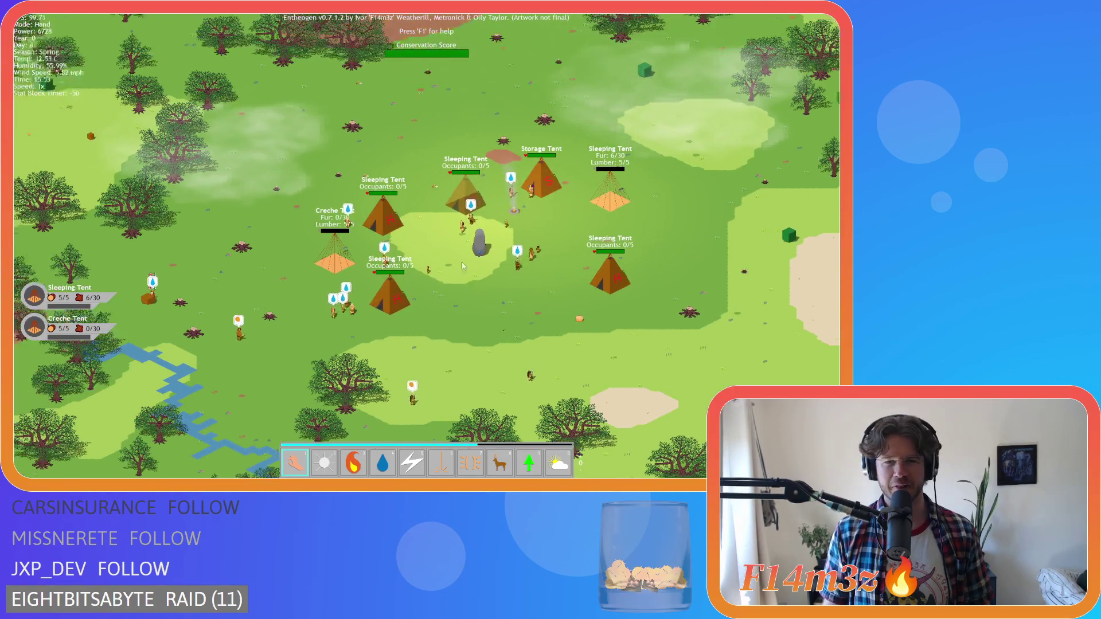
pyautogui.press('d')
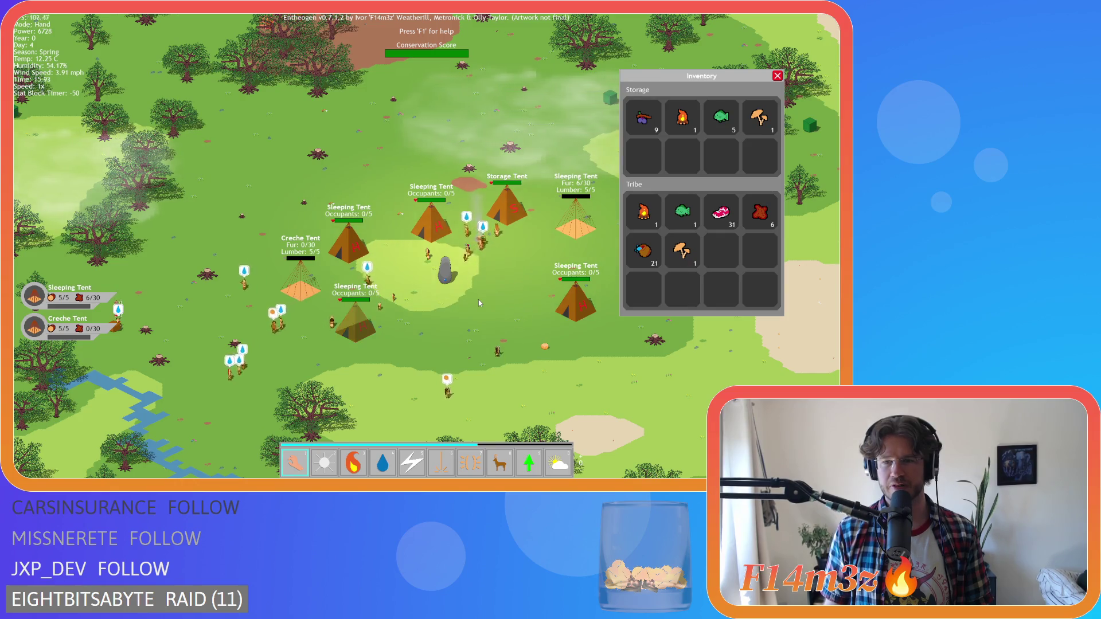
# Step: Close the inventory and zoom in and out over the tent camp
pyautogui.press('i')
pyautogui.scroll(3, 478, 299)
pyautogui.scroll(-4, 478, 299)
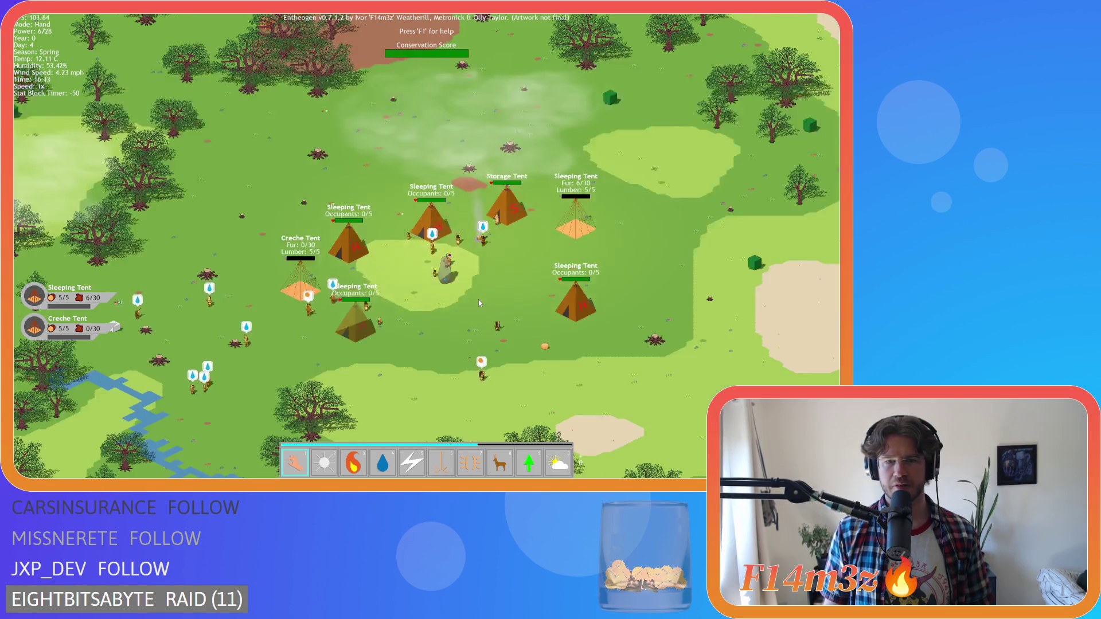
pyautogui.scroll(-2, 369, 270)
pyautogui.scroll(3, 369, 270)
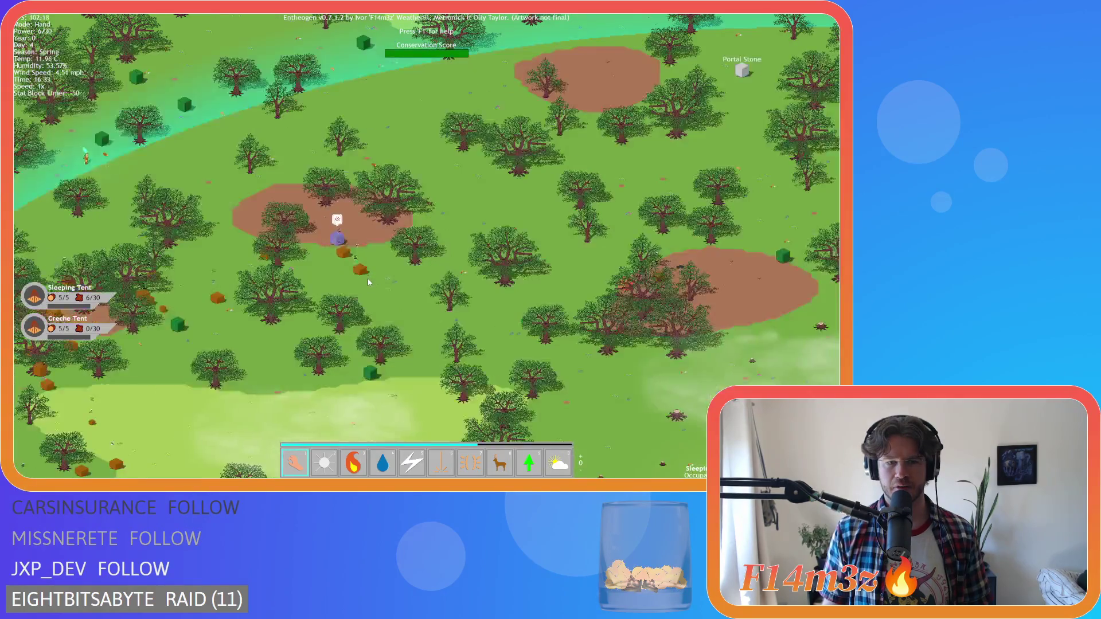
pyautogui.scroll(-3, 373, 278)
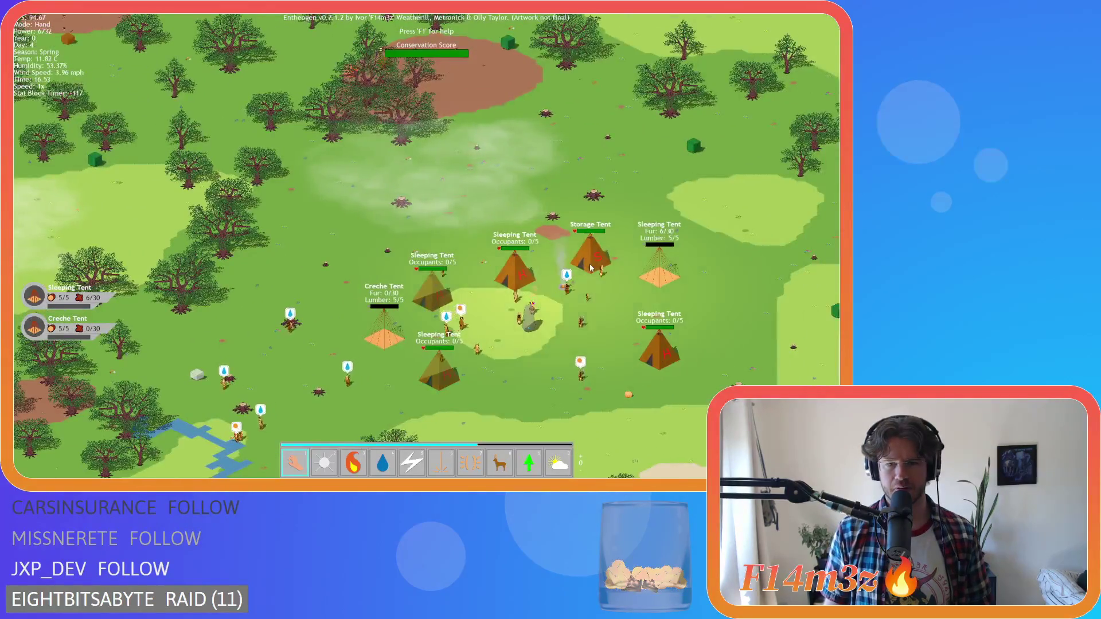
pyautogui.scroll(3, 281, 232)
pyautogui.scroll(-3, 281, 232)
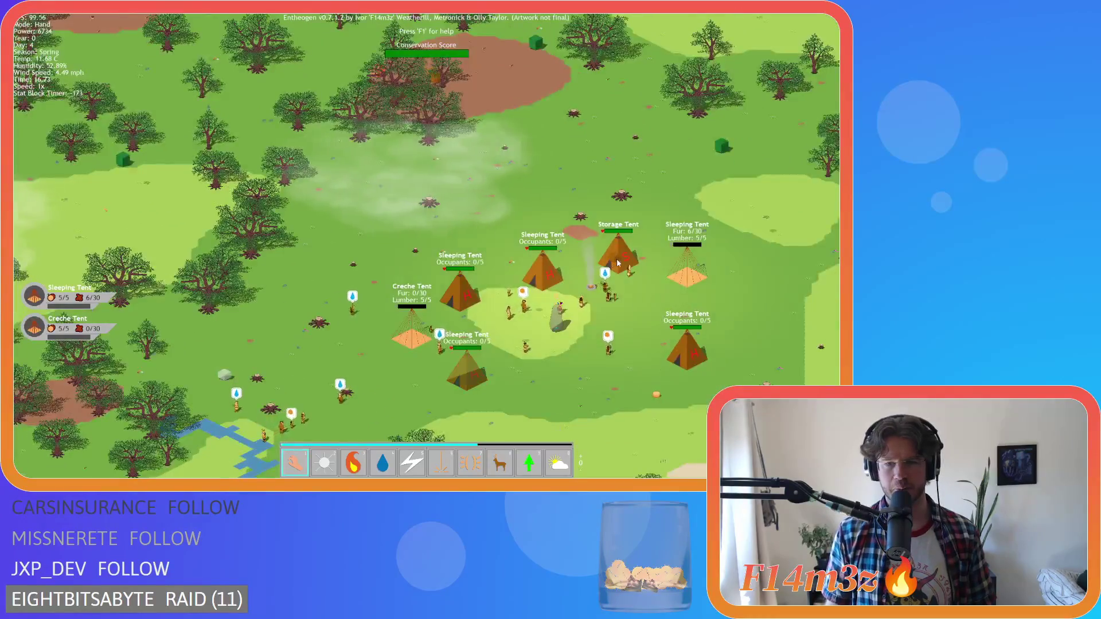
pyautogui.scroll(3, 223, 170)
pyautogui.scroll(-3, 223, 170)
pyautogui.scroll(3, 636, 215)
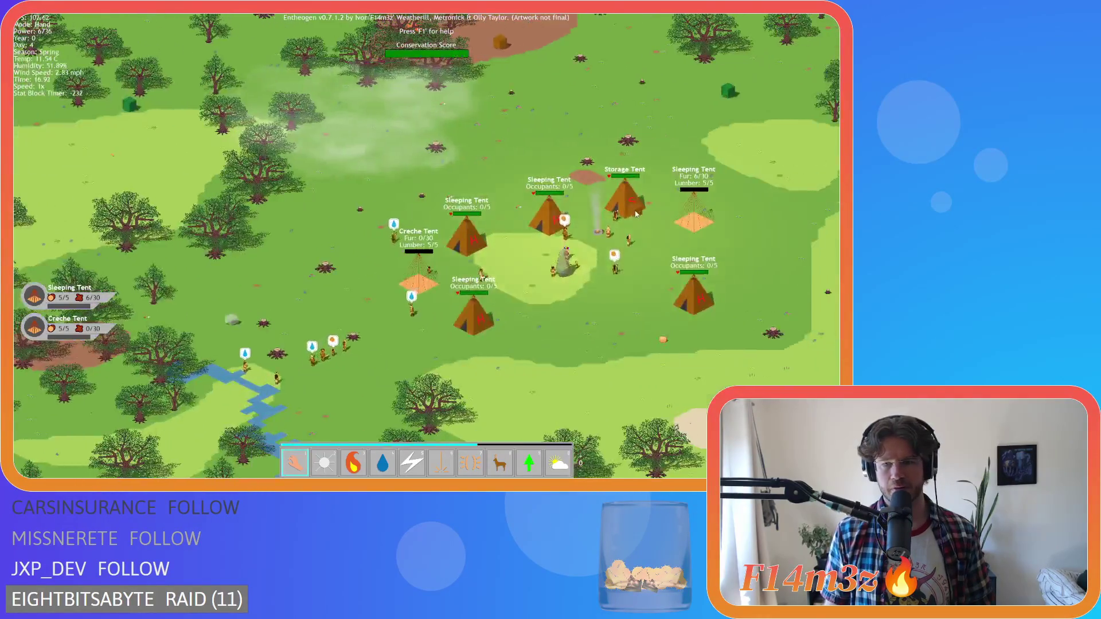
pyautogui.scroll(-5, 640, 243)
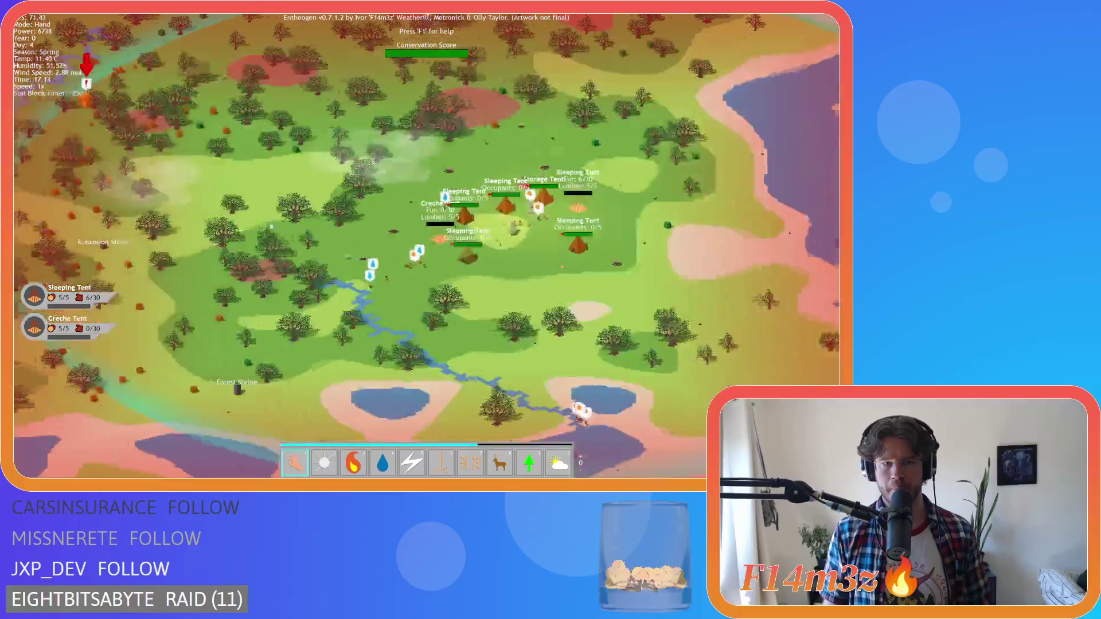
pyautogui.scroll(5, 254, 167)
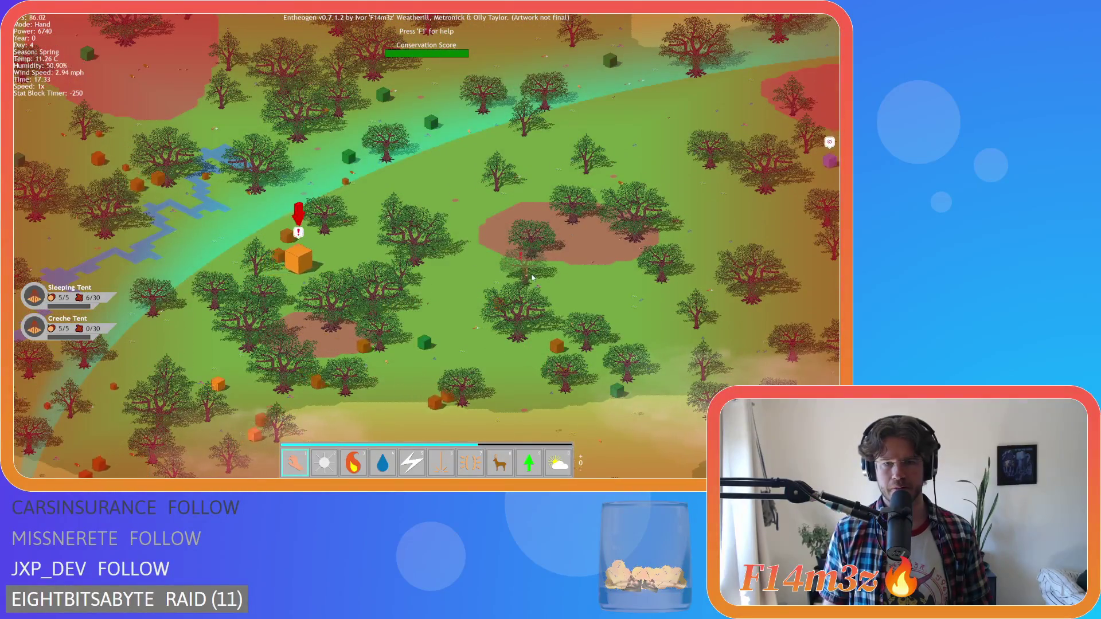
pyautogui.scroll(-3, 534, 278)
# Step: Shift the map to reveal the lakes below the camp and zoom around them
pyautogui.moveTo(563, 309); pyautogui.dragTo(465, 242)
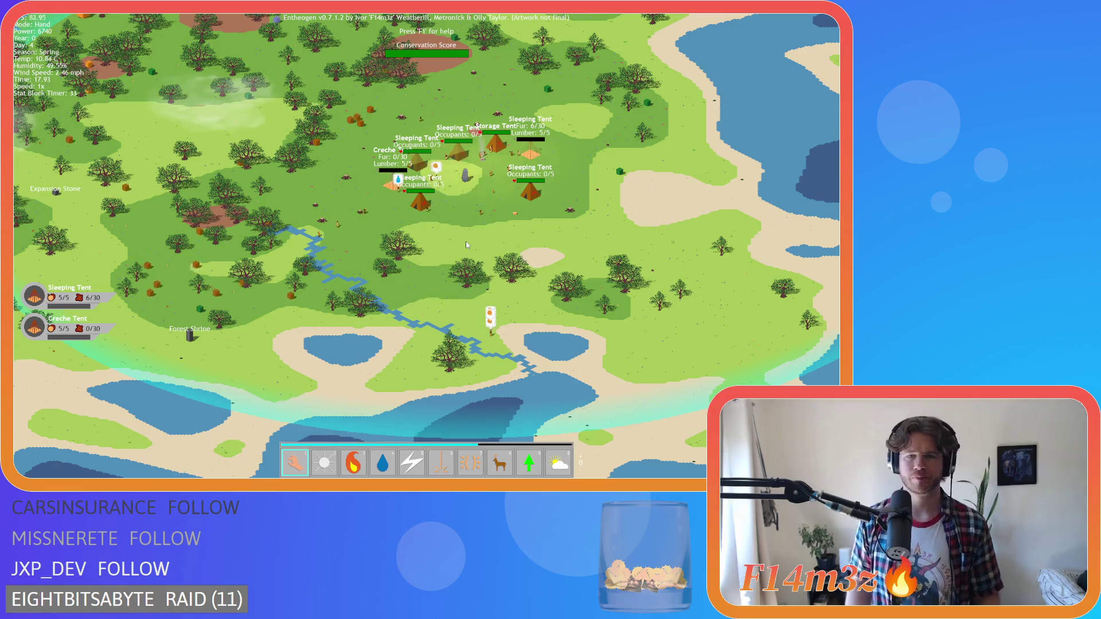
pyautogui.scroll(-2, 466, 242)
pyautogui.scroll(2, 409, 244)
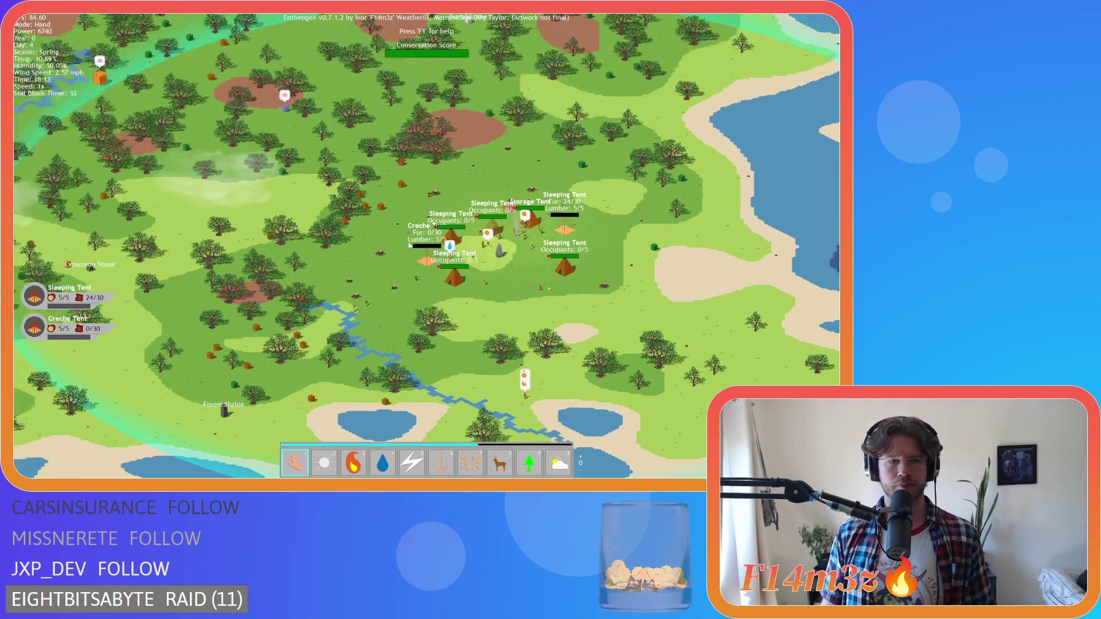
pyautogui.scroll(-2, 408, 244)
pyautogui.scroll(2, 400, 235)
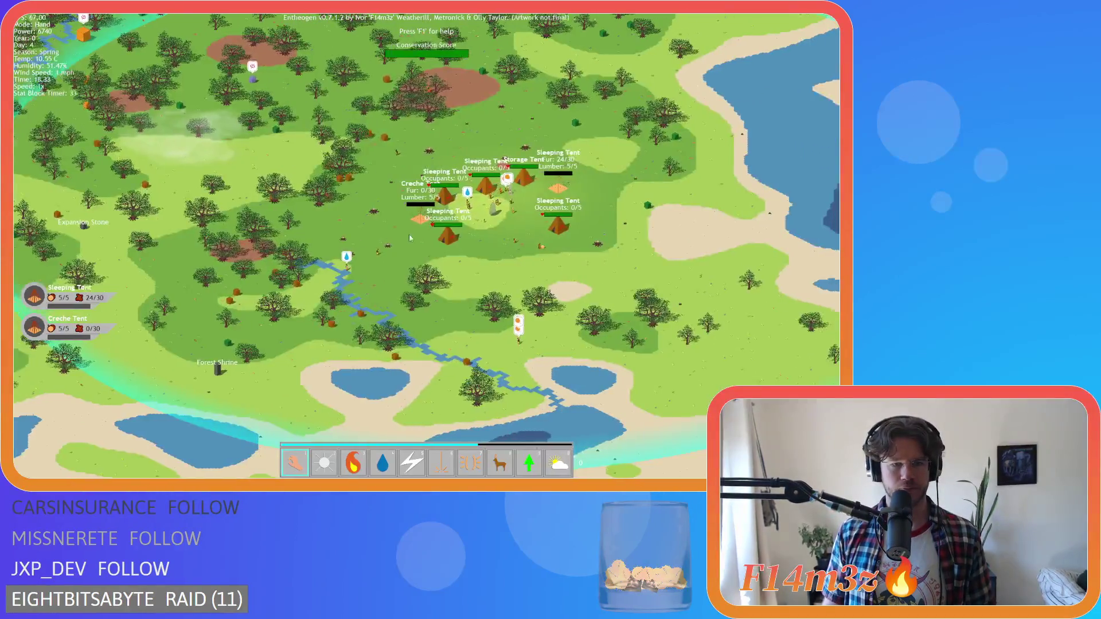
pyautogui.scroll(3, 400, 236)
# Step: Briefly show the inventory, then pan and zoom repeatedly over the camp
pyautogui.press('i')
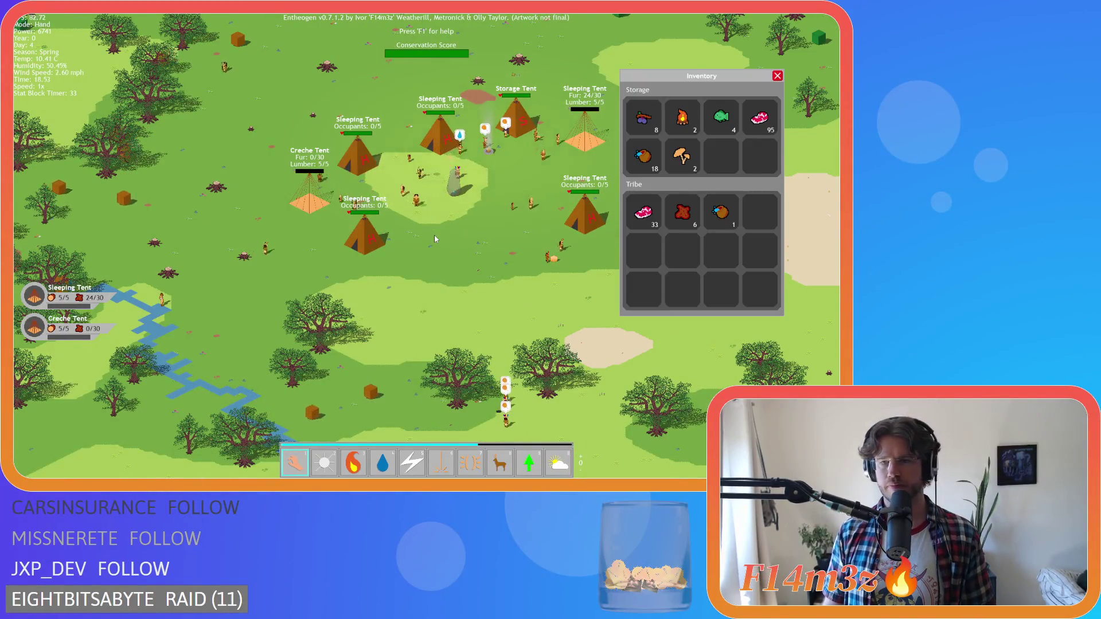
pyautogui.press('i')
pyautogui.scroll(-3, 435, 236)
pyautogui.scroll(1, 435, 236)
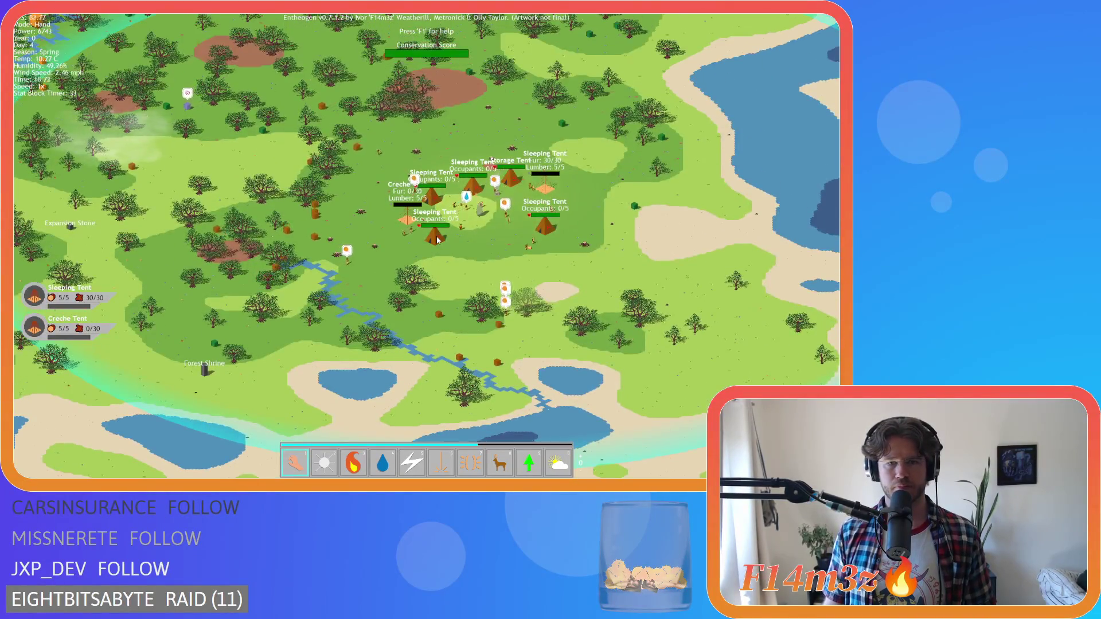
pyautogui.scroll(1, 437, 239)
pyautogui.scroll(2, 437, 239)
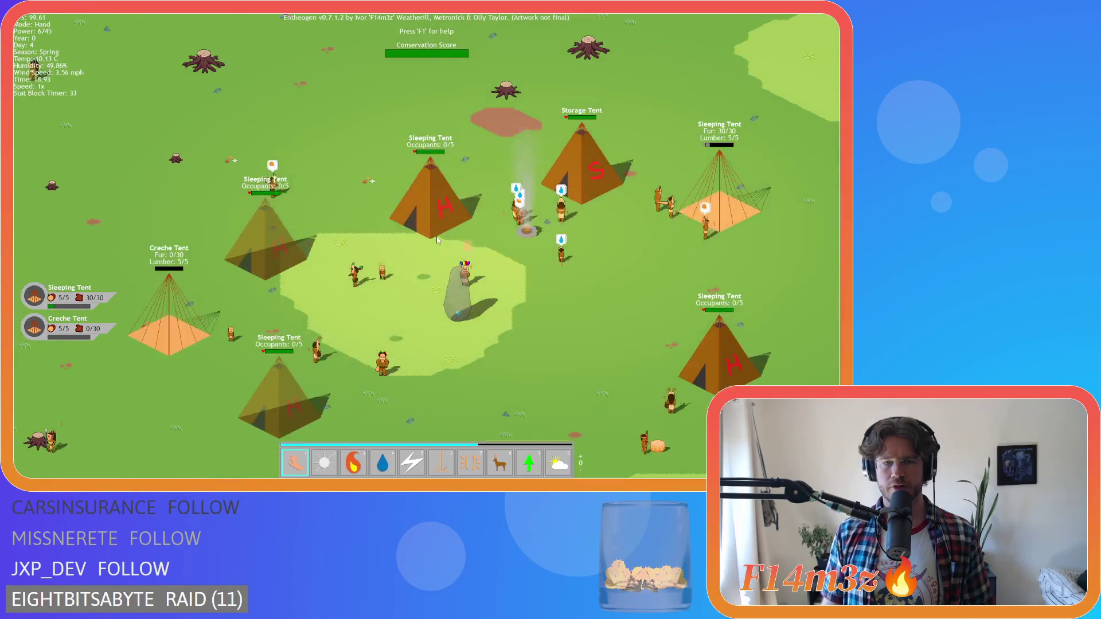
pyautogui.press('d')
pyautogui.scroll(-2, 436, 237)
pyautogui.scroll(2, 436, 236)
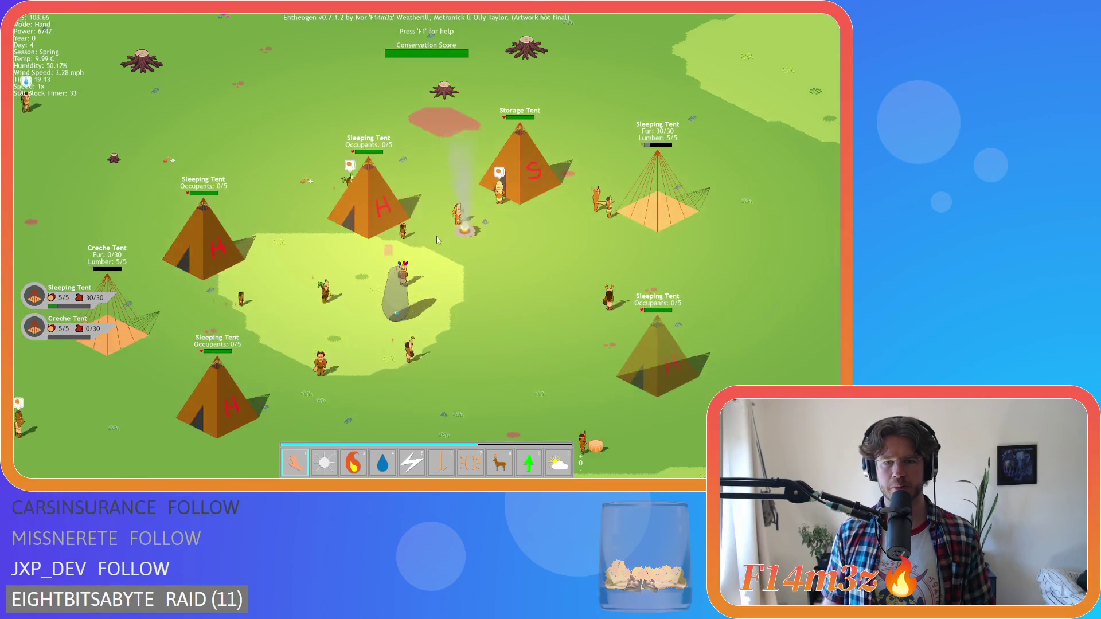
pyautogui.scroll(-3, 436, 238)
pyautogui.scroll(1, 437, 240)
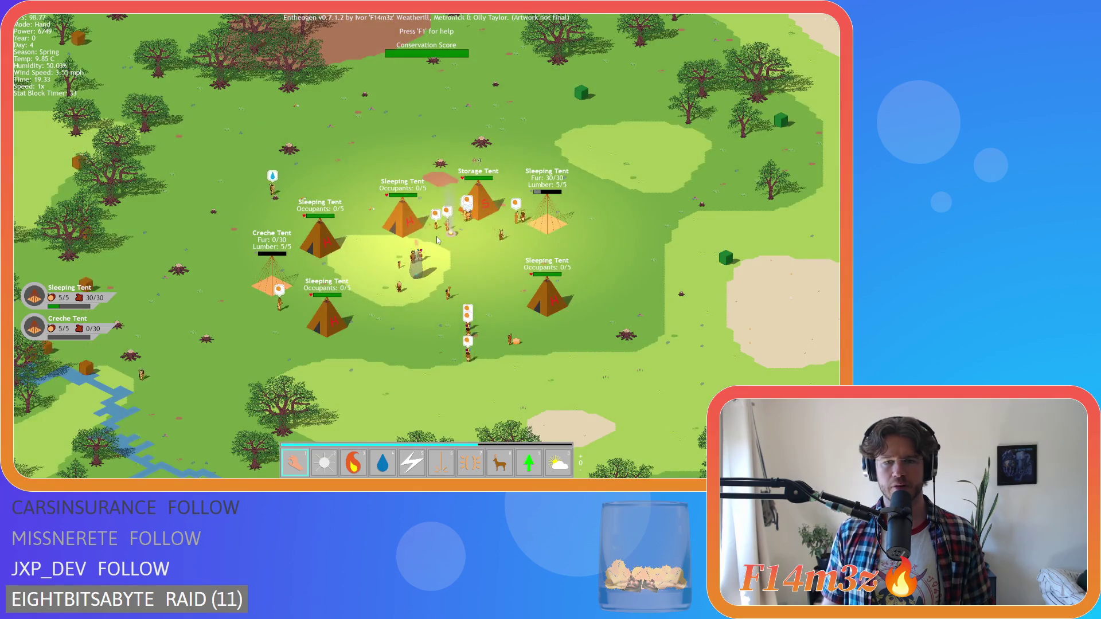
pyautogui.scroll(1, 453, 256)
pyautogui.scroll(-4, 456, 256)
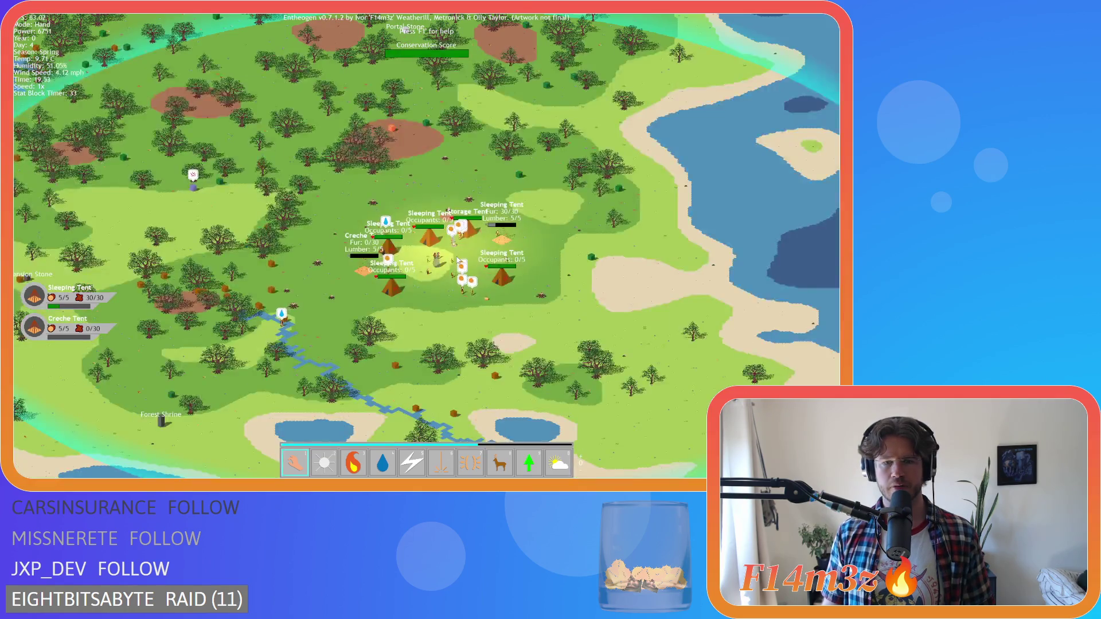
pyautogui.scroll(4, 457, 260)
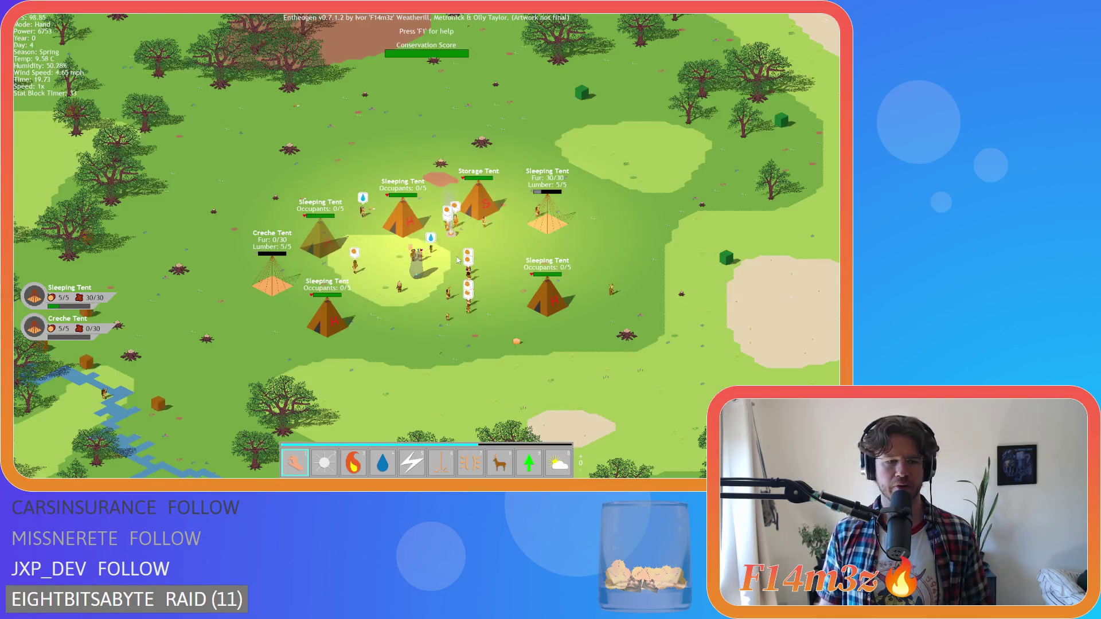
pyautogui.scroll(4, 458, 260)
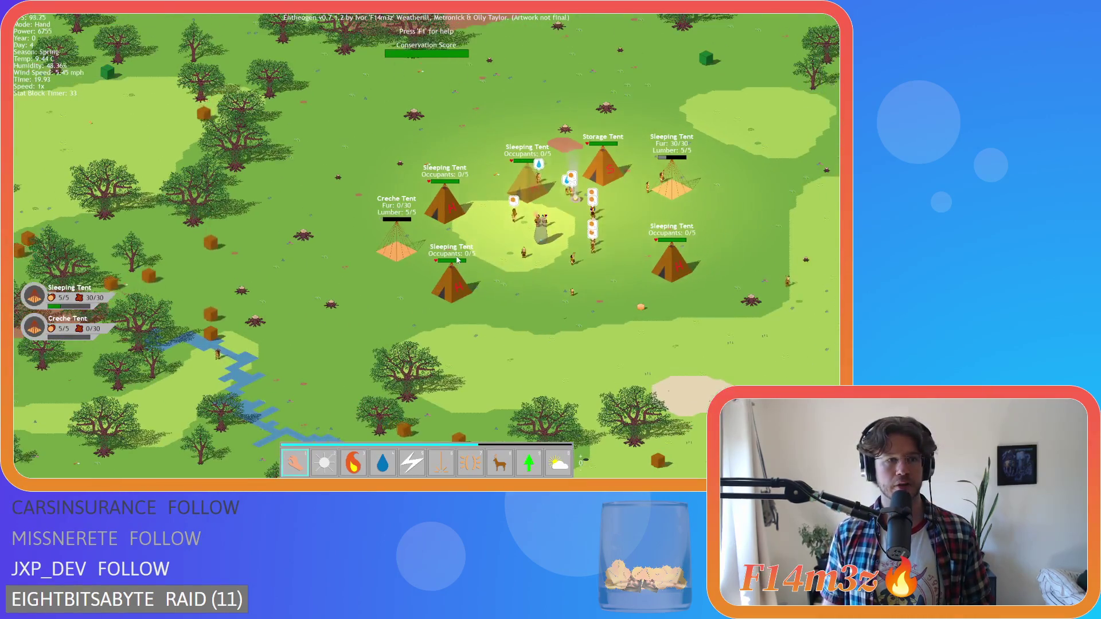
pyautogui.scroll(-4, 449, 279)
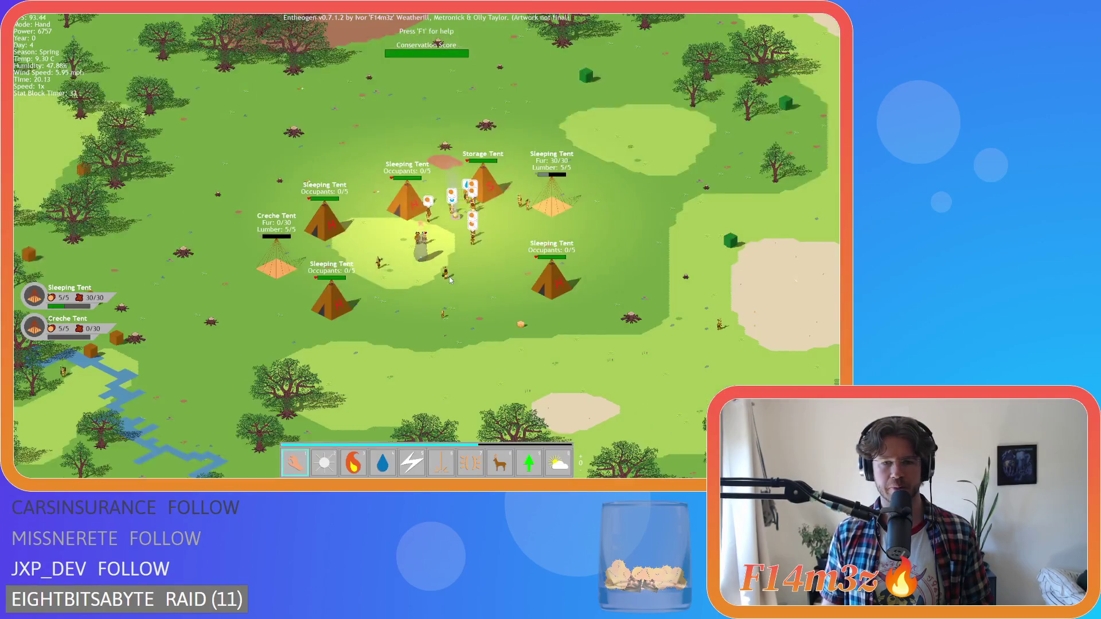
pyautogui.scroll(2, 497, 274)
pyautogui.scroll(-6, 496, 274)
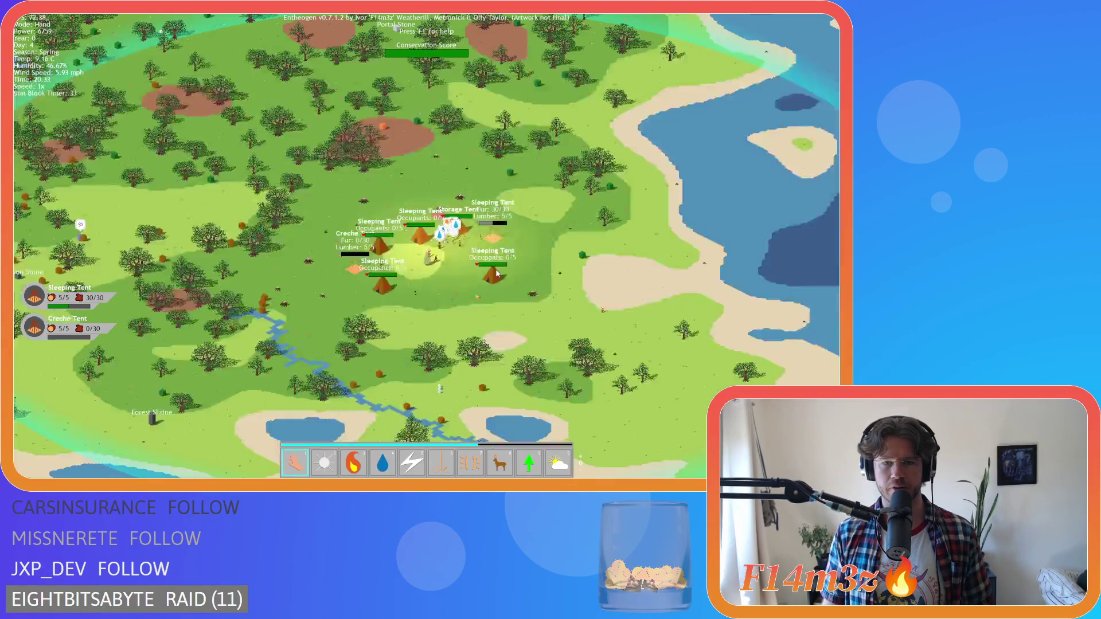
pyautogui.scroll(2, 496, 274)
pyautogui.scroll(-2, 497, 274)
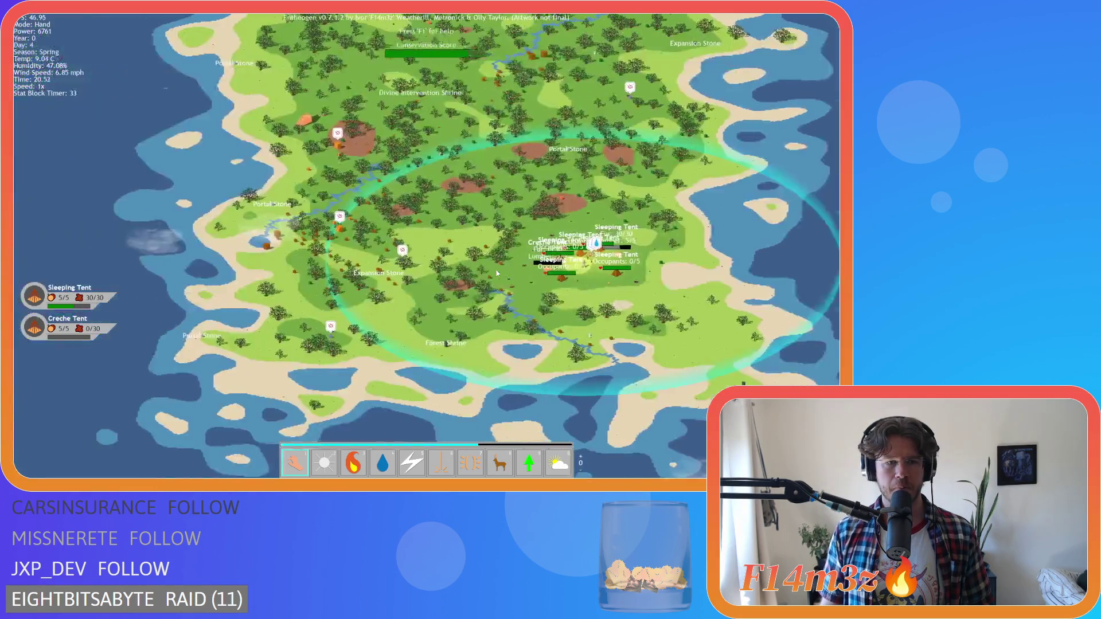
# Step: Pan across the island, rotate the view, and return to a close look at the campfire smoke
pyautogui.hotkey('w', 'd')
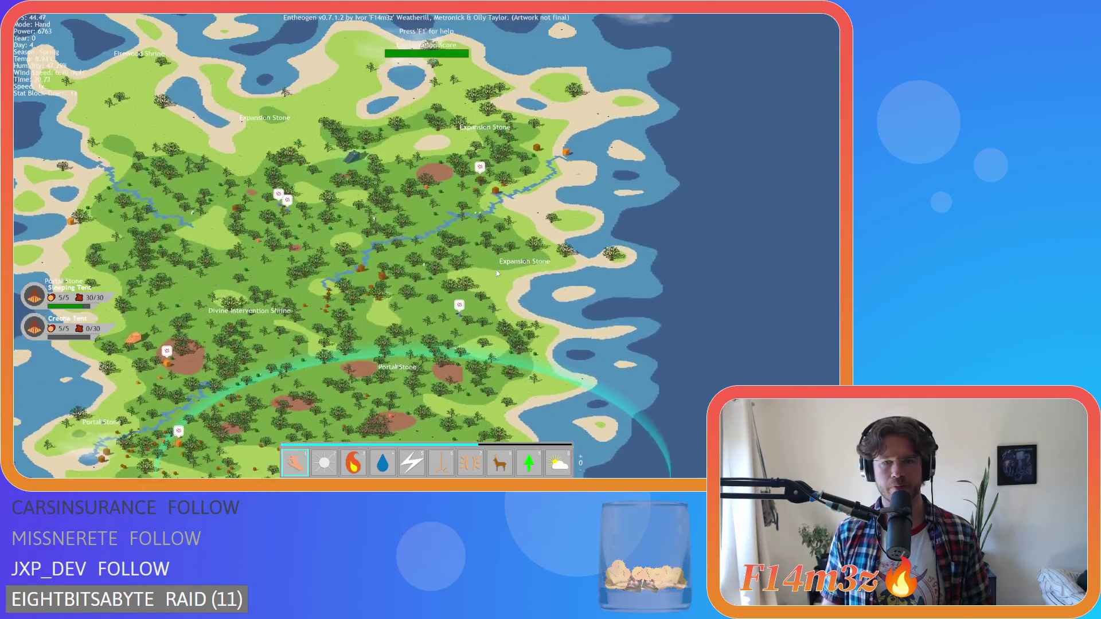
pyautogui.scroll(-2, 497, 270)
pyautogui.scroll(6, 497, 270)
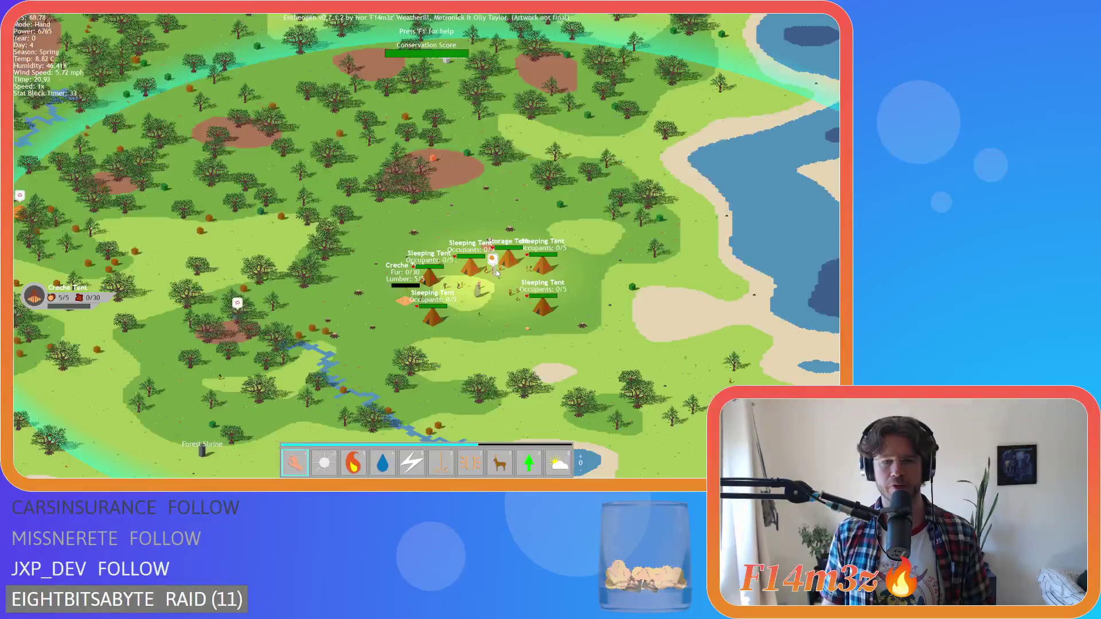
pyautogui.scroll(-2, 400, 245)
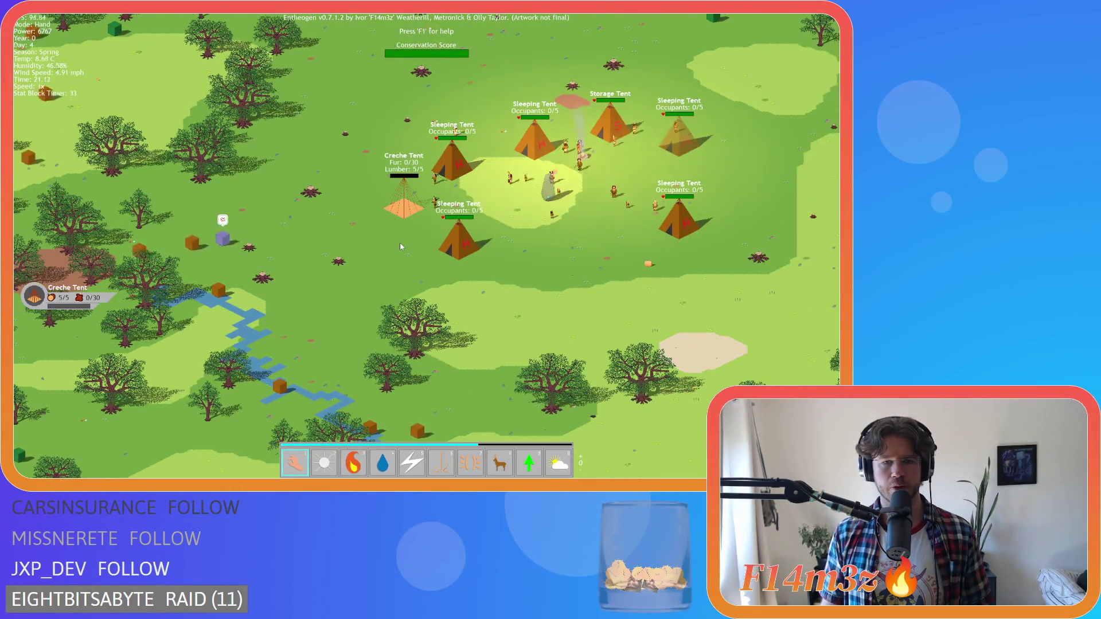
pyautogui.scroll(-2, 401, 244)
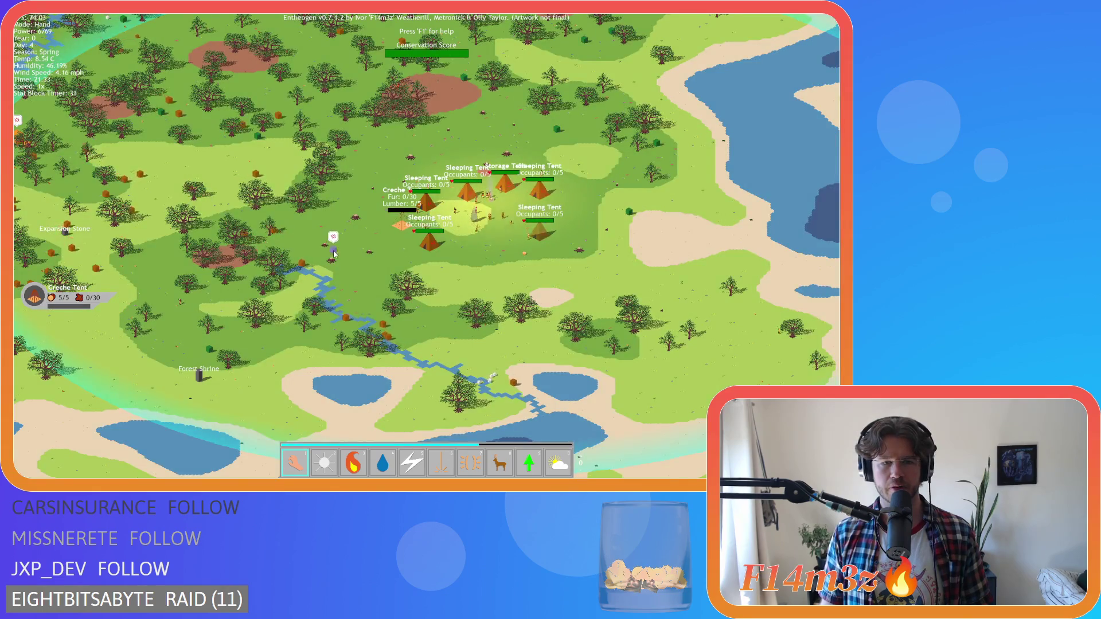
pyautogui.press('a')
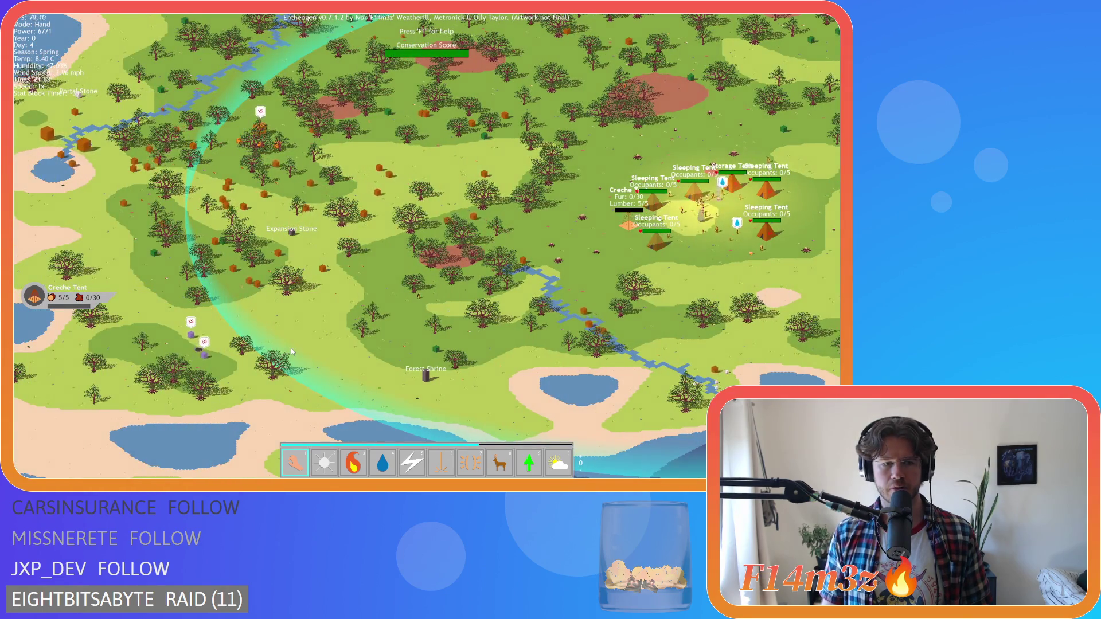
pyautogui.press('q')
pyautogui.press('w')
pyautogui.press('a')
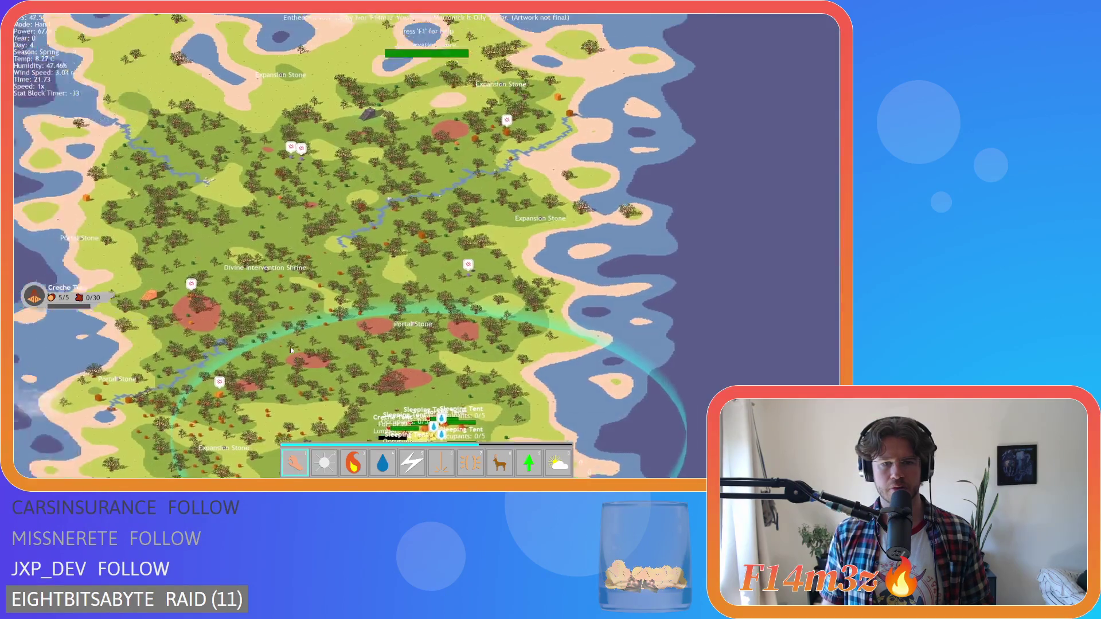
pyautogui.press('w')
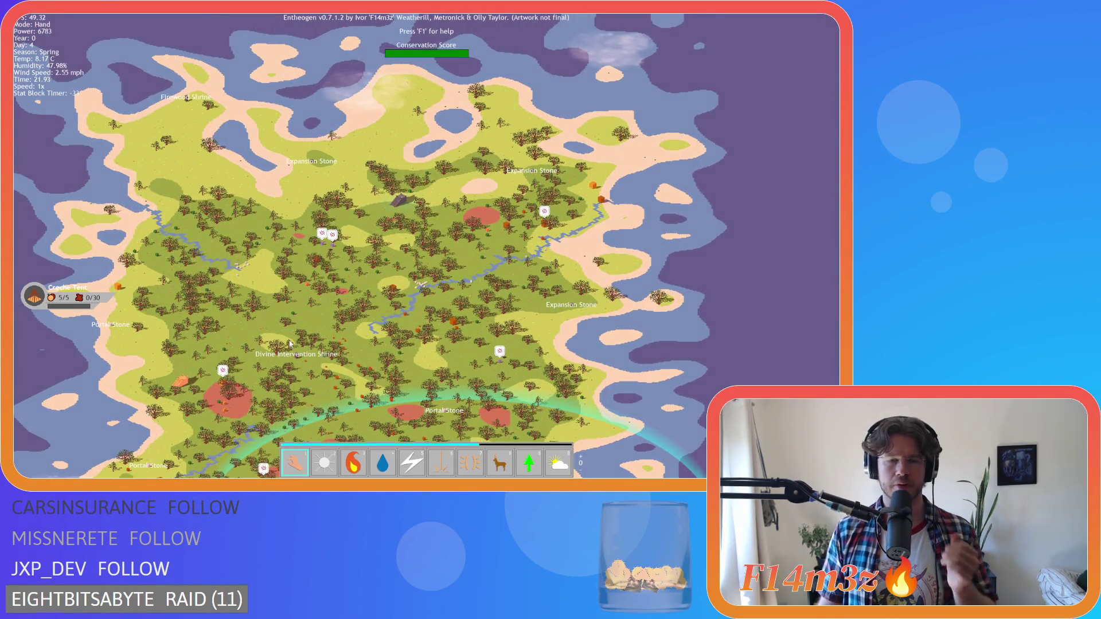
pyautogui.scroll(5, 291, 338)
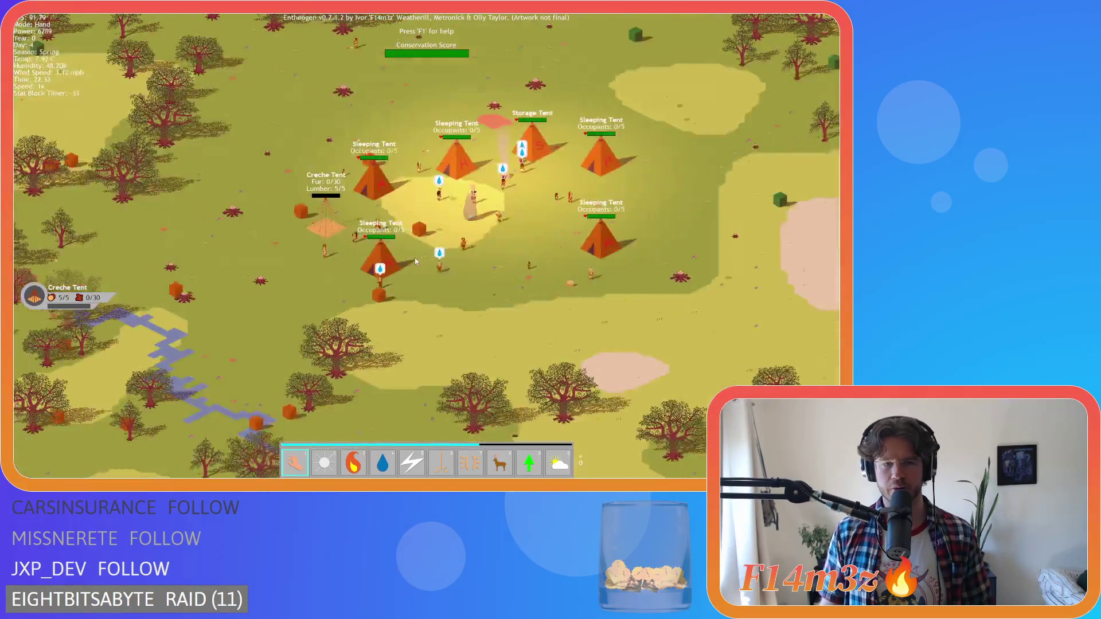
pyautogui.scroll(-5, 414, 257)
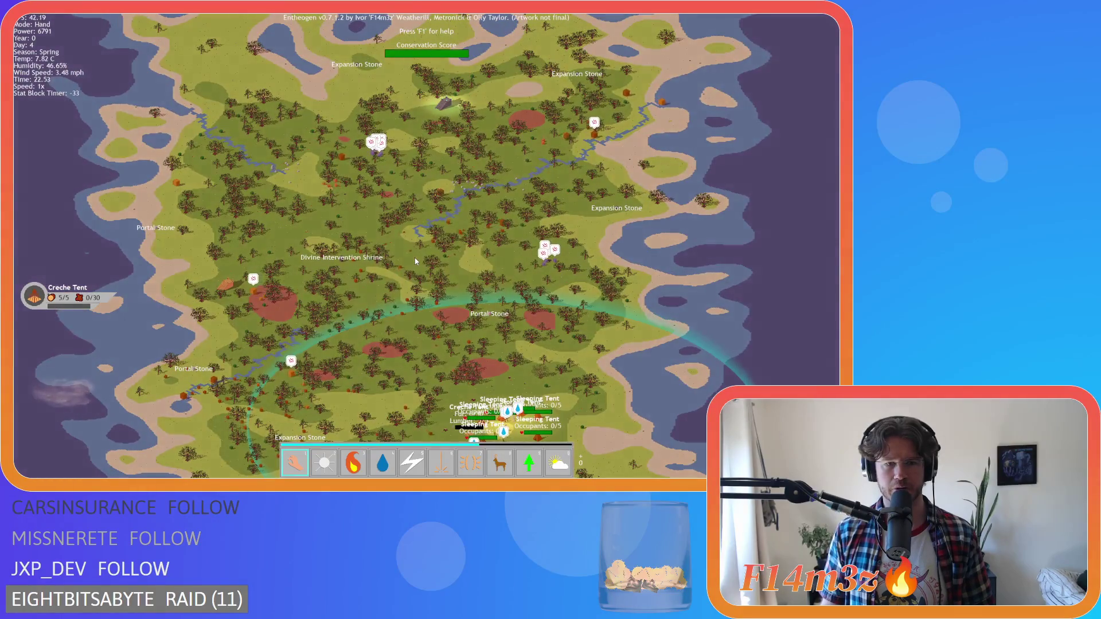
pyautogui.press('w')
pyautogui.press('d')
pyautogui.scroll(5, 414, 260)
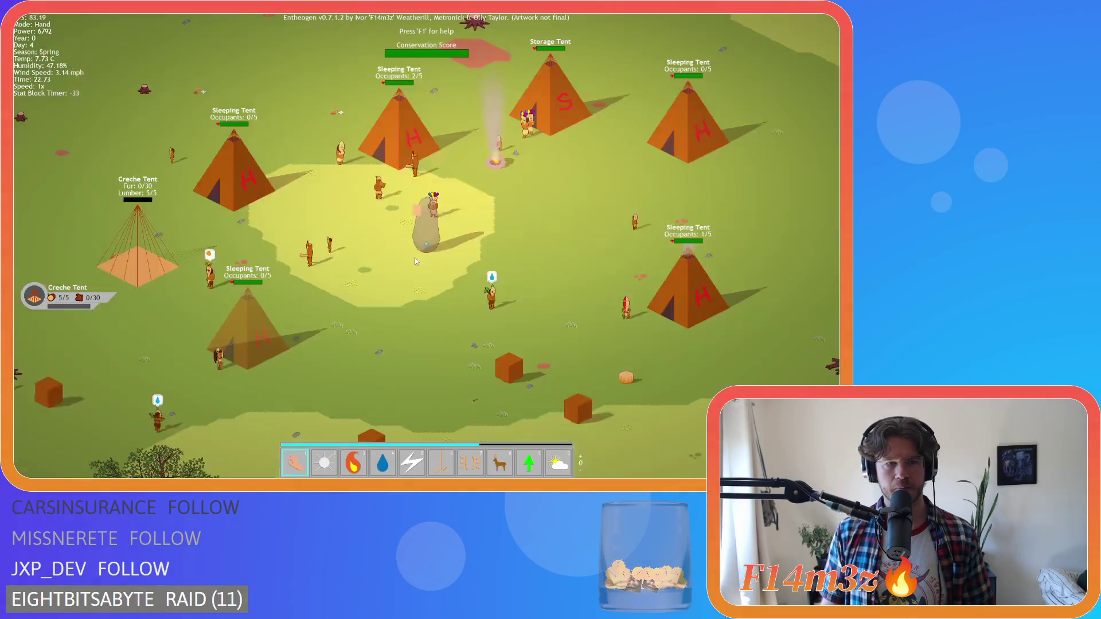
pyautogui.scroll(-2, 415, 259)
pyautogui.scroll(1, 414, 260)
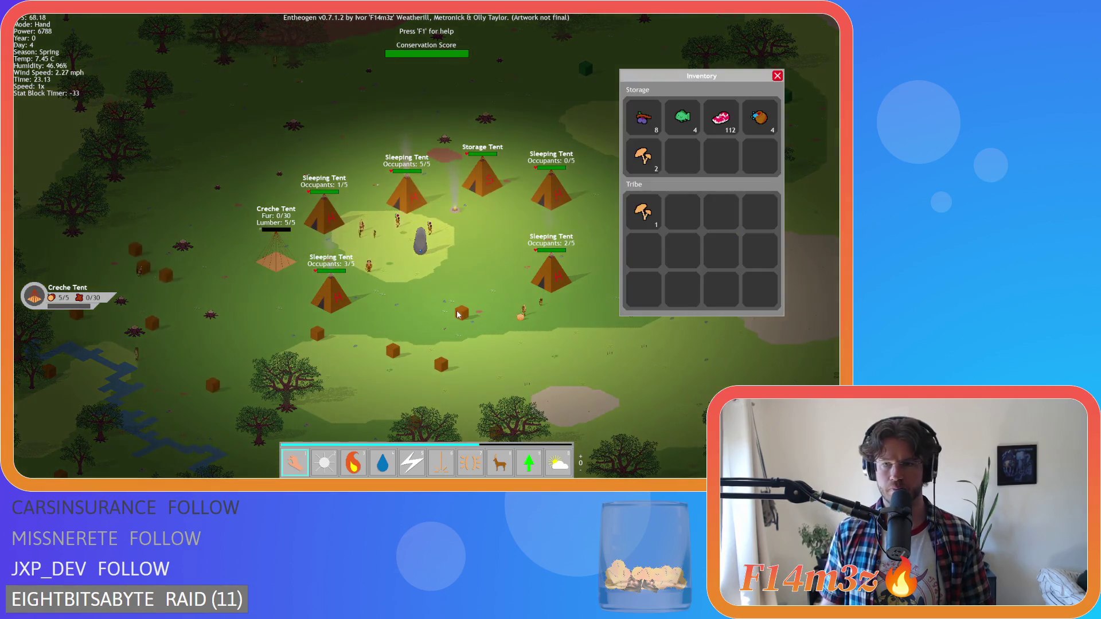
# Step: Carry the crate beside the upper-right sleeping tent, then open the inventory
pyautogui.moveTo(458, 314)
pyautogui.mouseDown()
pyautogui.moveTo(490, 241)
pyautogui.moveTo(533, 188)
pyautogui.moveTo(481, 182)
pyautogui.mouseUp()
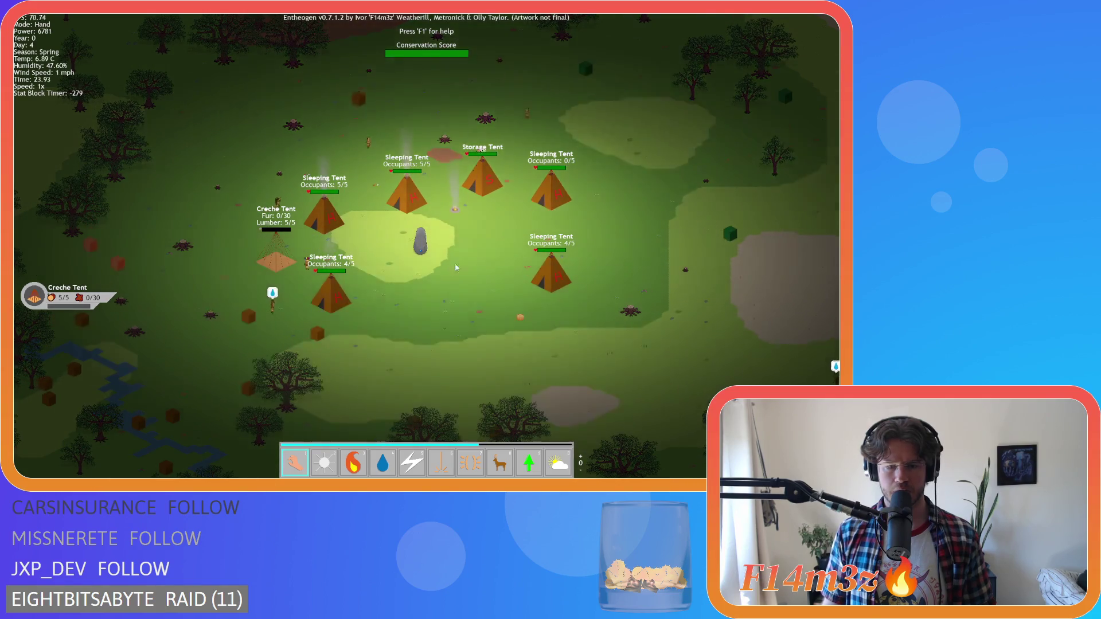
pyautogui.press('i')
pyautogui.press('i')
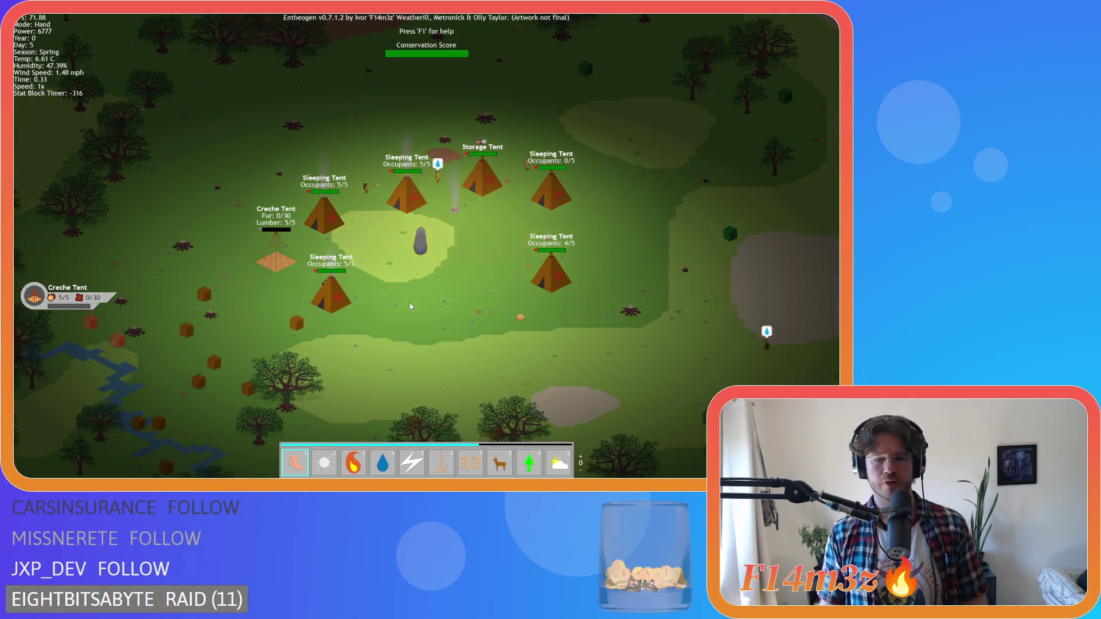
pyautogui.press('Left')
pyautogui.press('Down')
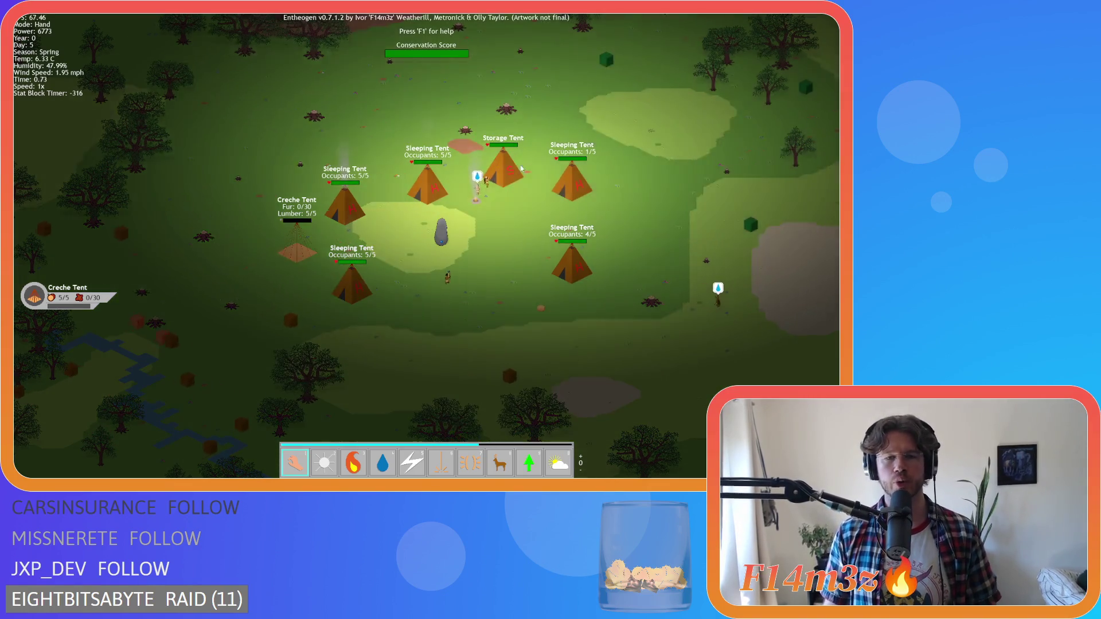
# Step: Pan the camp view with the arrow keys and zoom in around the campfire
pyautogui.press('Left')
pyautogui.press('Down')
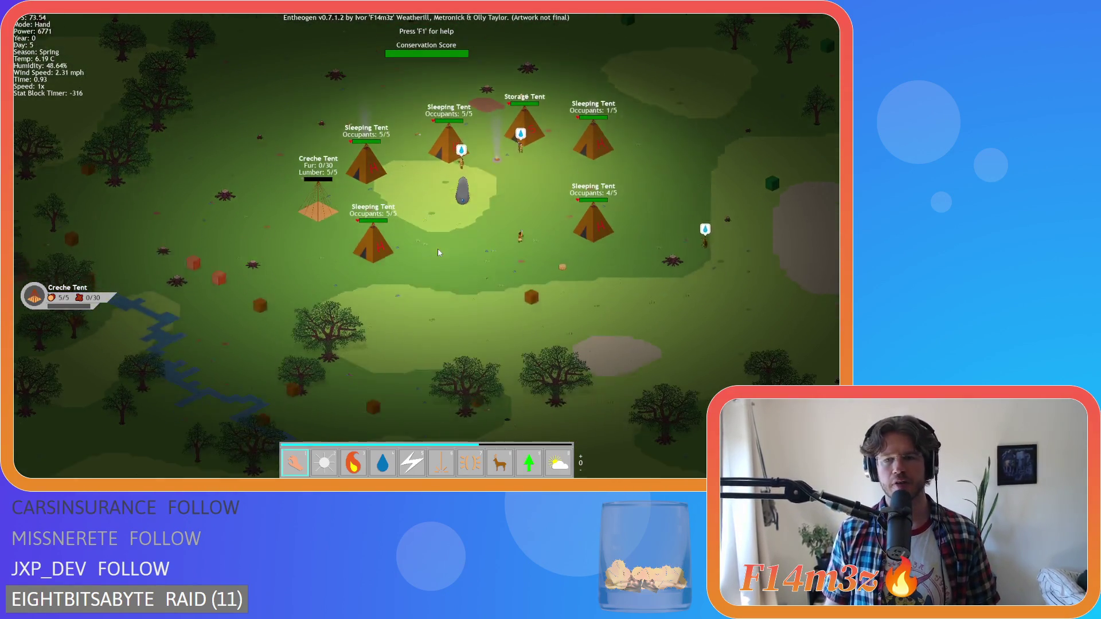
pyautogui.press('Right')
pyautogui.press('Up')
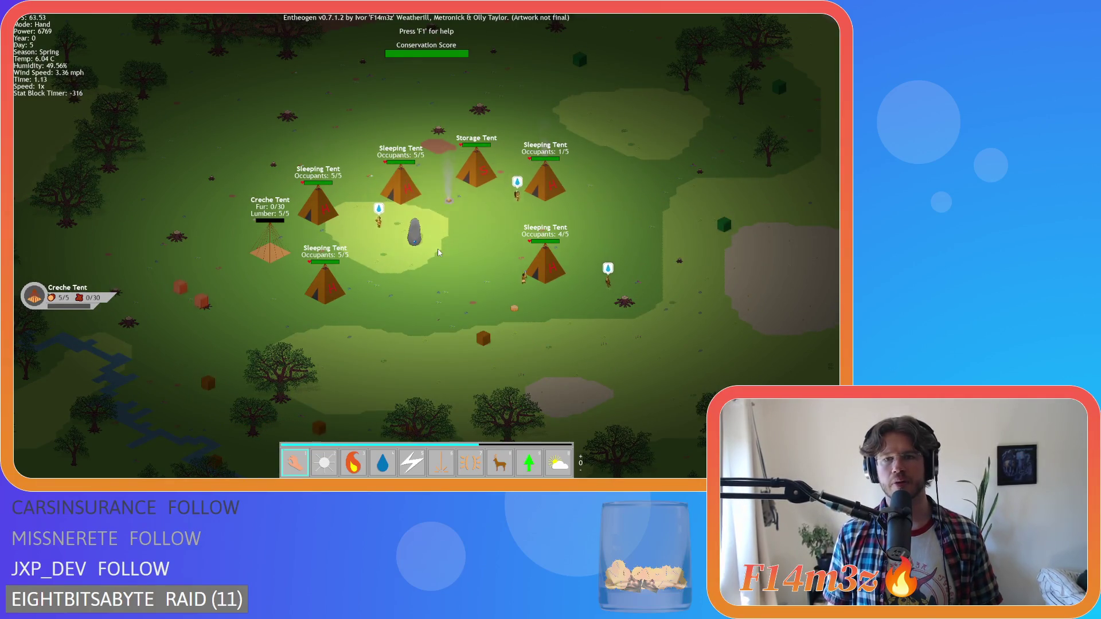
pyautogui.press('Left')
pyautogui.press('Down')
pyautogui.scroll(3, 455, 233)
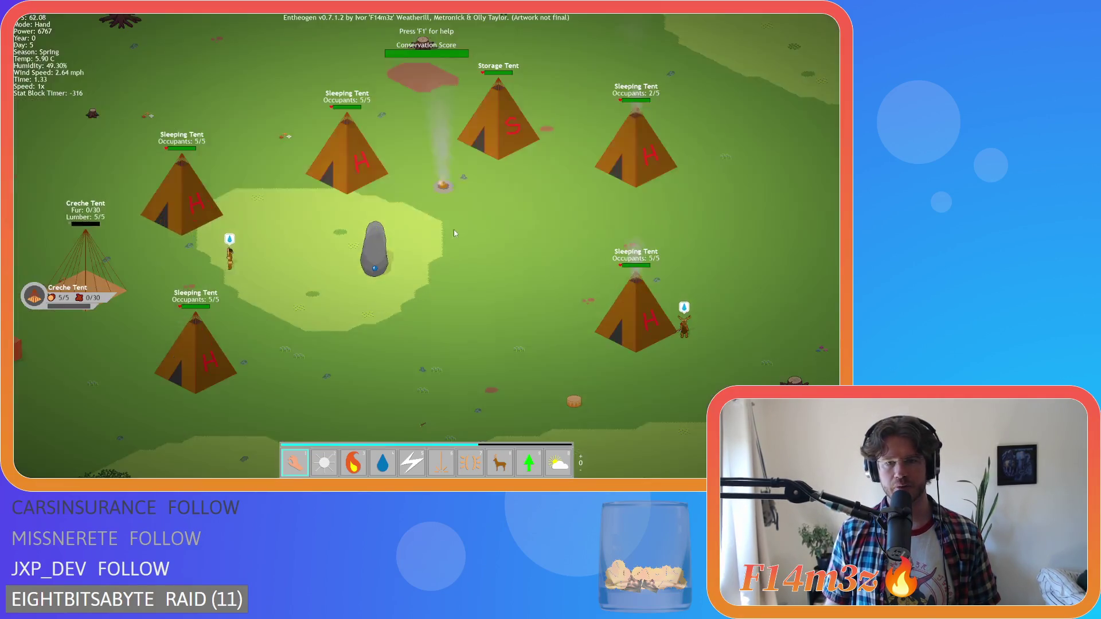
# Step: Drag the campfire slightly down-right into the clearing between the tents
pyautogui.scroll(2, 455, 232)
pyautogui.scroll(-2, 445, 204)
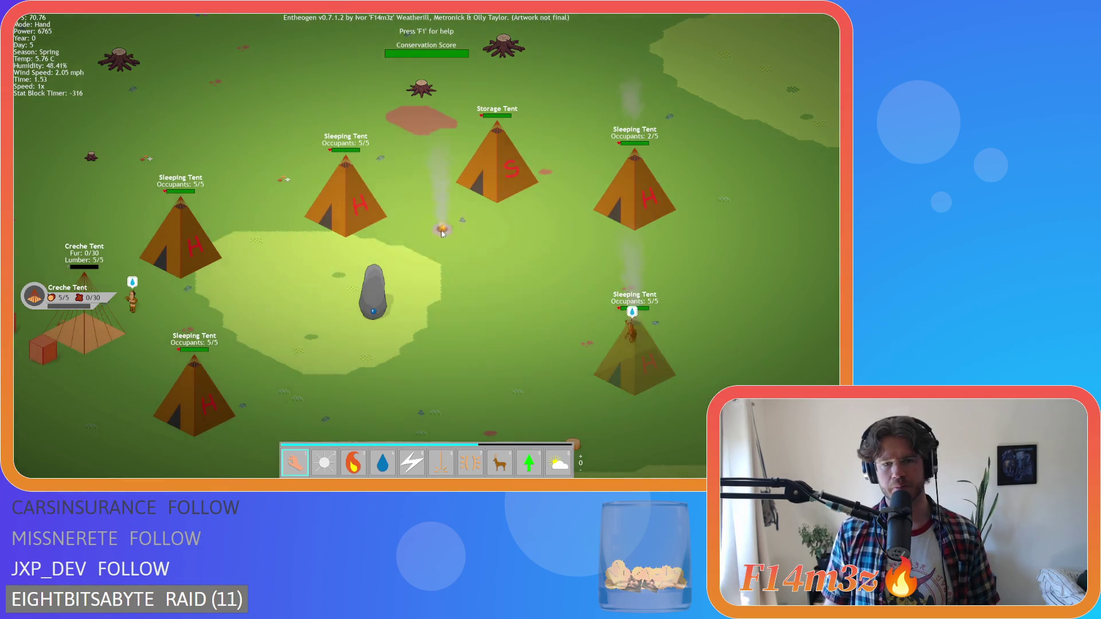
pyautogui.moveTo(442, 230); pyautogui.dragTo(455, 249)
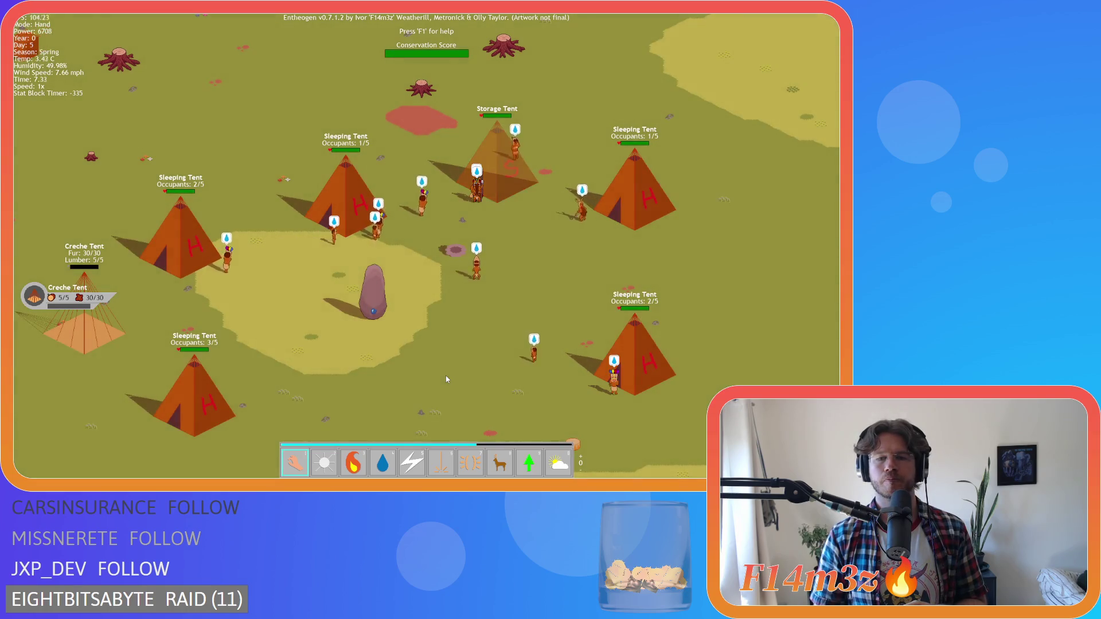
# Step: Zoom far out over the forest and river, then back in near the Expansion Stone
pyautogui.scroll(-5, 446, 378)
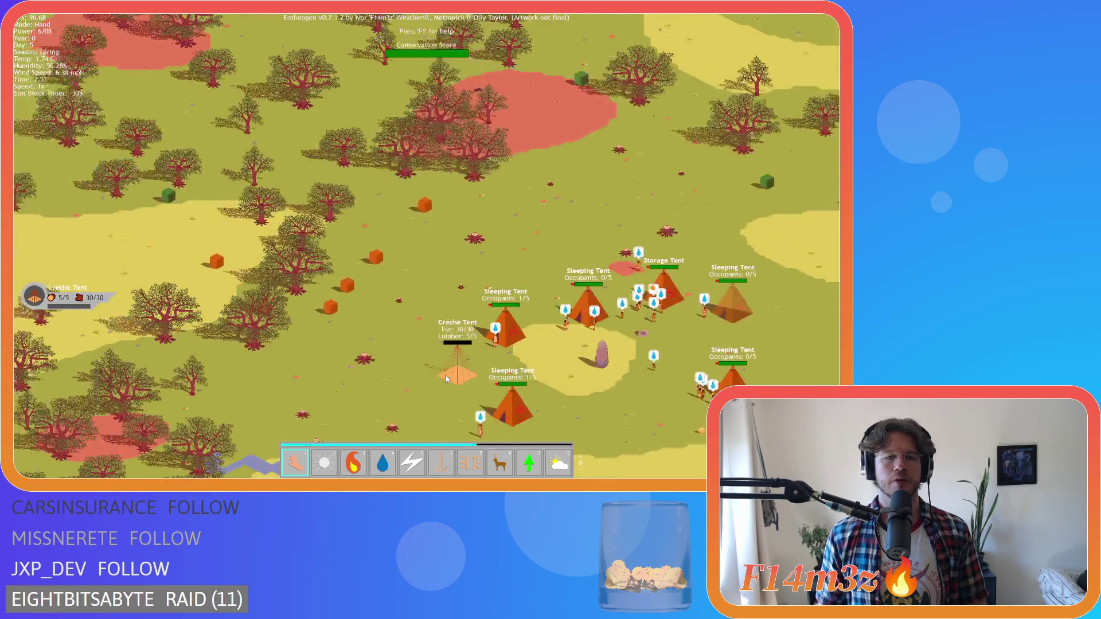
pyautogui.scroll(-5, 445, 379)
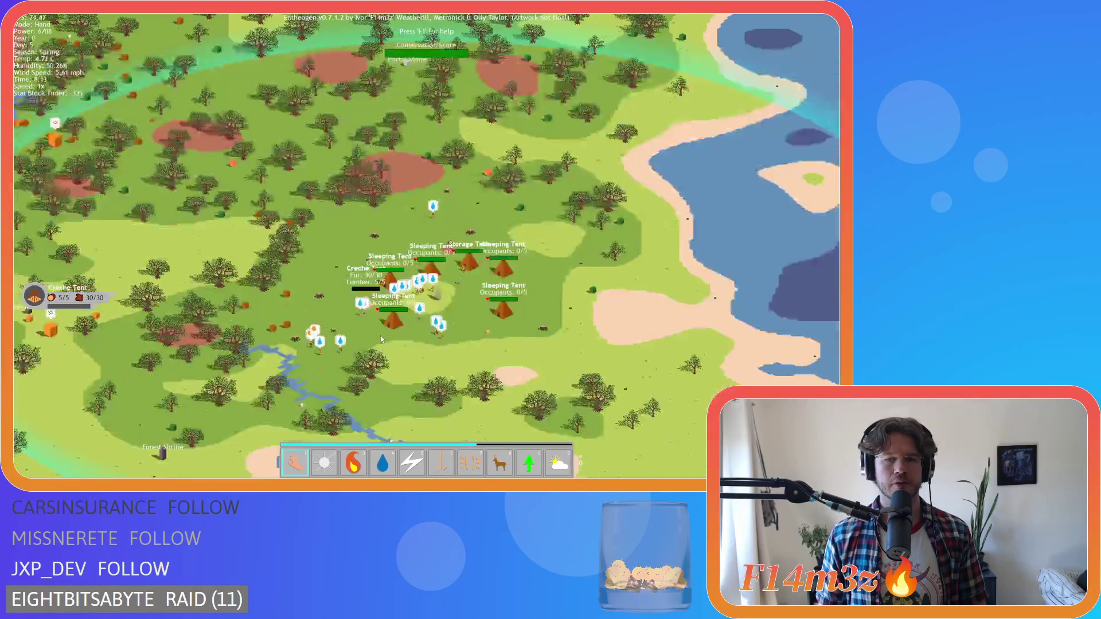
pyautogui.scroll(5, 381, 338)
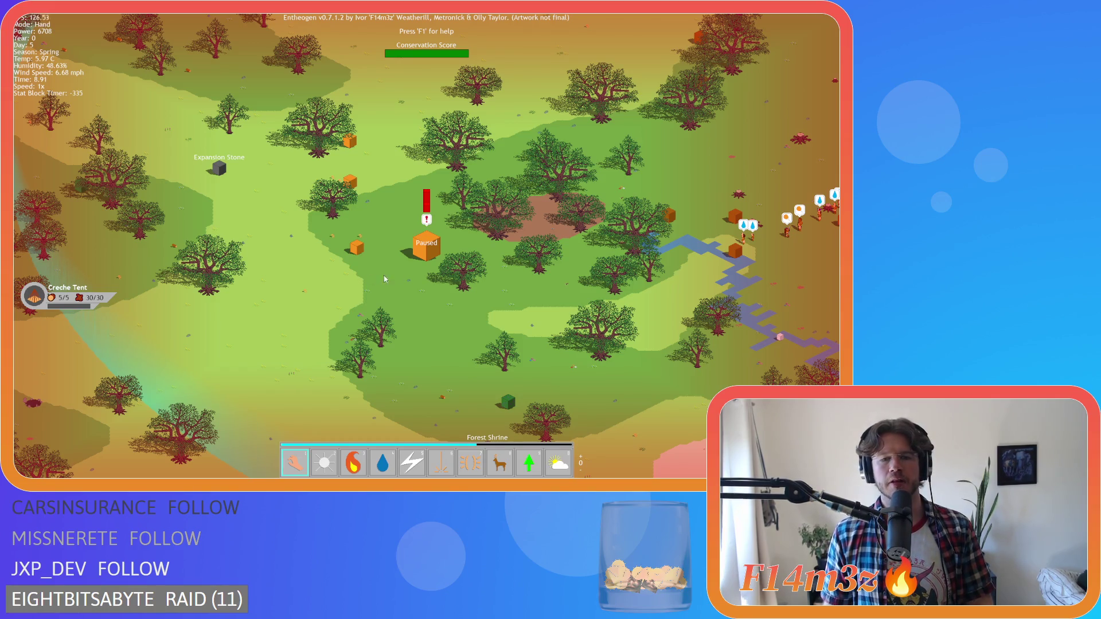
# Step: Pan back across the river and lakes to the tent camp and zoom in on the Creche Tent
pyautogui.press('space')
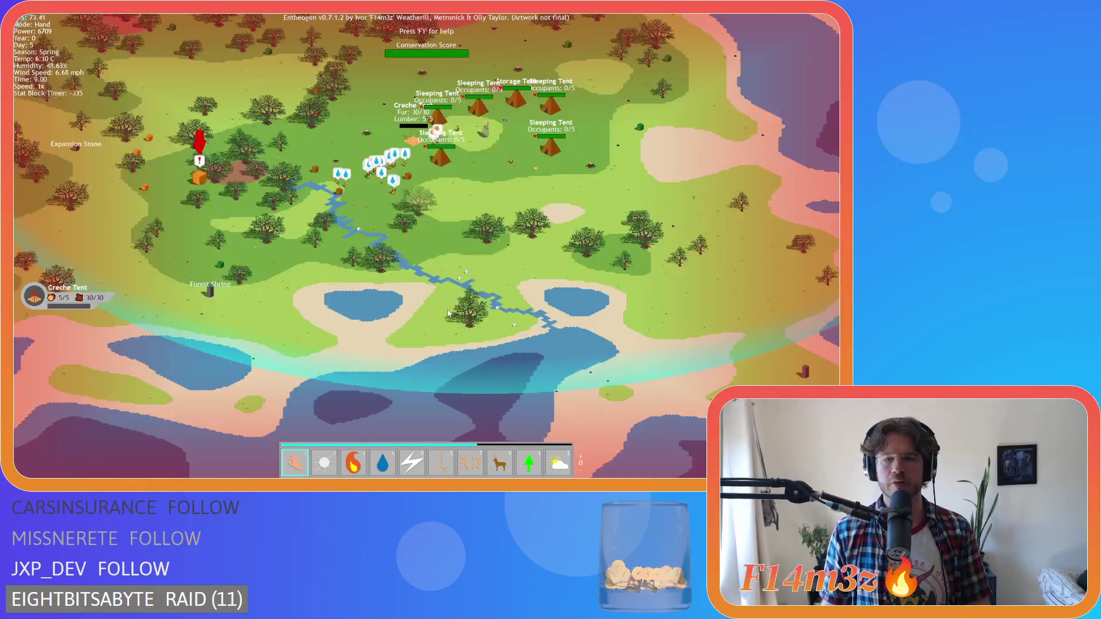
pyautogui.press('w')
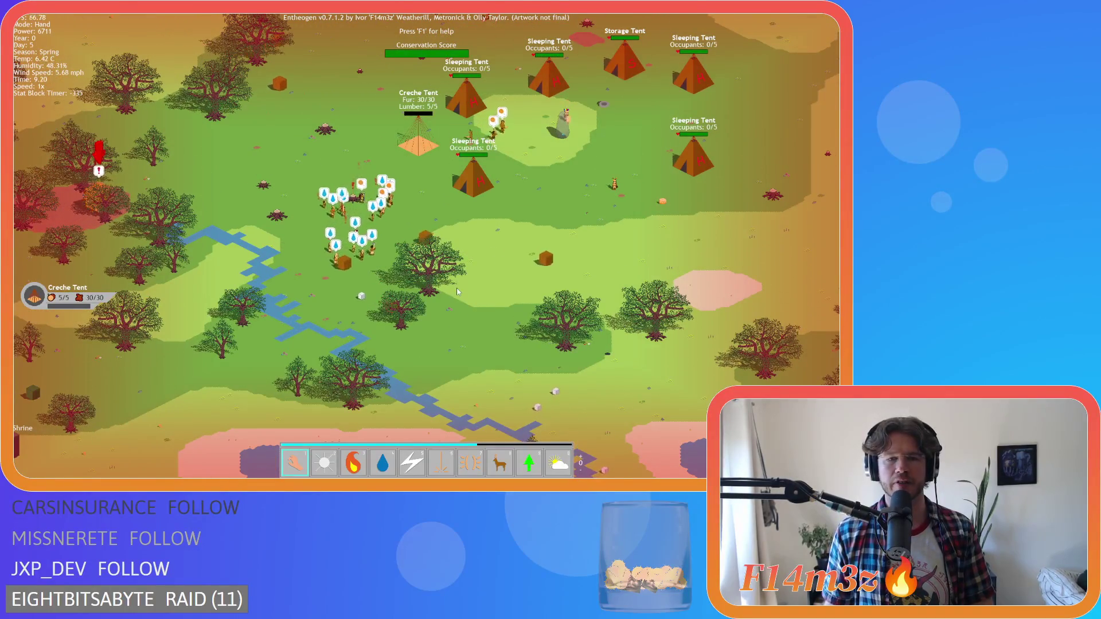
pyautogui.press('w')
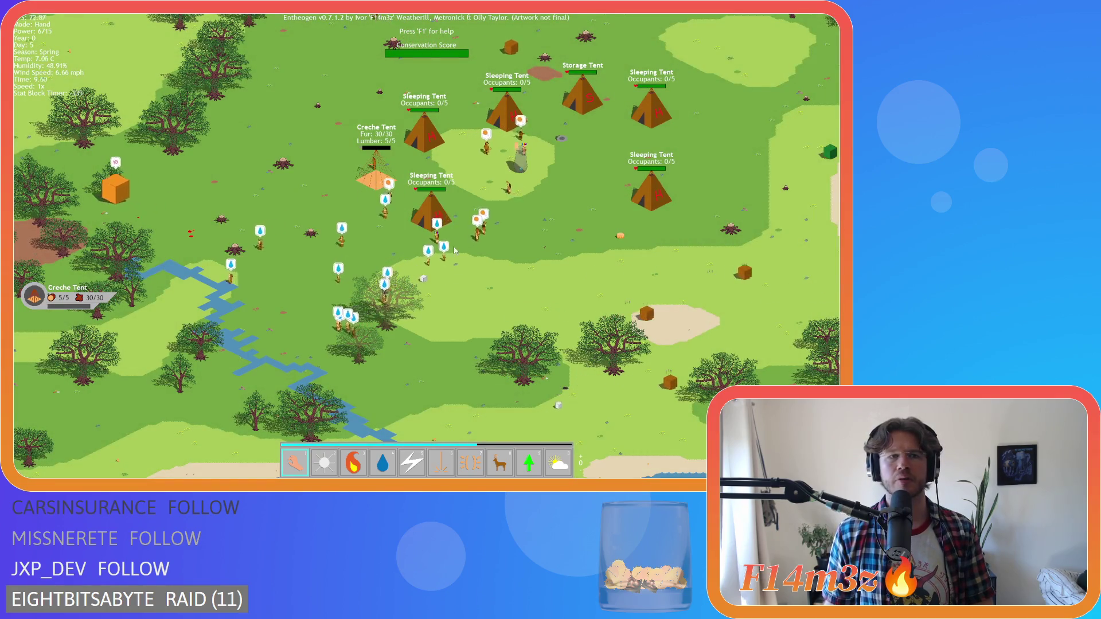
pyautogui.press('s')
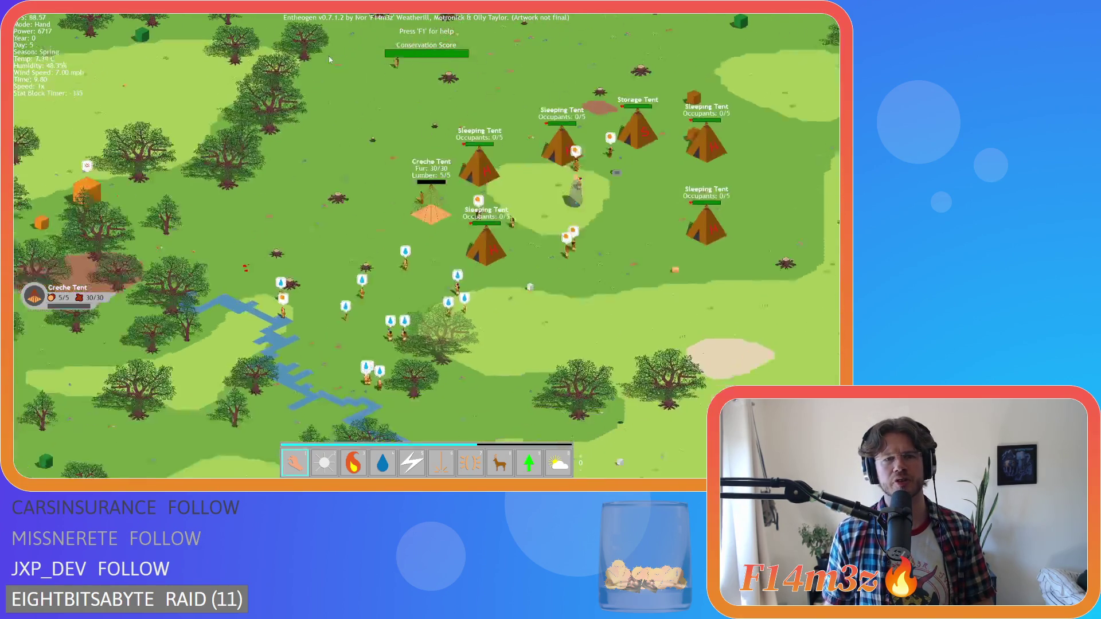
pyautogui.press('s')
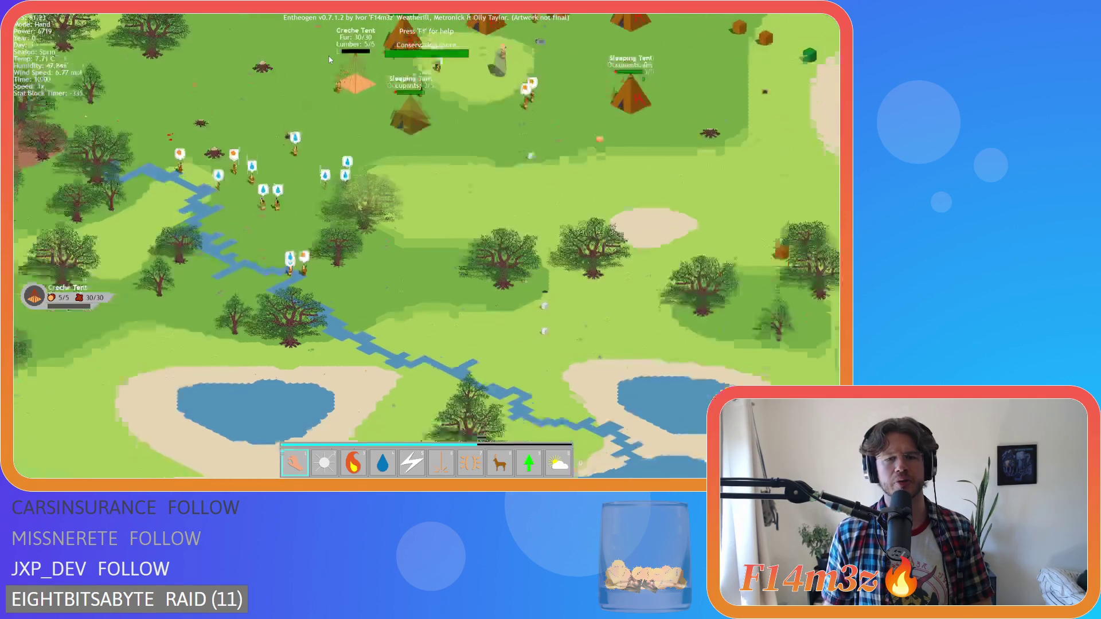
pyautogui.press('a')
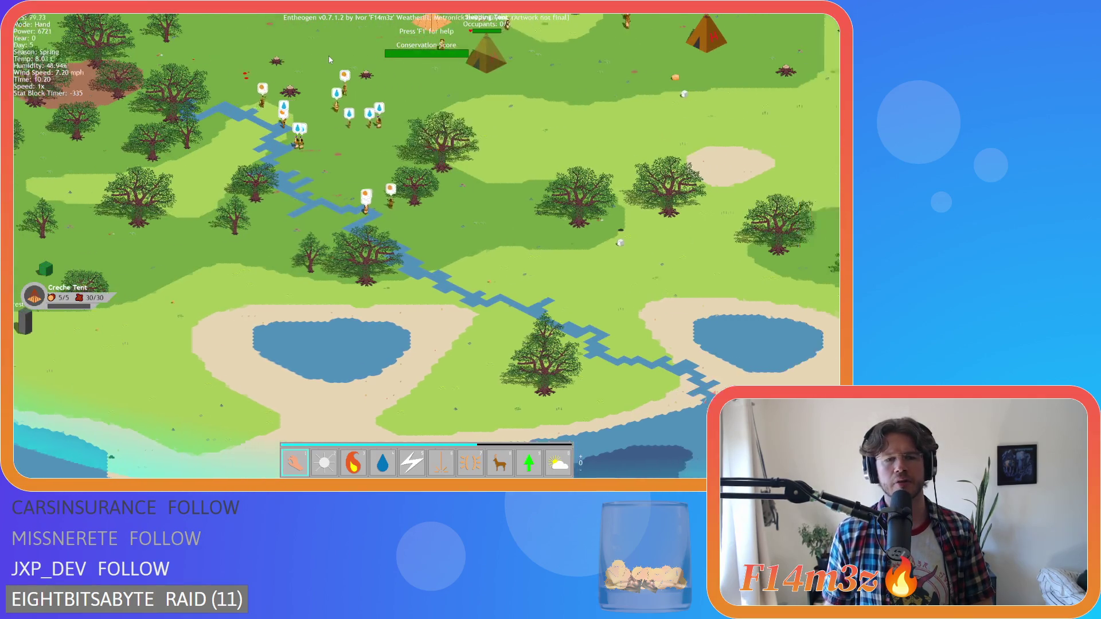
pyautogui.press('w')
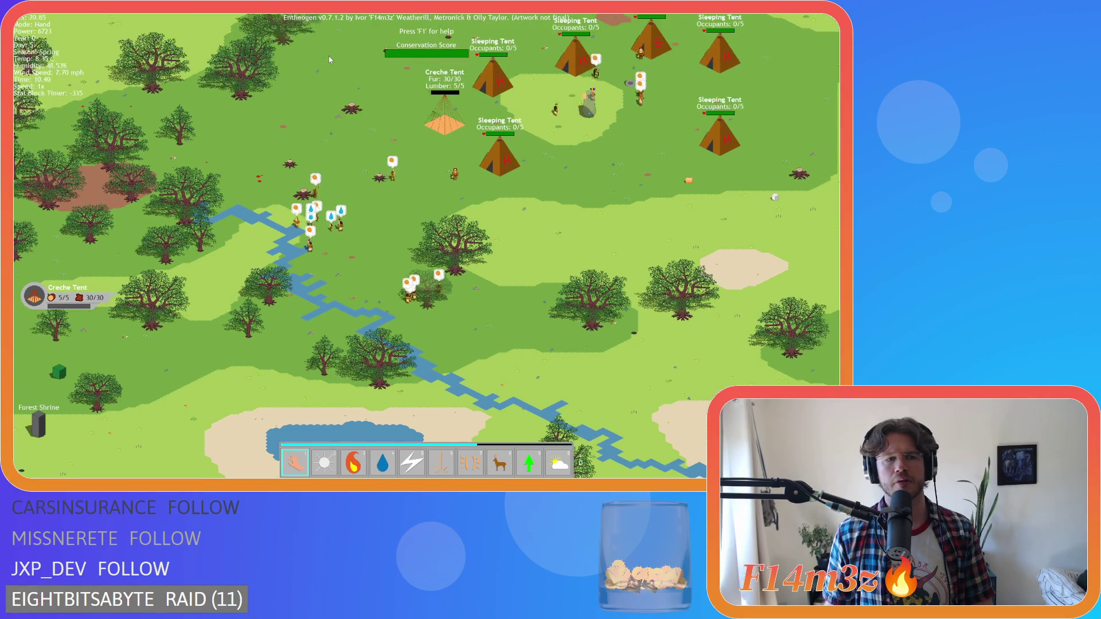
pyautogui.press('s')
pyautogui.press('d')
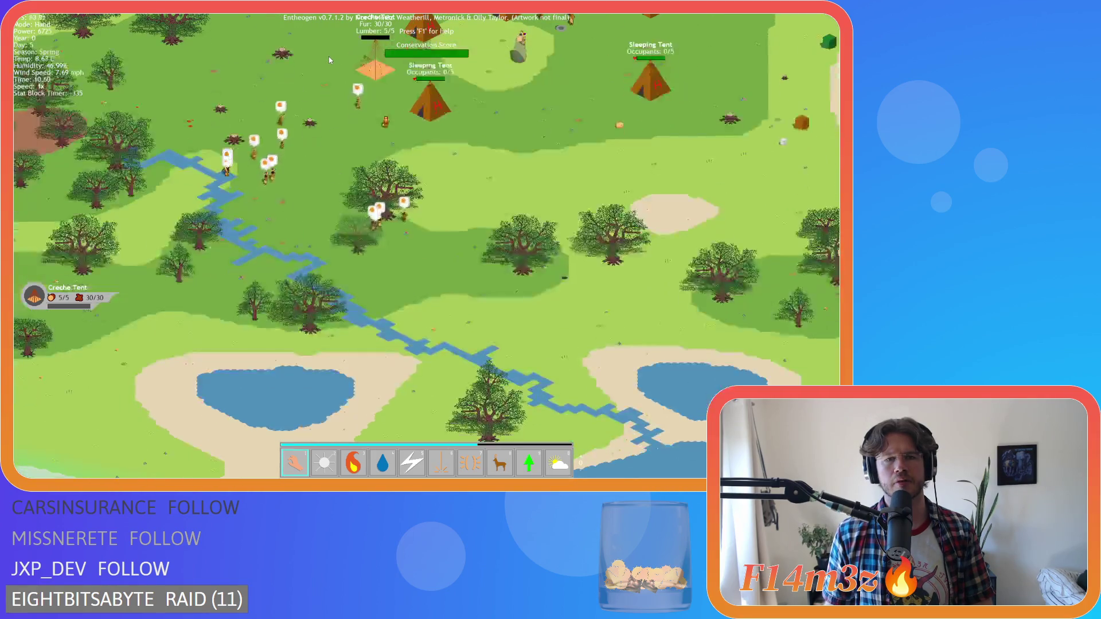
pyautogui.press('a')
pyautogui.press('w')
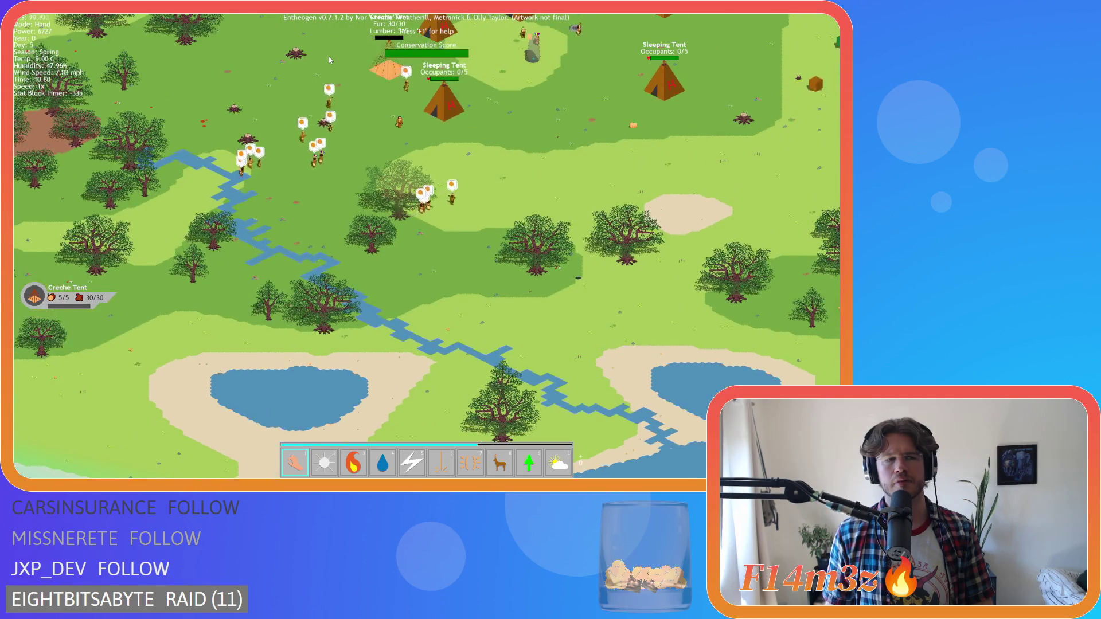
pyautogui.press('w')
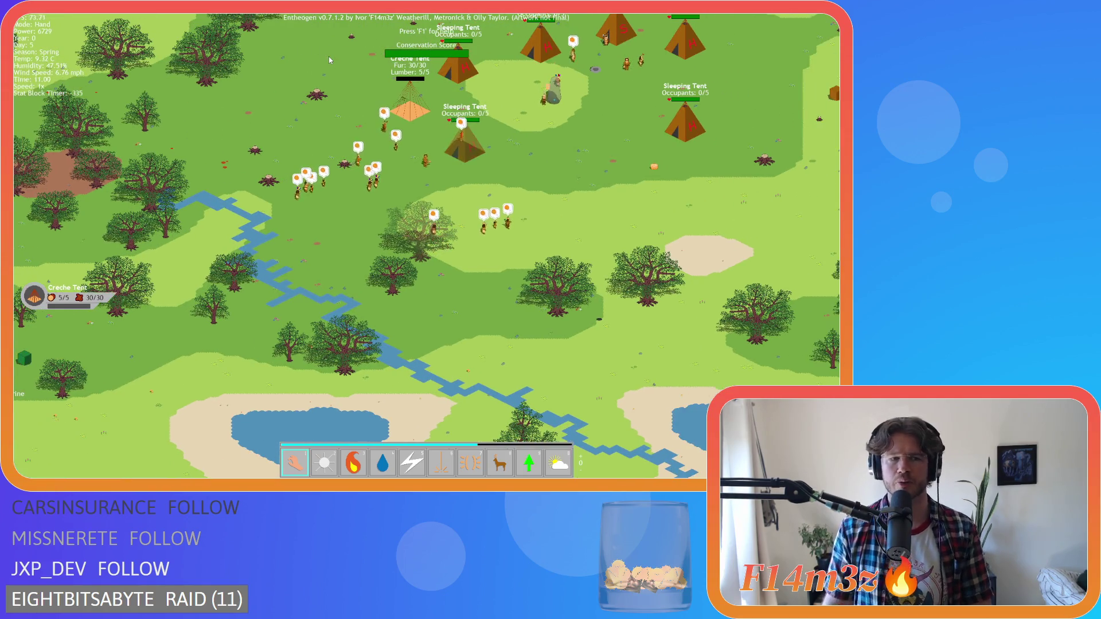
pyautogui.press('a')
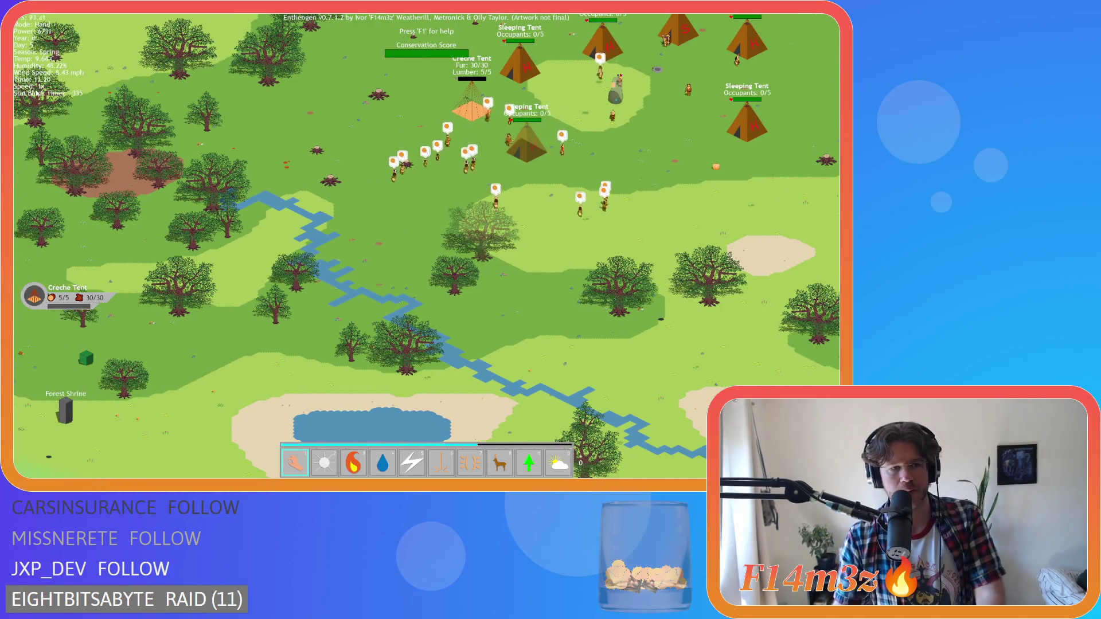
pyautogui.press('d')
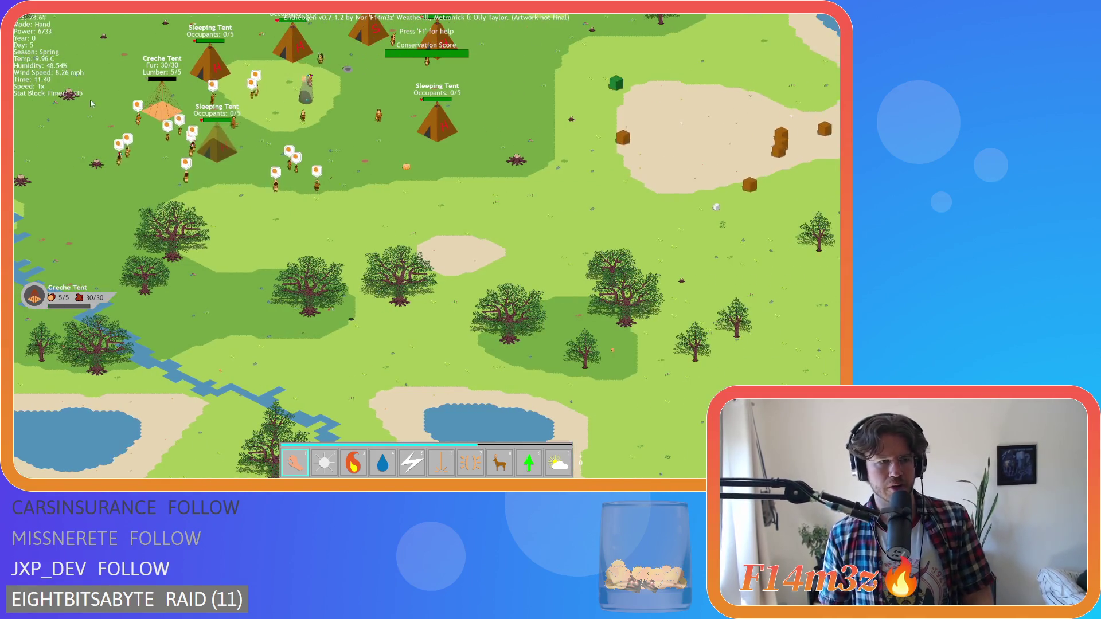
pyautogui.press('a')
pyautogui.press('w')
pyautogui.press('a')
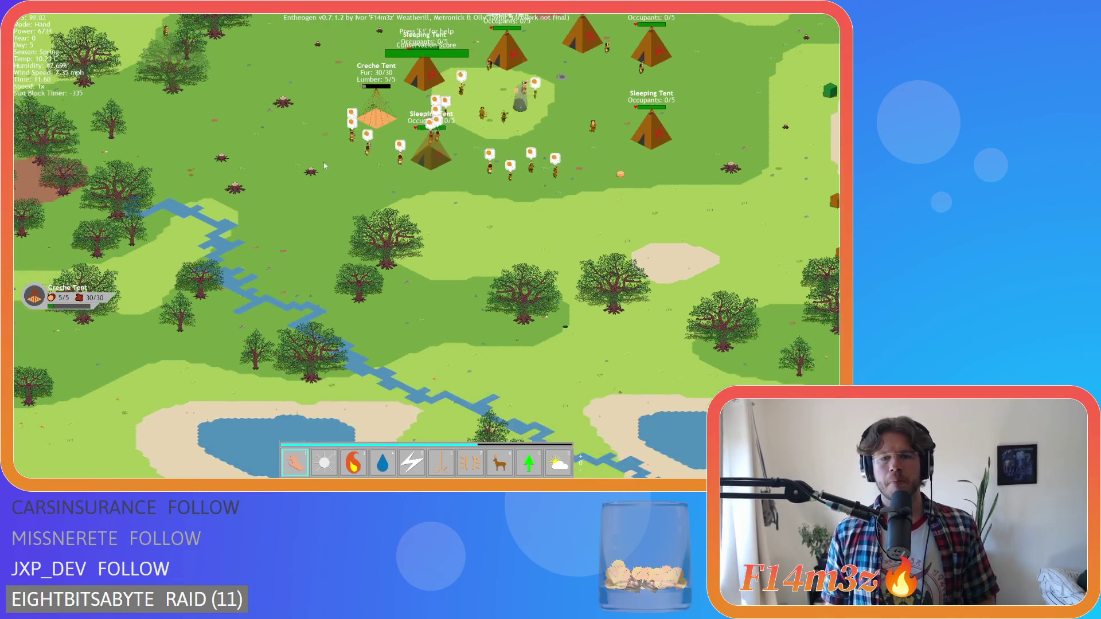
pyautogui.press('w')
pyautogui.press('d')
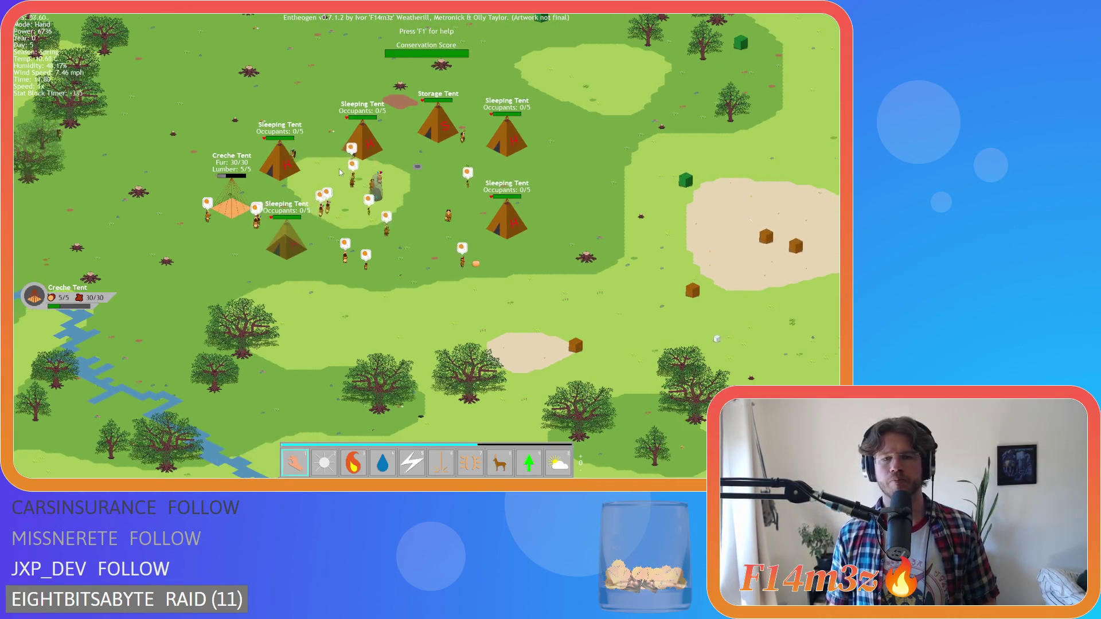
pyautogui.scroll(3, 341, 172)
pyautogui.press('a')
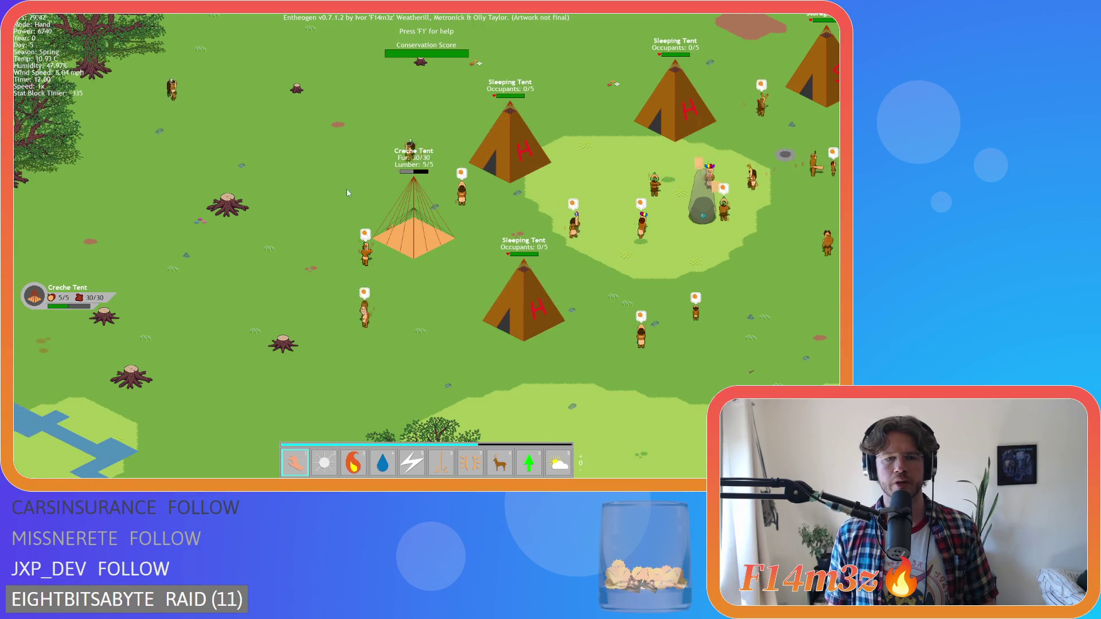
pyautogui.scroll(2, 429, 227)
pyautogui.press('a')
pyautogui.press('d')
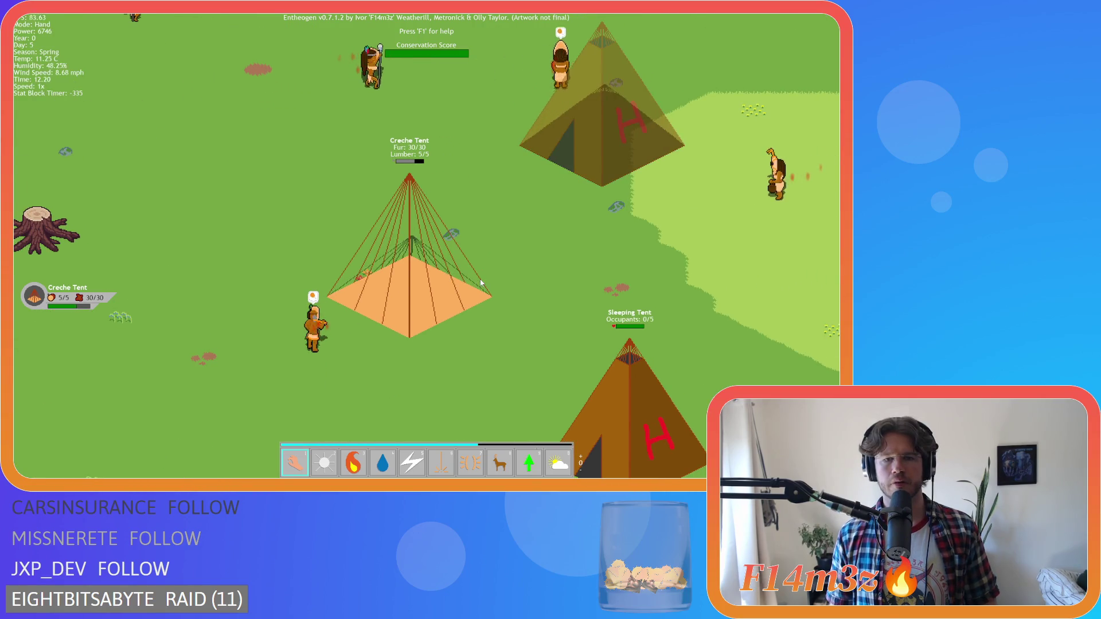
pyautogui.scroll(-2, 477, 272)
# Step: Center the Storage and Creche Tents, select the Fire power (3) and set the Creche Tent alight
pyautogui.press('d')
pyautogui.press('s')
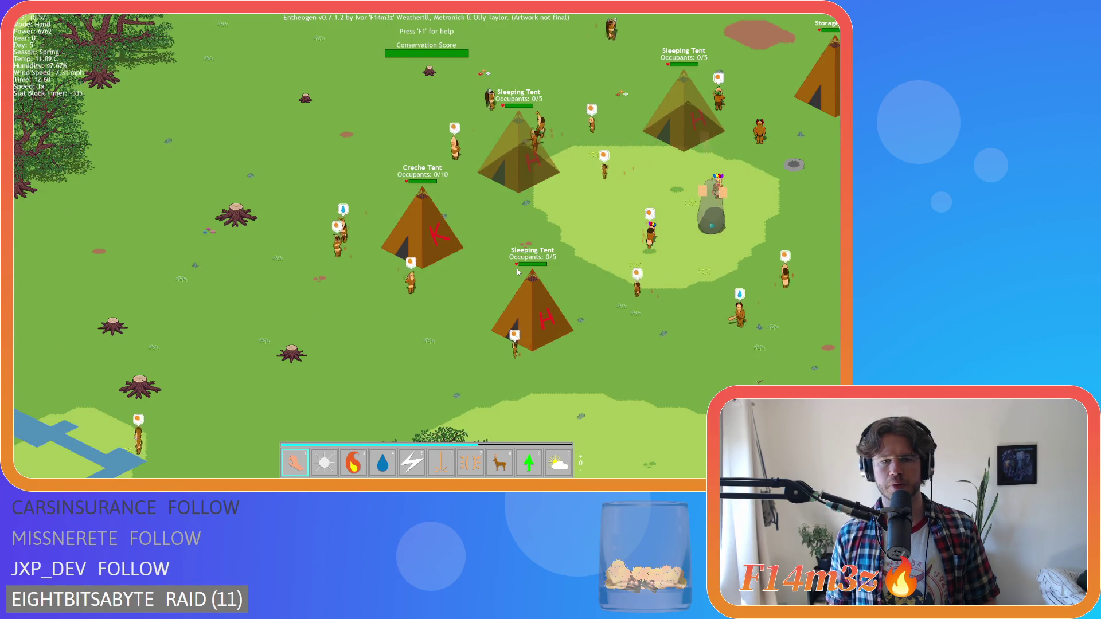
pyautogui.press('d')
pyautogui.press('d')
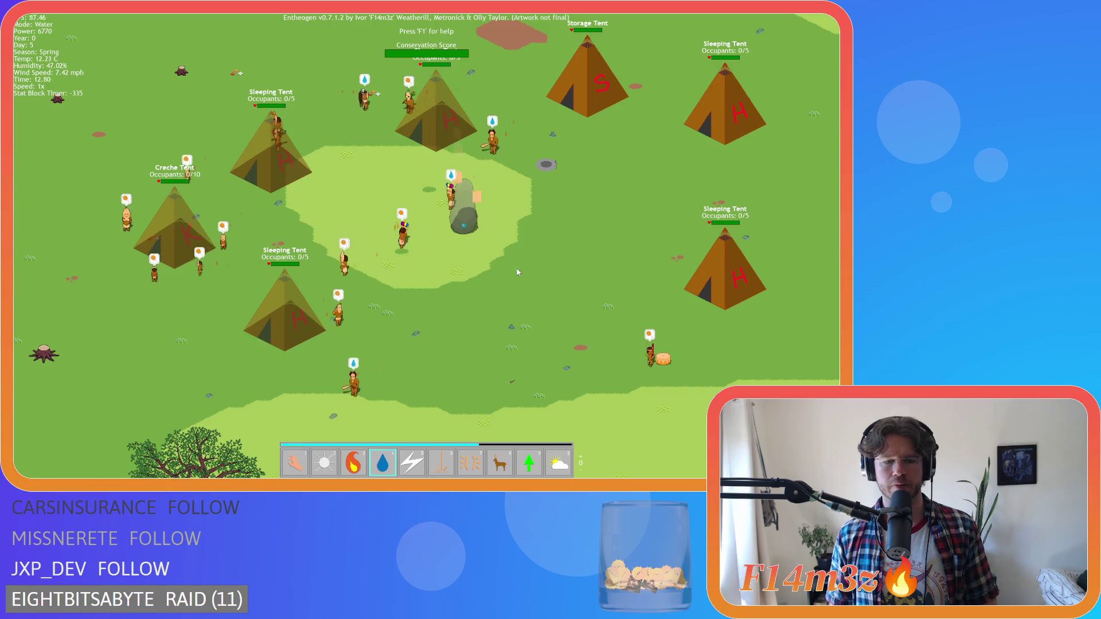
pyautogui.press('3')
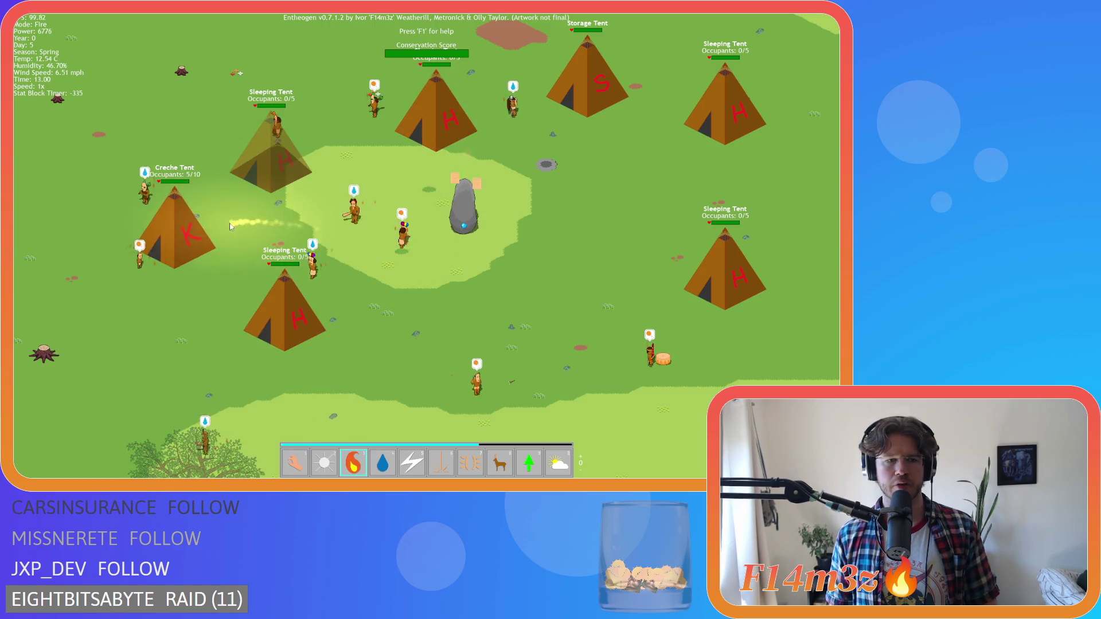
pyautogui.click(178, 230)
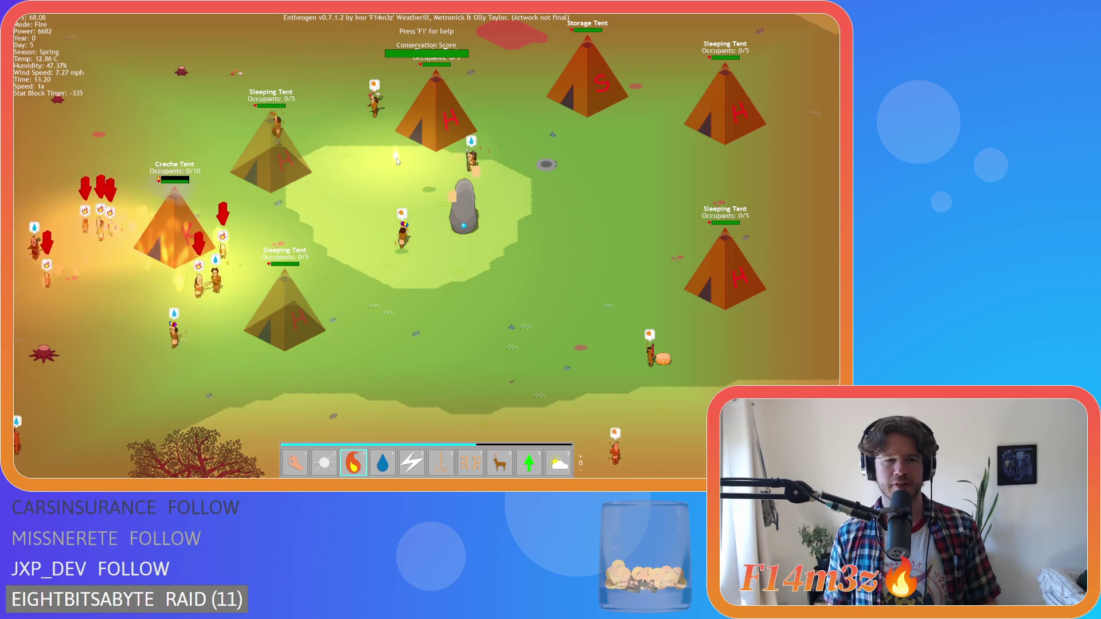
# Step: Follow the spreading fire, select the water power (4) and pour water onto the burning area
pyautogui.press('a')
pyautogui.press('a')
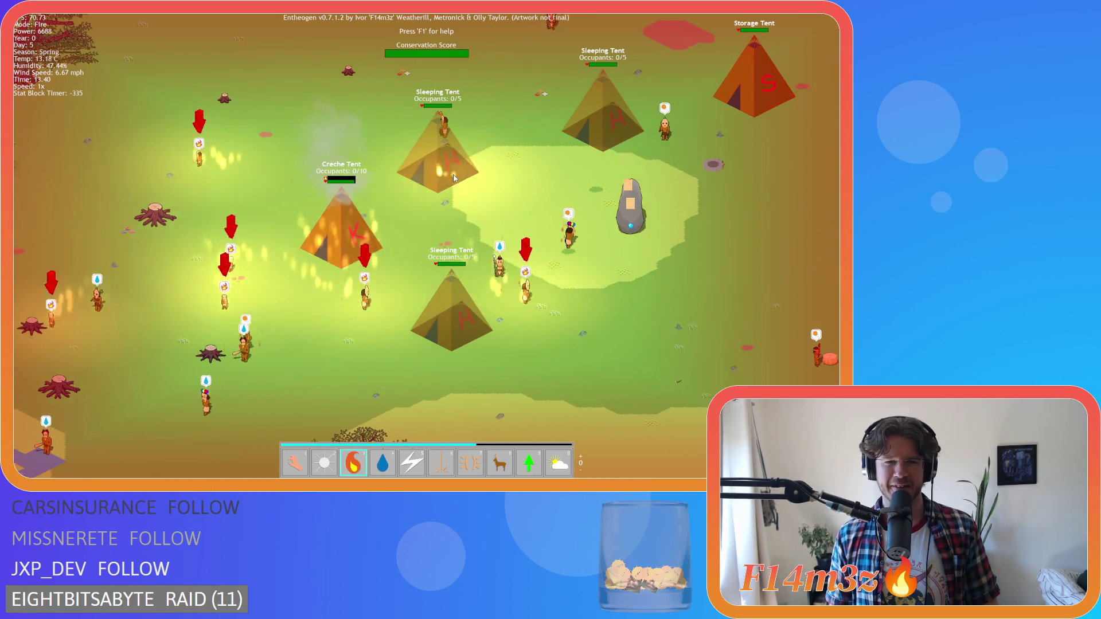
pyautogui.press('s')
pyautogui.press('a')
pyautogui.press('4')
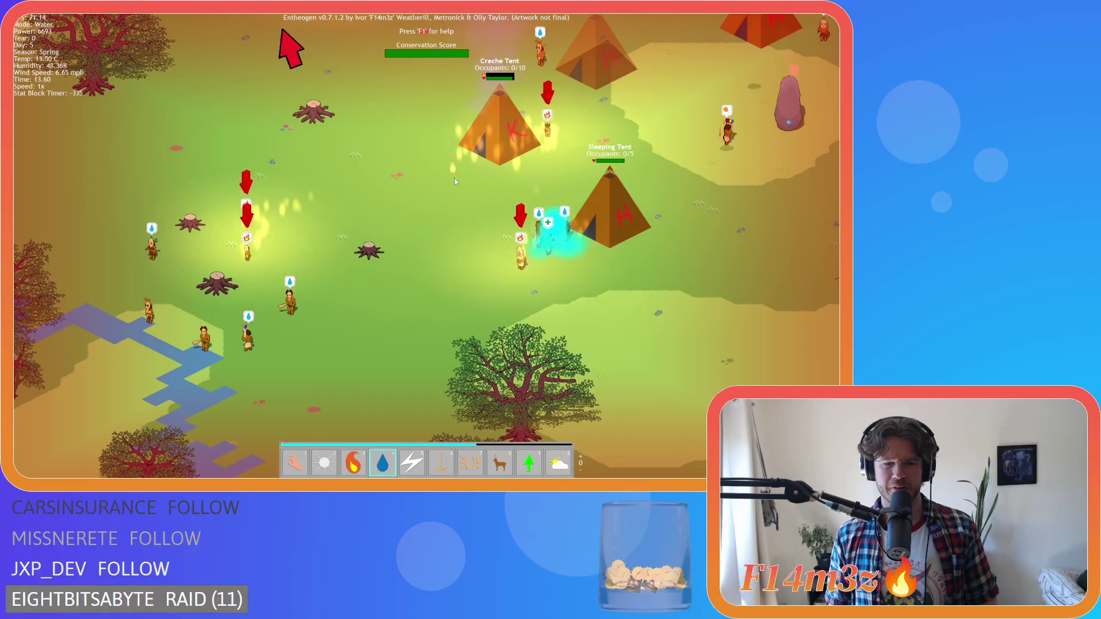
pyautogui.press('d')
pyautogui.press('d')
pyautogui.press('w')
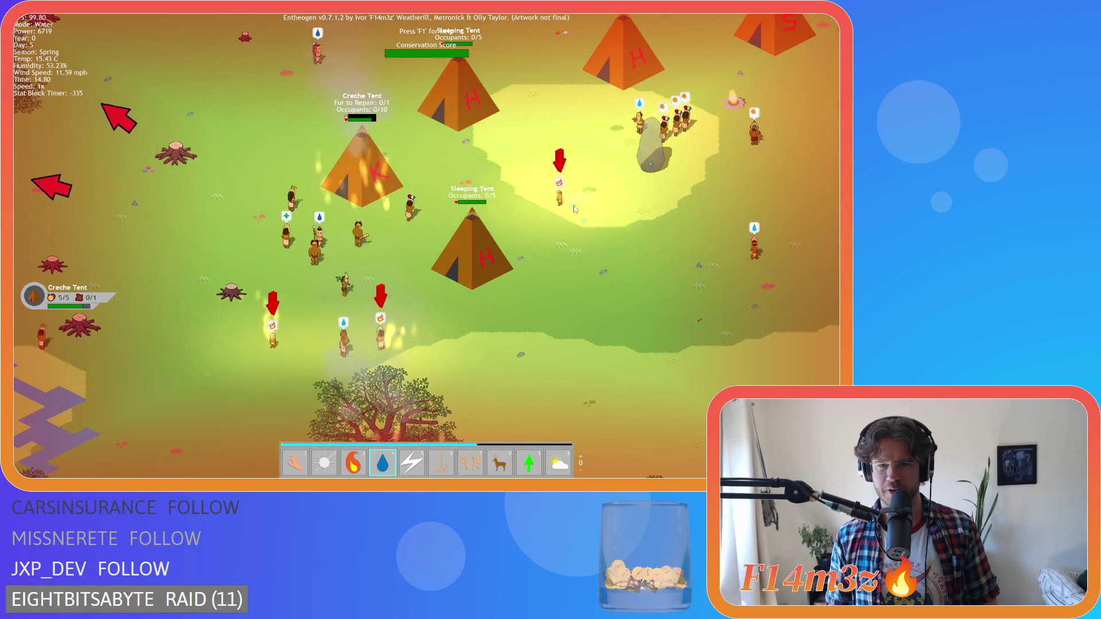
pyautogui.click(364, 308)
pyautogui.click(533, 178)
# Step: Follow the fire and drop more water mid-map and near the camp
pyautogui.press('a')
pyautogui.press('s')
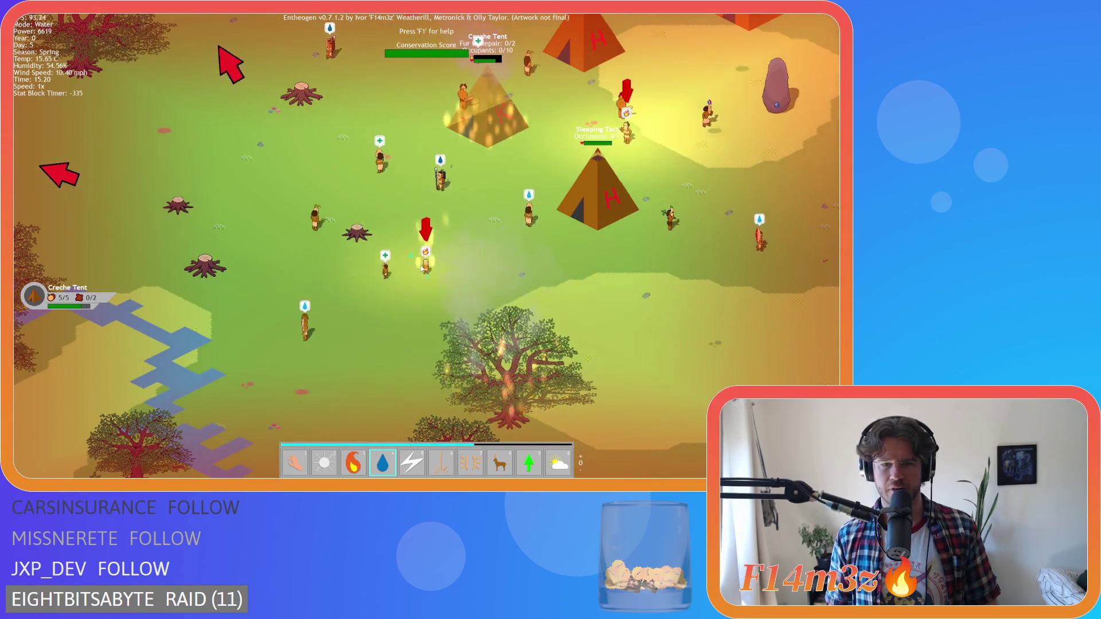
pyautogui.click(422, 232)
pyautogui.press('w')
pyautogui.press('a')
pyautogui.press('w')
pyautogui.press('a')
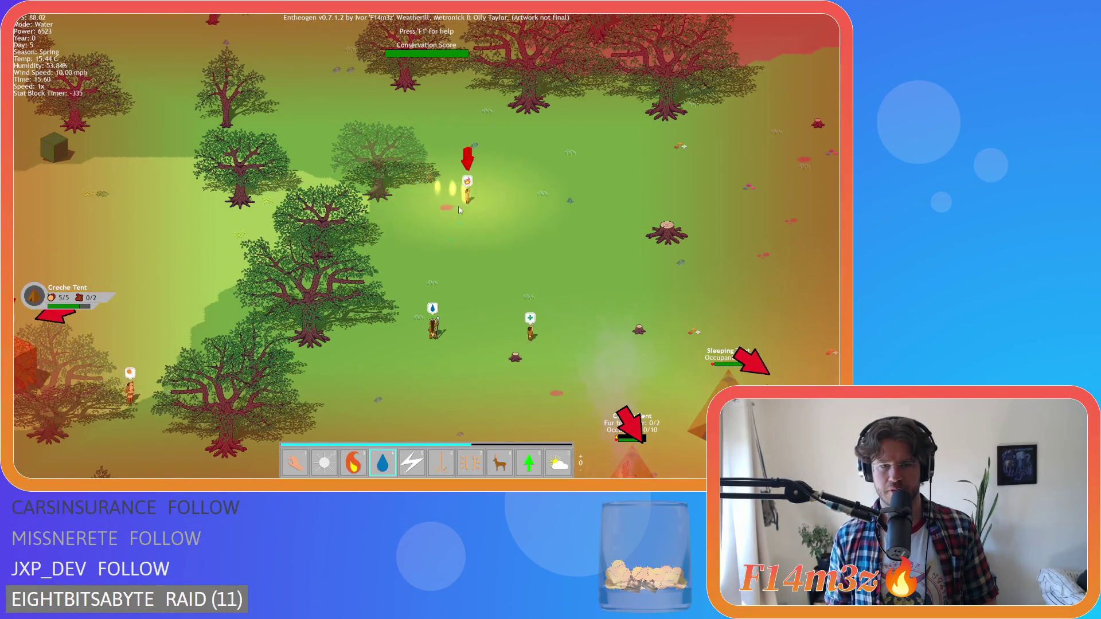
pyautogui.click(508, 183)
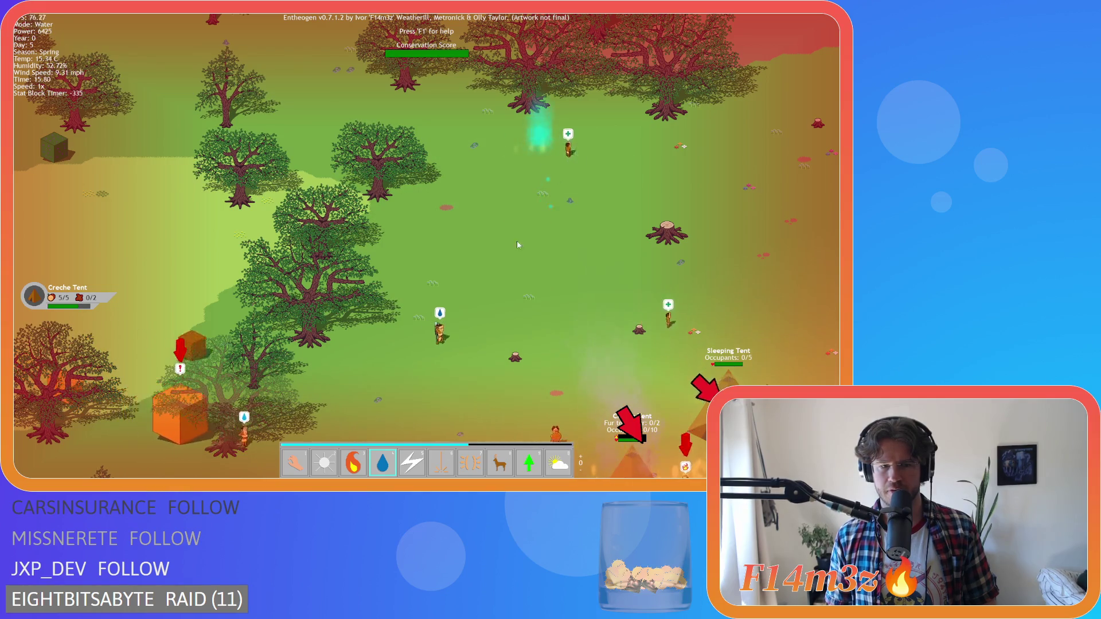
# Step: Switch back to the Hand power with the 1 hotkey
pyautogui.press('a')
pyautogui.press('s')
pyautogui.press('1')
pyautogui.scroll(-5, 432, 272)
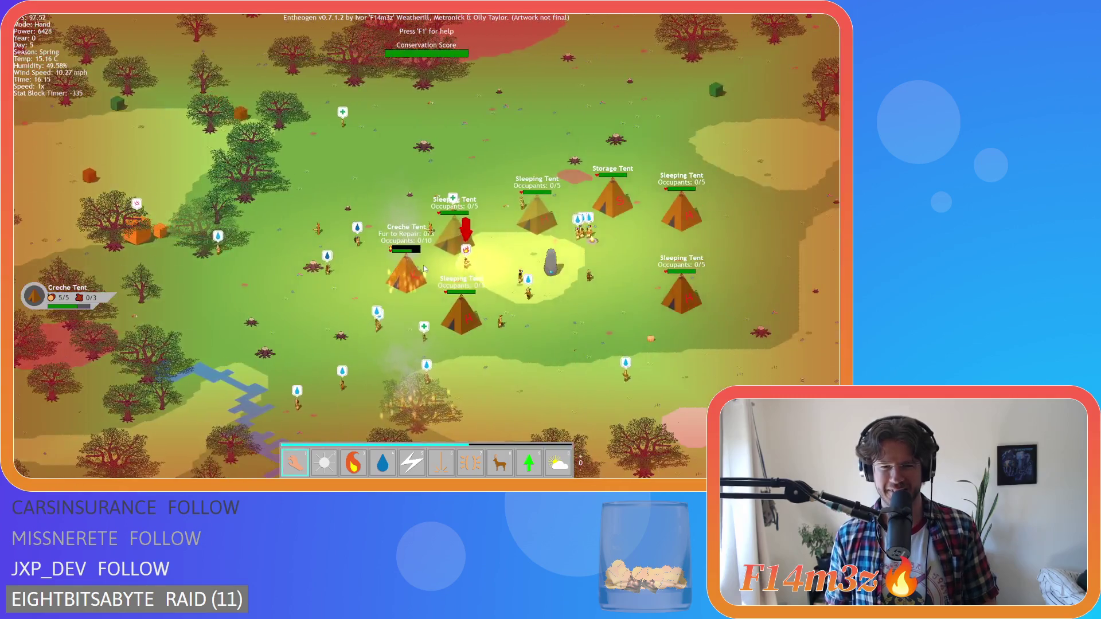
# Step: Spray water on the burning Creche Tent and a nearby tree, returning to Hand after each spray
pyautogui.scroll(5, 423, 265)
pyautogui.press('4')
pyautogui.click(464, 265)
pyautogui.scroll(-5, 490, 302)
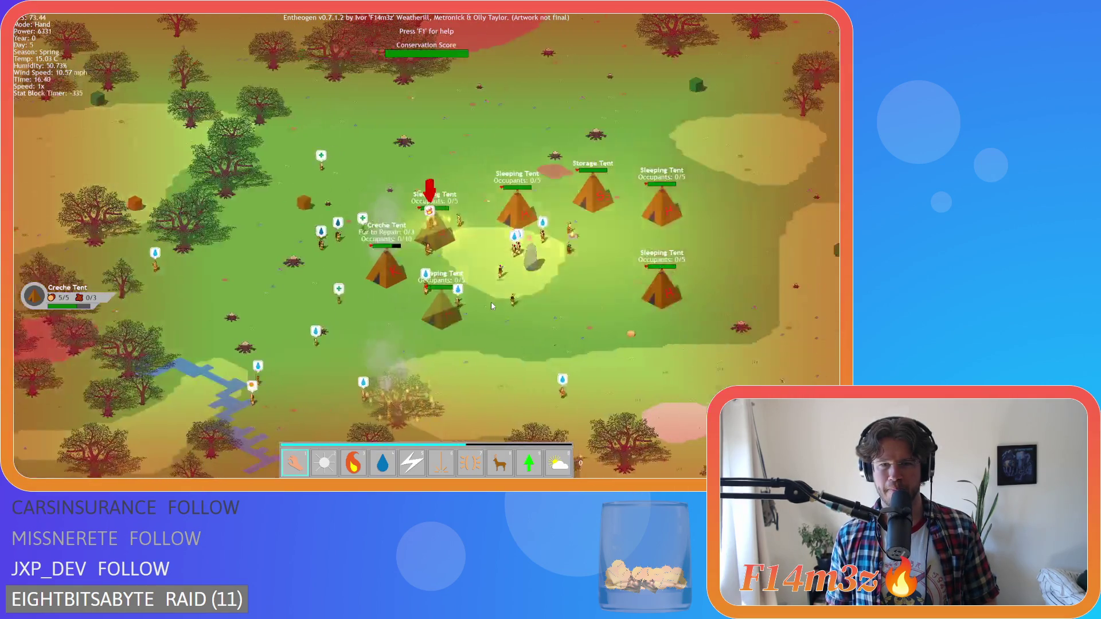
pyautogui.scroll(5, 449, 269)
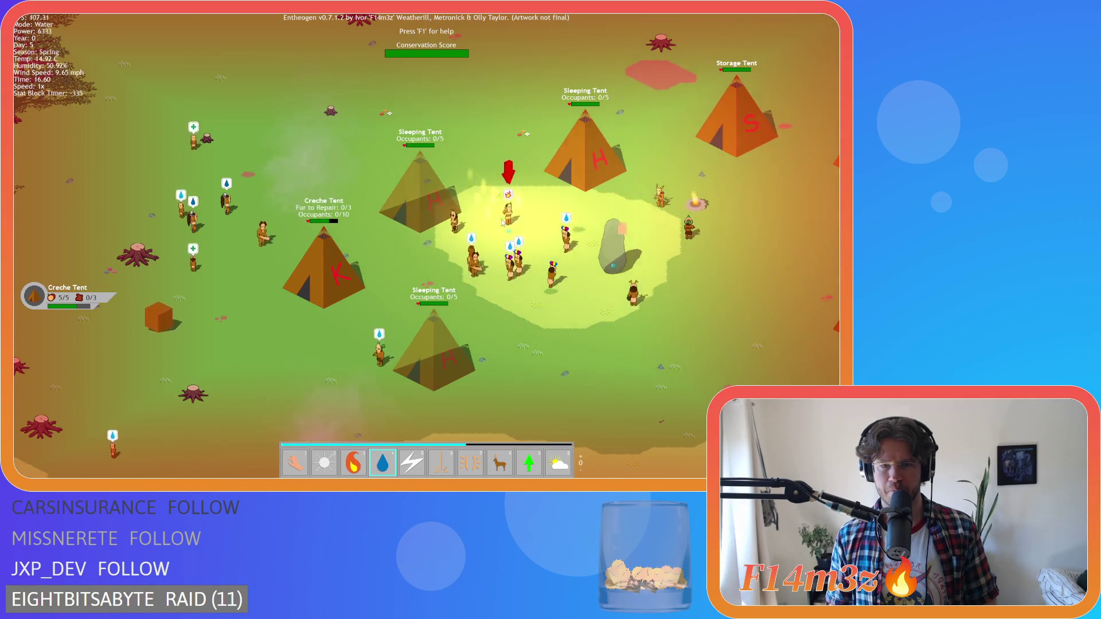
pyautogui.click(487, 232)
pyautogui.press('1')
pyautogui.scroll(-5, 533, 274)
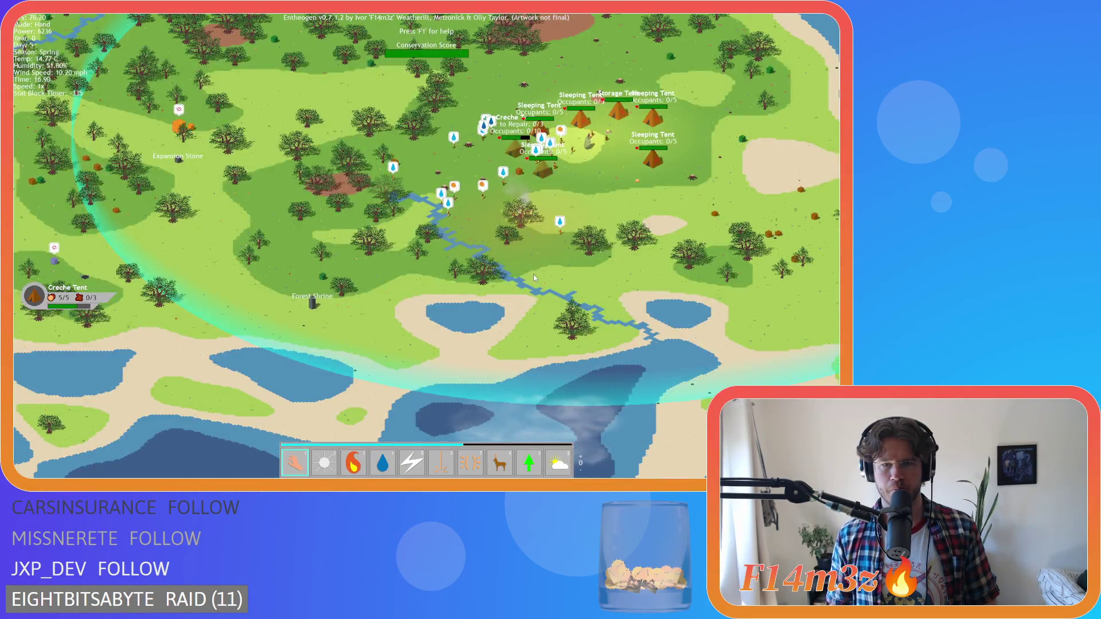
pyautogui.scroll(5, 533, 274)
pyautogui.scroll(3, 516, 260)
pyautogui.press('4')
pyautogui.click(377, 232)
pyautogui.press('1')
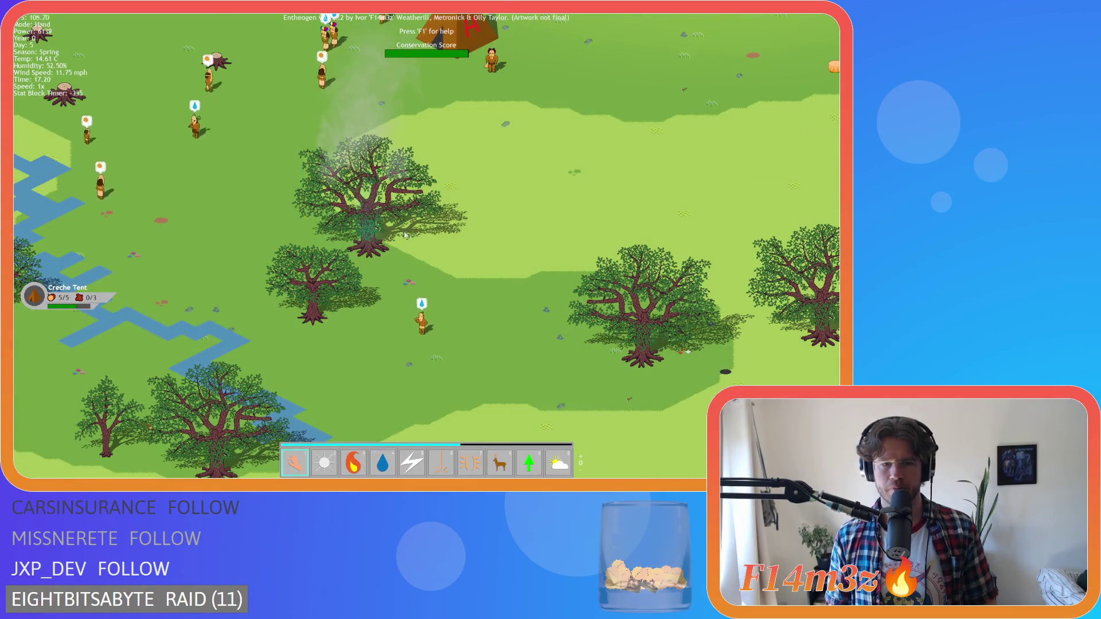
# Step: Zoom in and out over the tent camp to look it over
pyautogui.scroll(-3, 428, 228)
pyautogui.scroll(3, 427, 225)
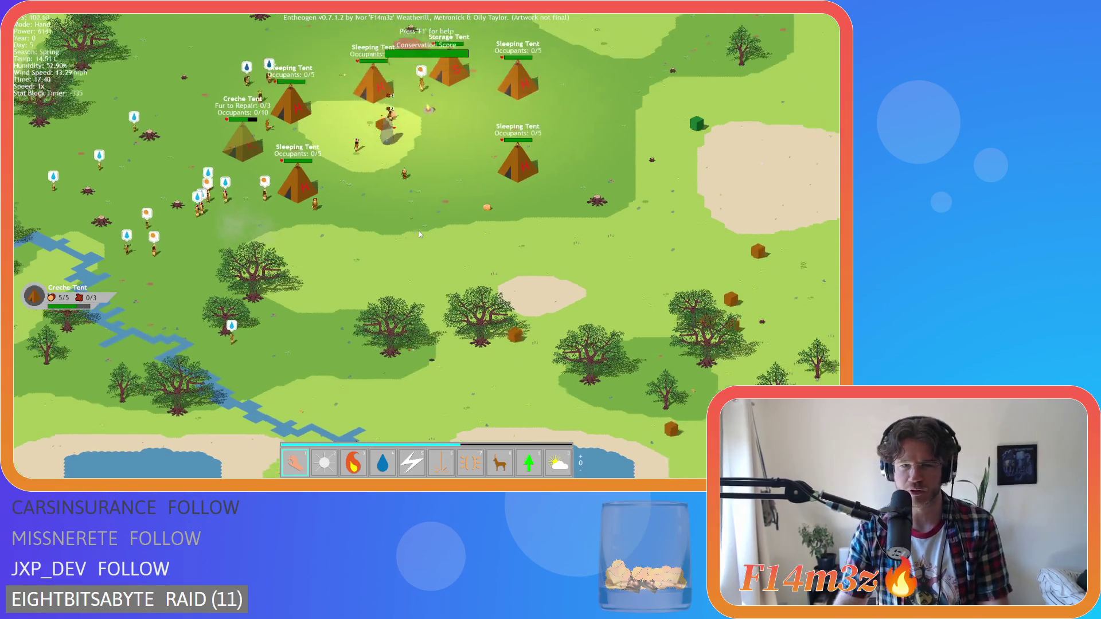
pyautogui.scroll(-5, 248, 280)
pyautogui.scroll(2, 460, 276)
pyautogui.scroll(2, 455, 267)
pyautogui.scroll(4, 345, 263)
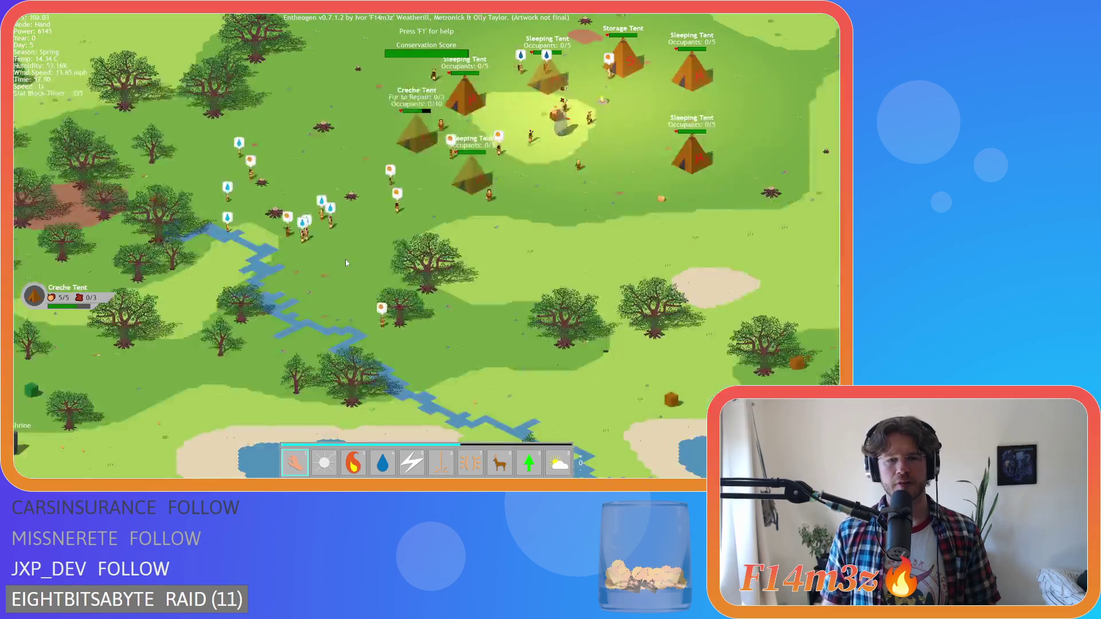
pyautogui.scroll(-4, 346, 260)
pyautogui.scroll(4, 345, 260)
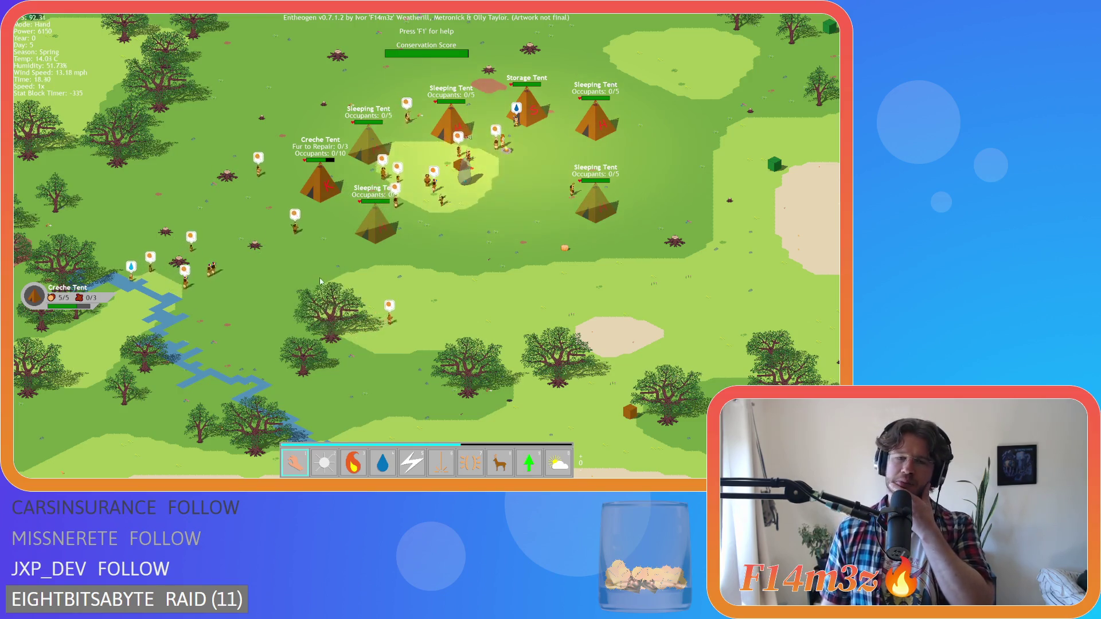
pyautogui.scroll(3, 315, 287)
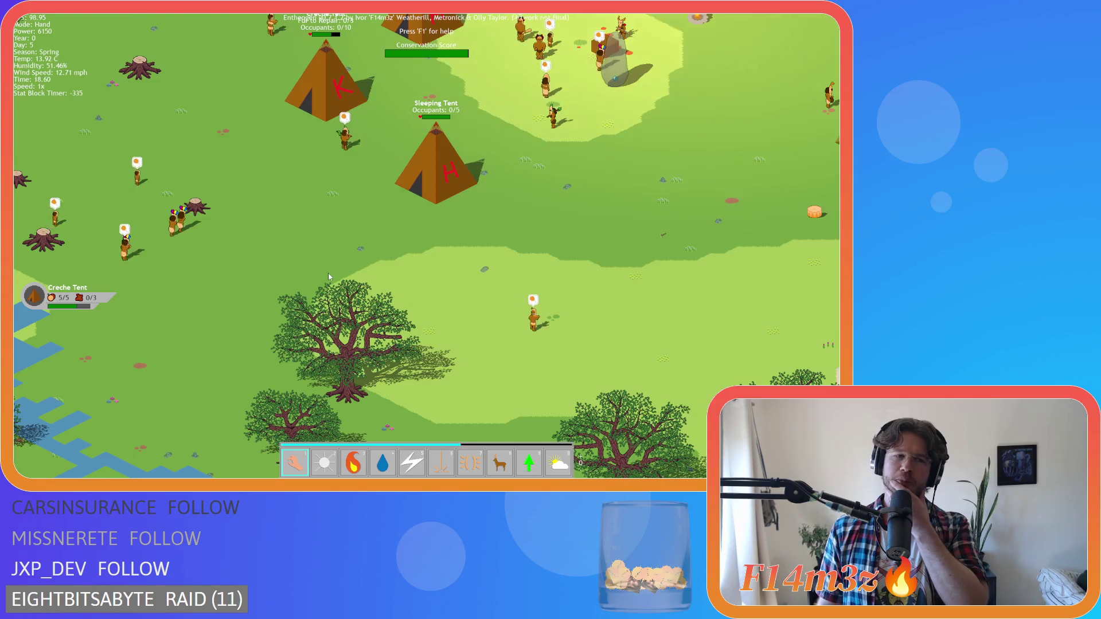
pyautogui.scroll(-3, 328, 273)
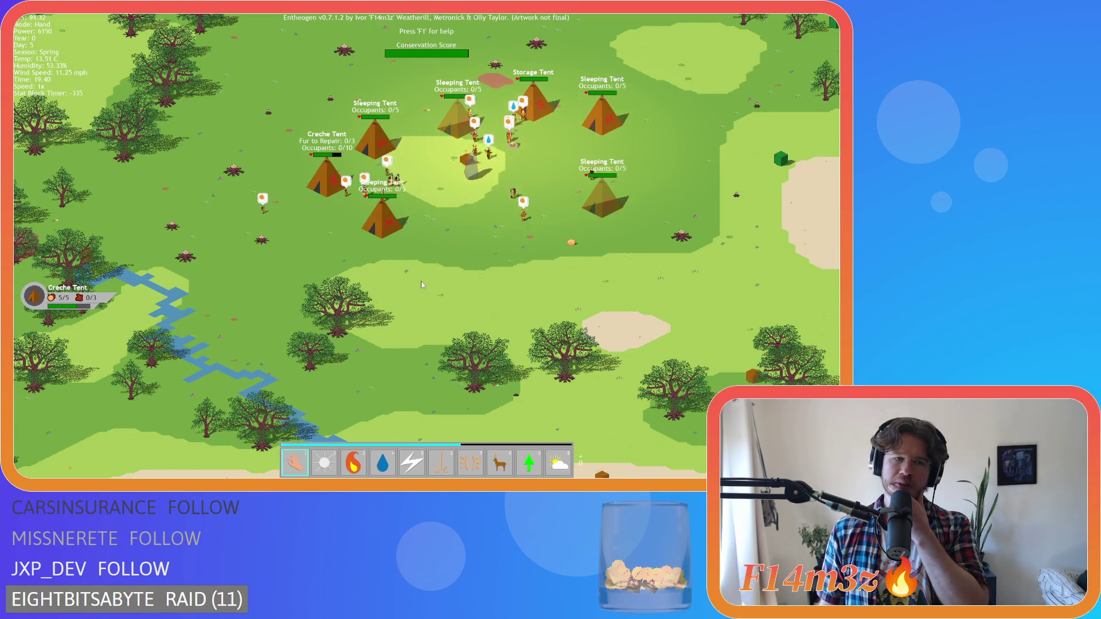
# Step: Pan the camera around the camp, then quit the game with Esc and Y
pyautogui.press('a')
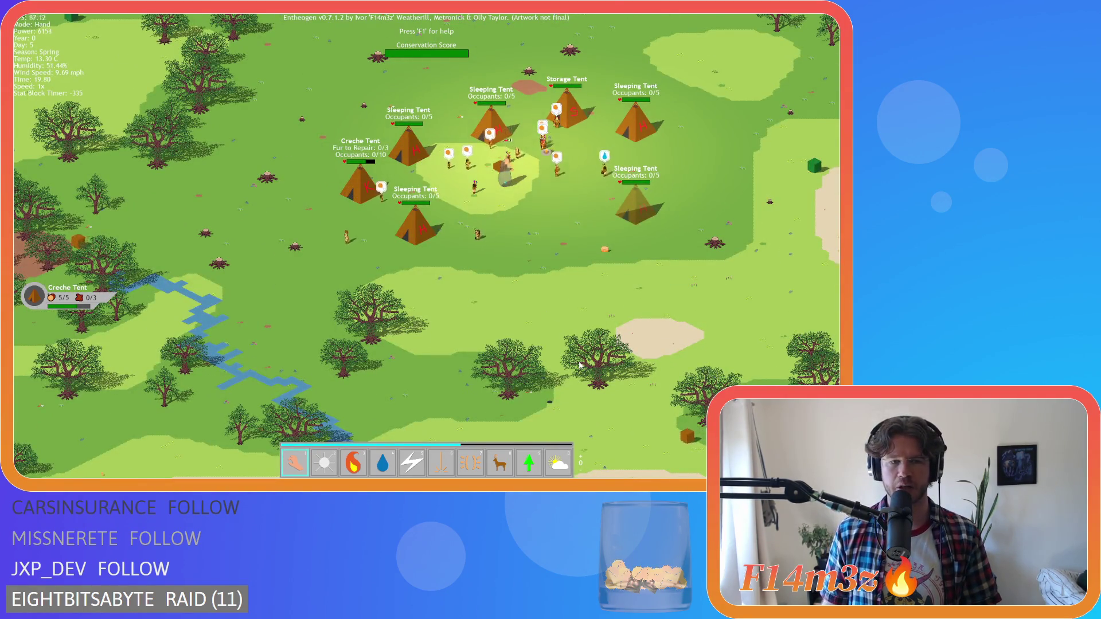
pyautogui.press('w')
pyautogui.press('d')
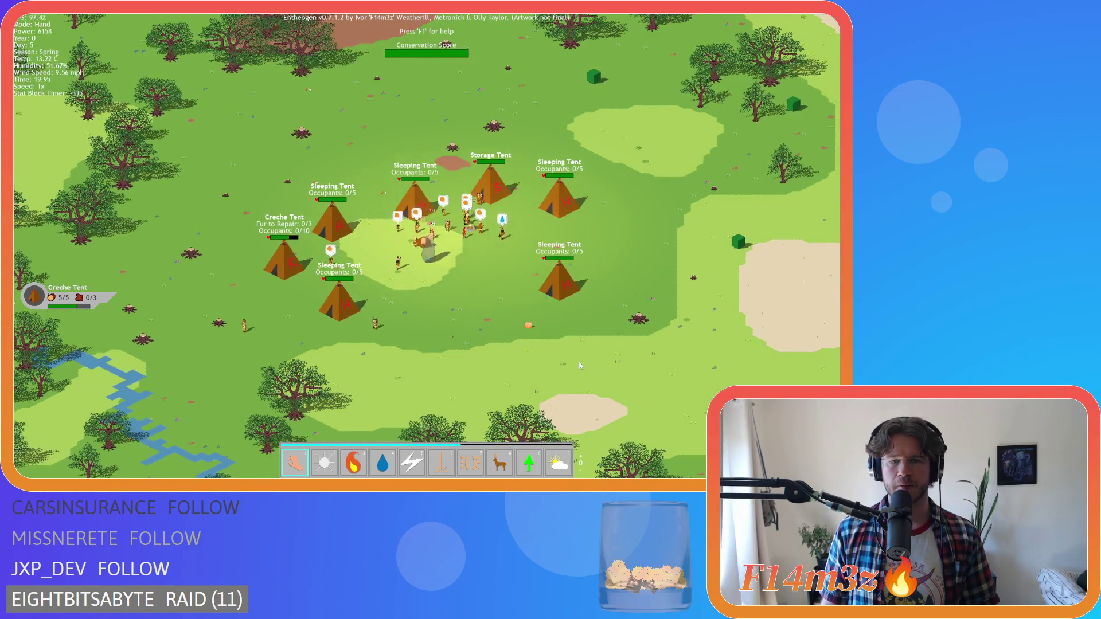
pyautogui.press('d')
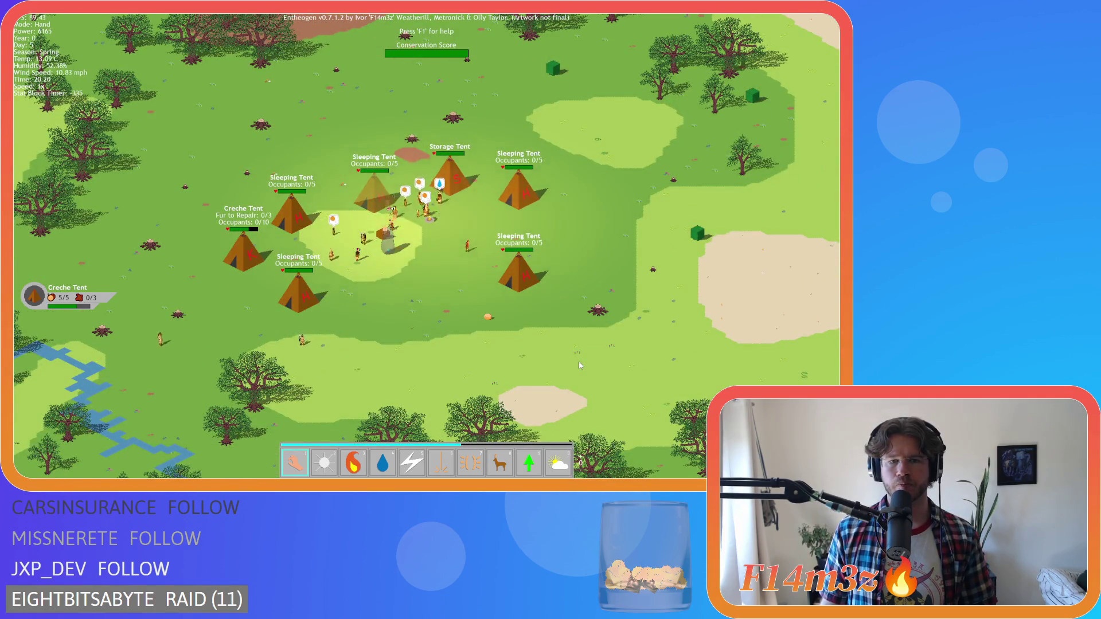
pyautogui.press('w')
pyautogui.press('a')
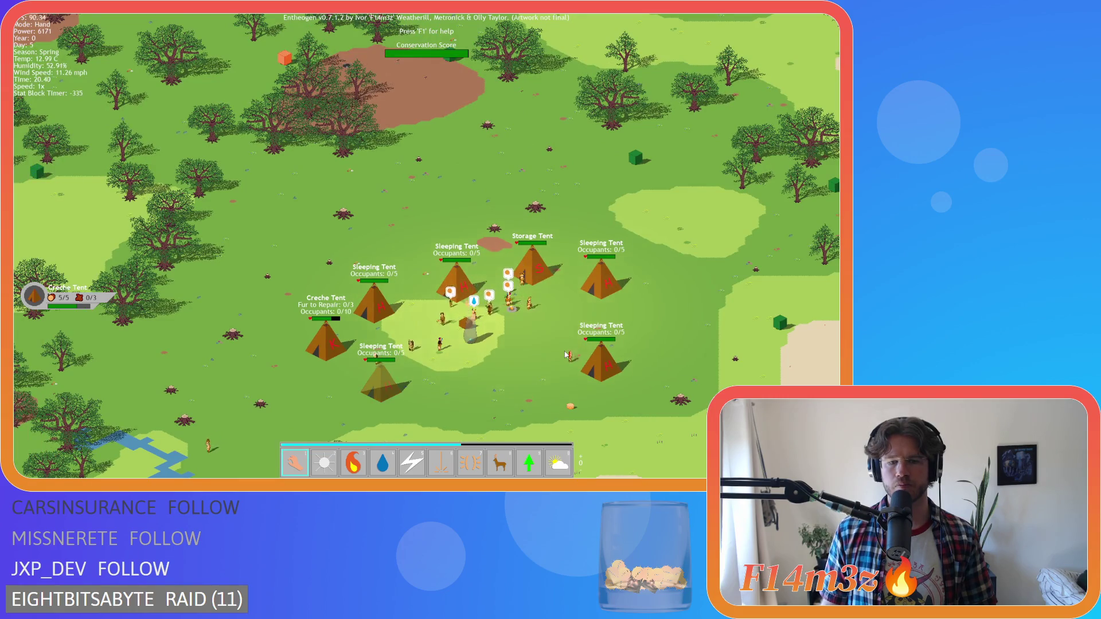
pyautogui.scroll(-2, 565, 354)
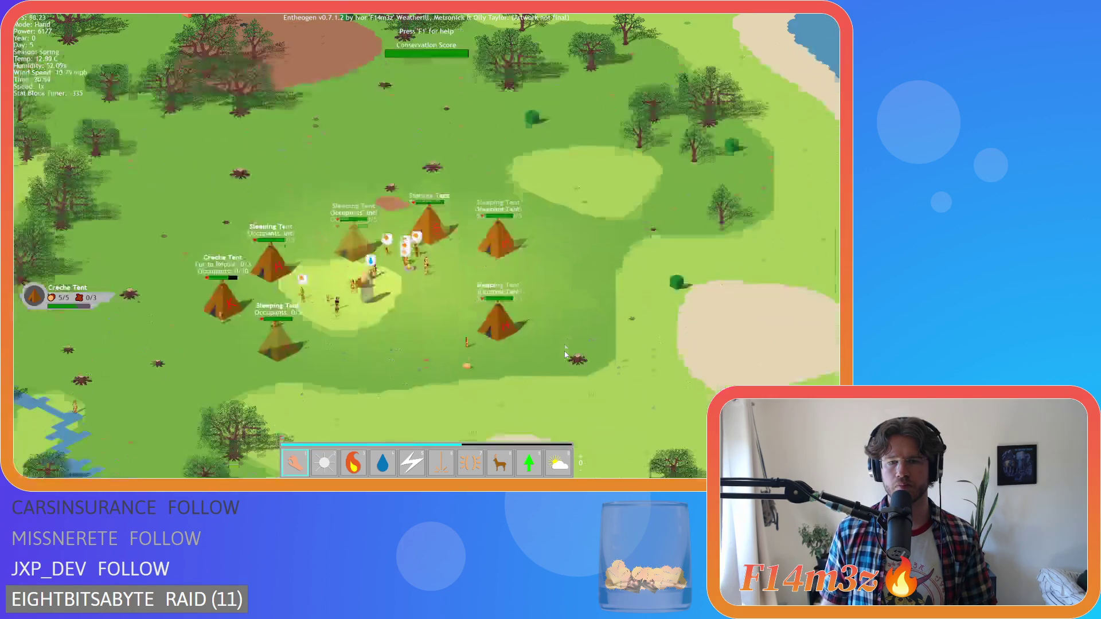
pyautogui.scroll(-4, 564, 355)
pyautogui.press('s')
pyautogui.press('d')
pyautogui.press('Escape')
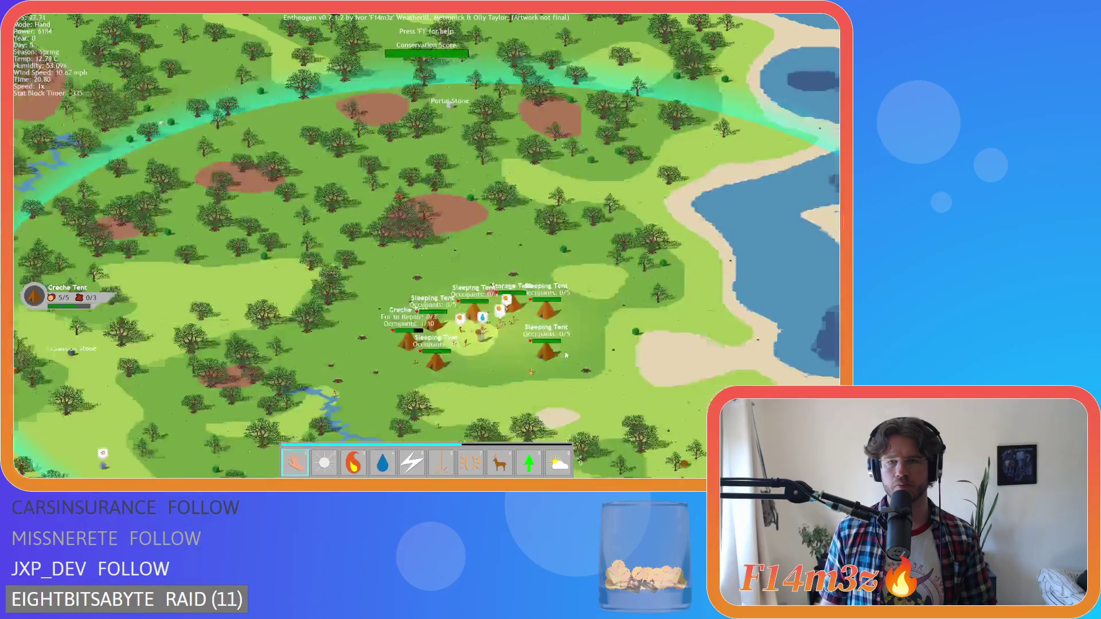
pyautogui.press('y')
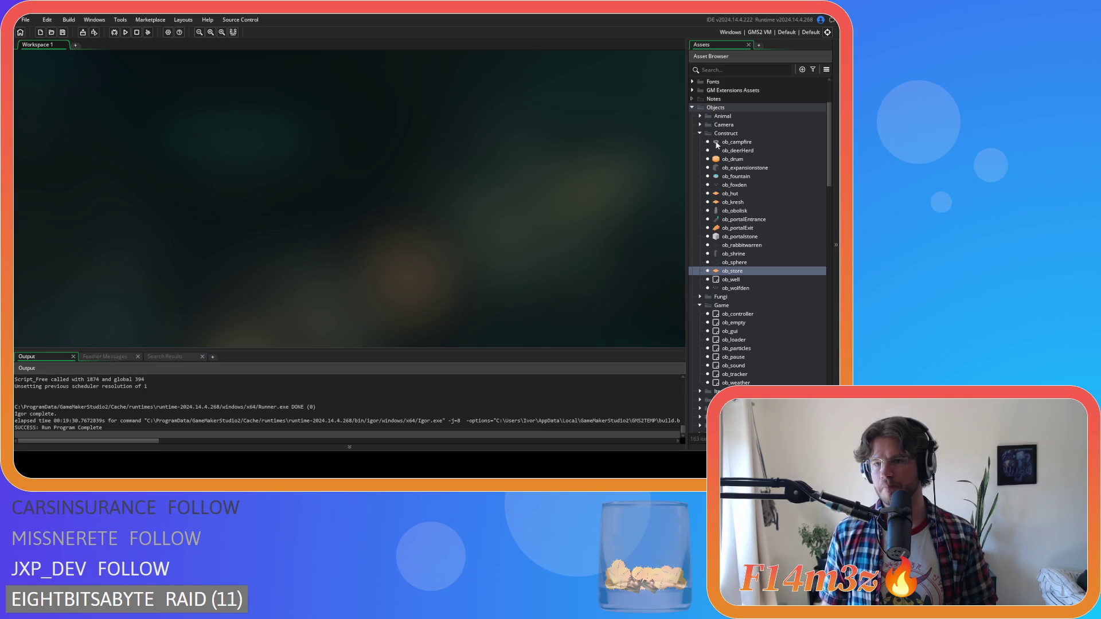
# Step: Collapse the Construct, Game, Scripts and Sprites folders, then open ob_controller's Global Left Pressed event
pyautogui.click(699, 133)
pyautogui.click(699, 150)
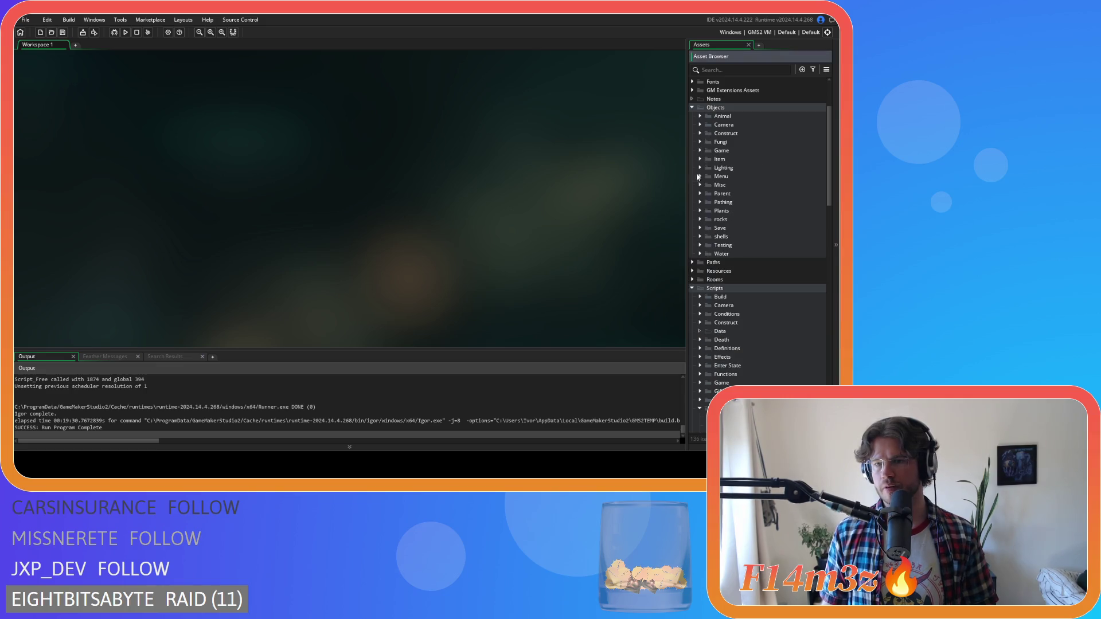
pyautogui.click(692, 289)
pyautogui.click(692, 322)
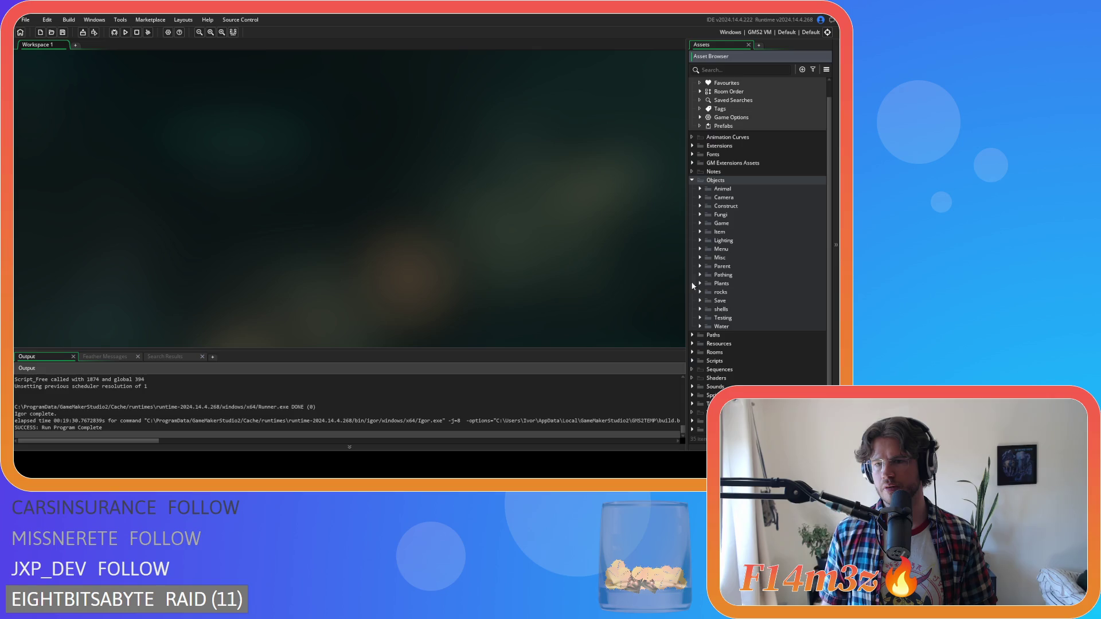
pyautogui.click(699, 223)
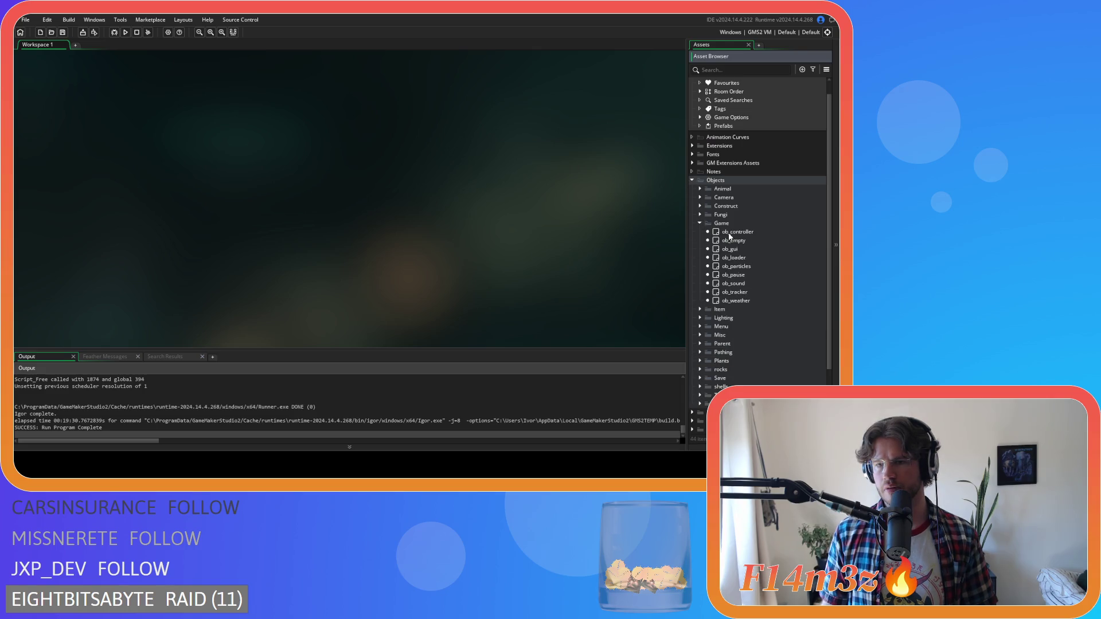
pyautogui.doubleClick(736, 232)
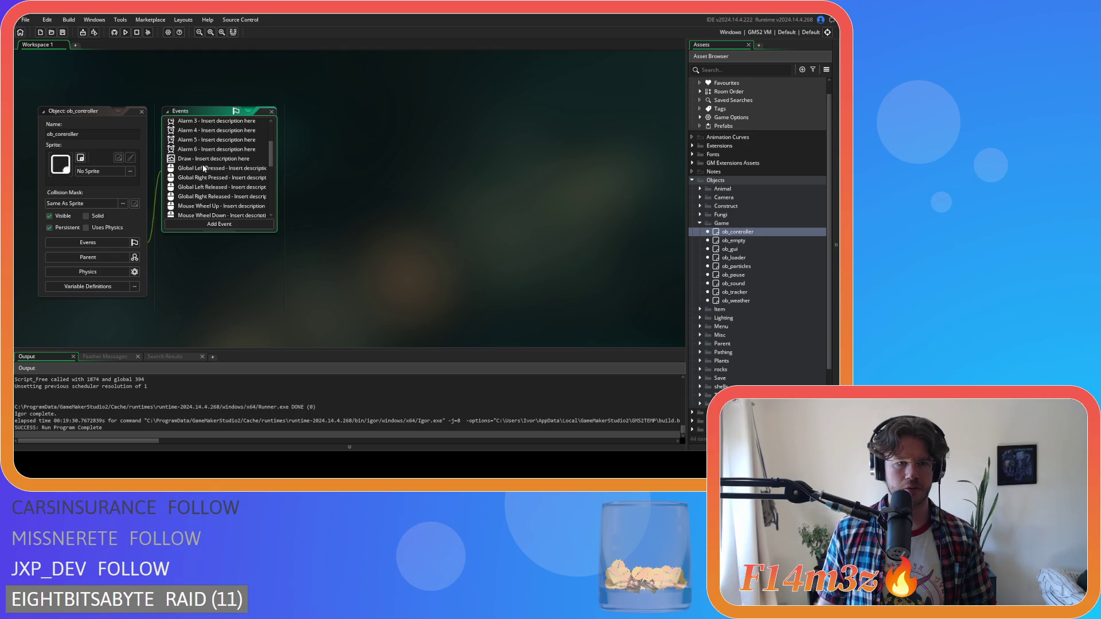
pyautogui.doubleClick(204, 168)
# Step: Scroll to lines 543–545 and inspect the campfire's part_emitter_interval calls and their long numbers
pyautogui.scroll(-2, 673, 144)
pyautogui.moveTo(673, 144); pyautogui.dragTo(663, 235)
pyautogui.scroll(-15, 659, 241)
pyautogui.scroll(-15, 592, 229)
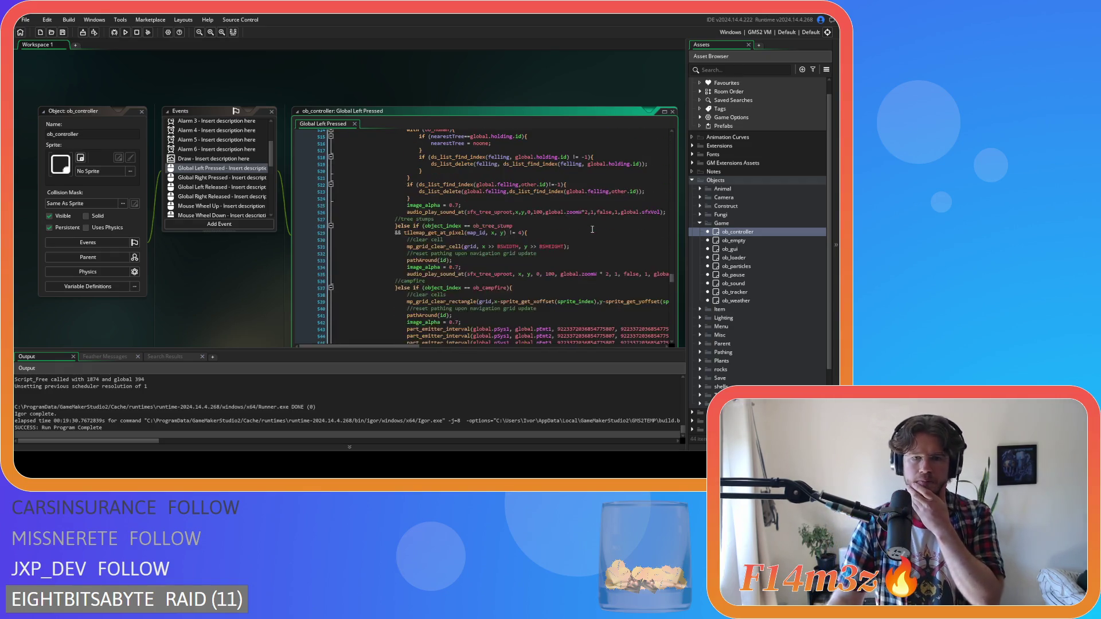
pyautogui.scroll(-6, 592, 229)
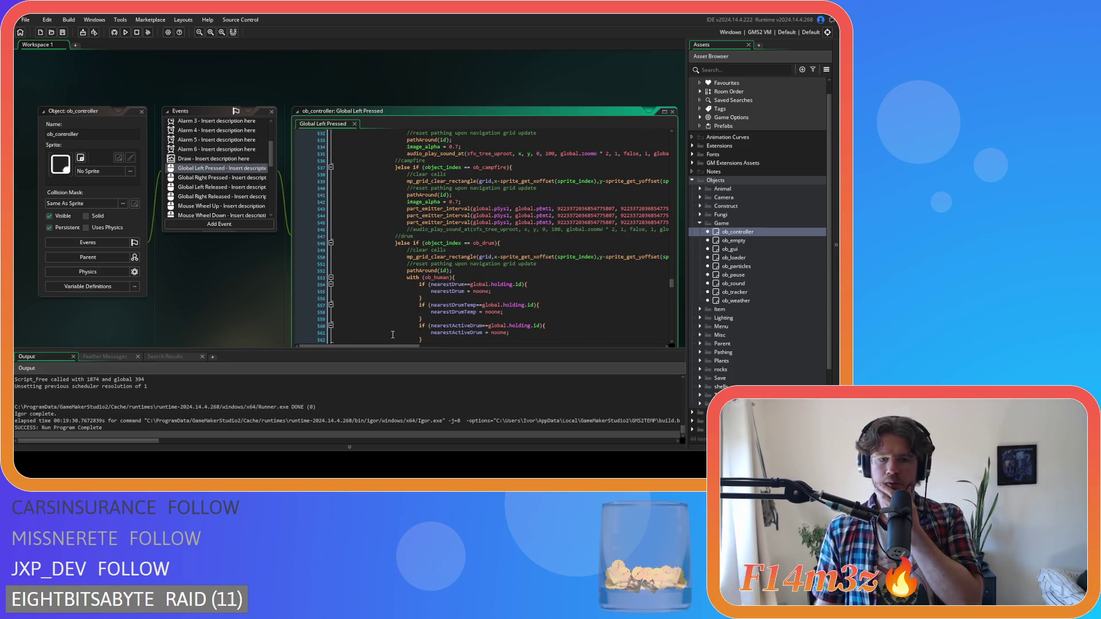
pyautogui.moveTo(394, 346)
pyautogui.mouseDown()
pyautogui.moveTo(474, 352)
pyautogui.moveTo(400, 351)
pyautogui.mouseUp()
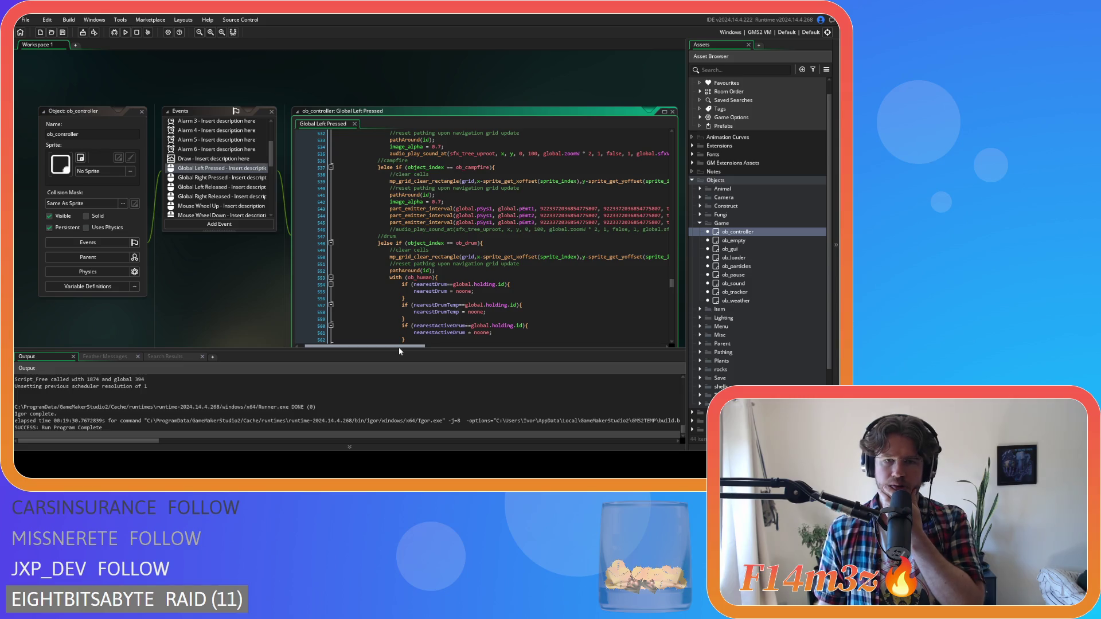
pyautogui.moveTo(399, 348)
pyautogui.mouseDown()
pyautogui.moveTo(455, 352)
pyautogui.moveTo(419, 348)
pyautogui.mouseUp()
pyautogui.doubleClick(510, 223)
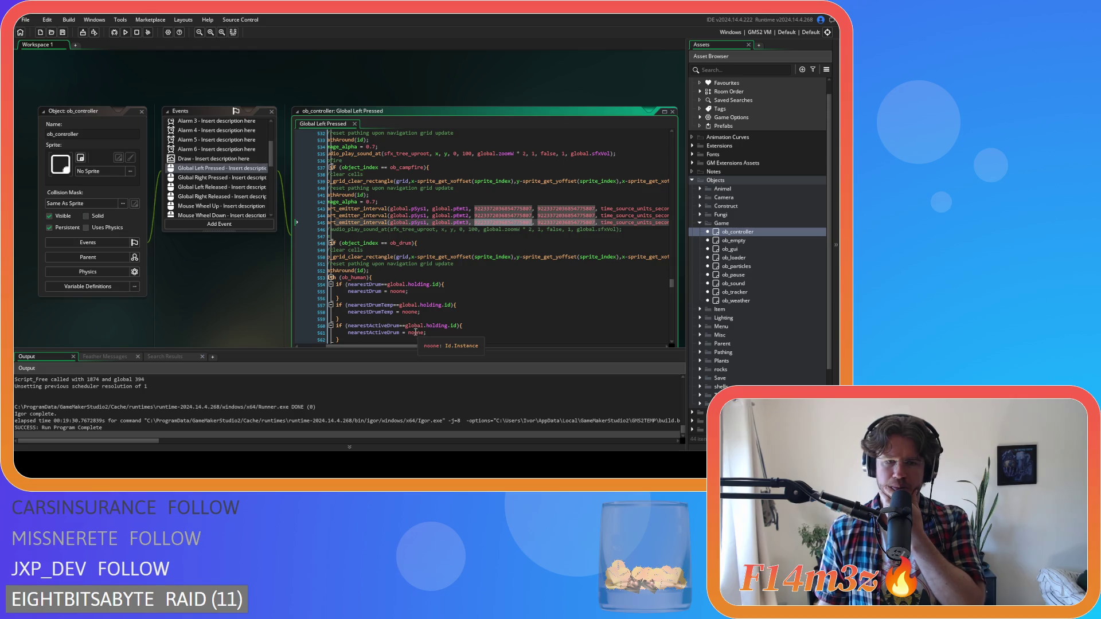
pyautogui.moveTo(397, 346)
pyautogui.mouseDown()
pyautogui.moveTo(383, 348)
pyautogui.moveTo(399, 349)
pyautogui.mouseUp()
pyautogui.click(501, 216)
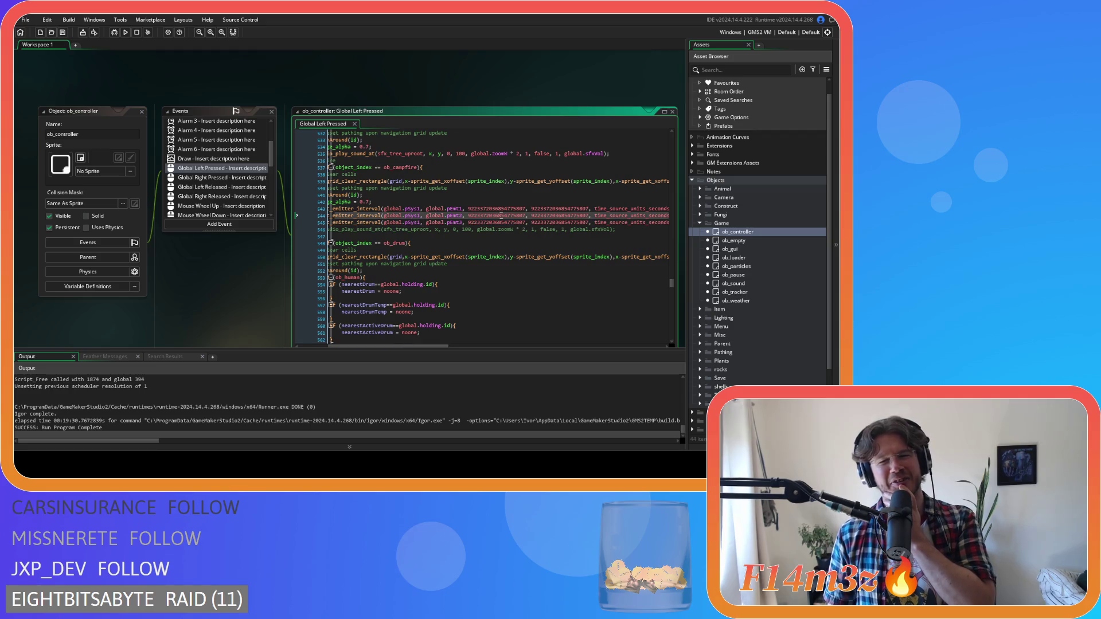
pyautogui.click(507, 209)
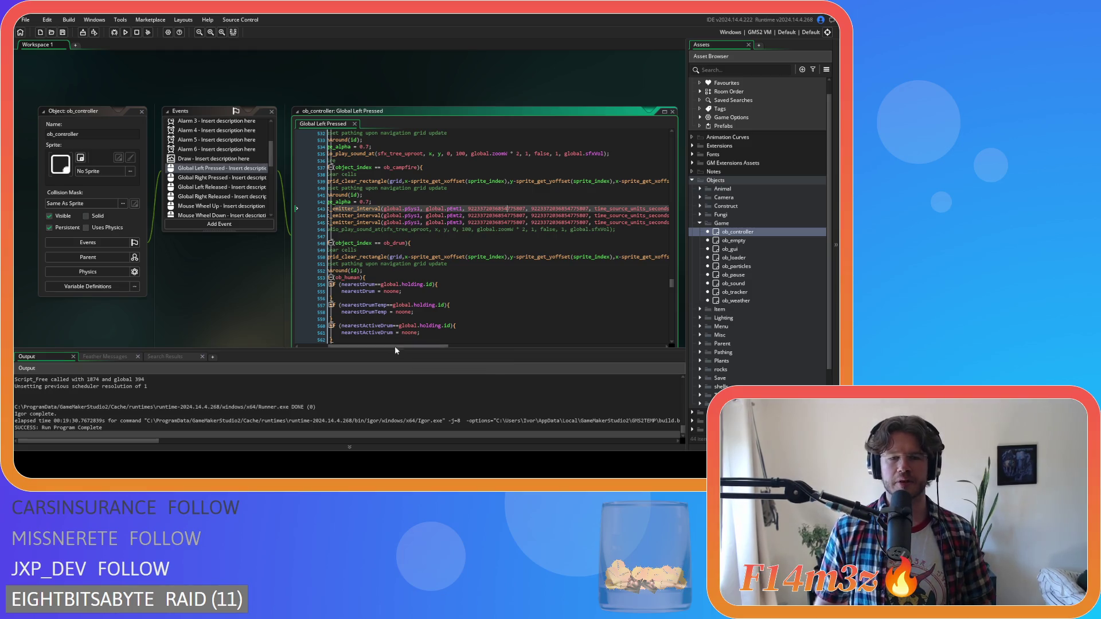
pyautogui.scroll(-1, 307, 297)
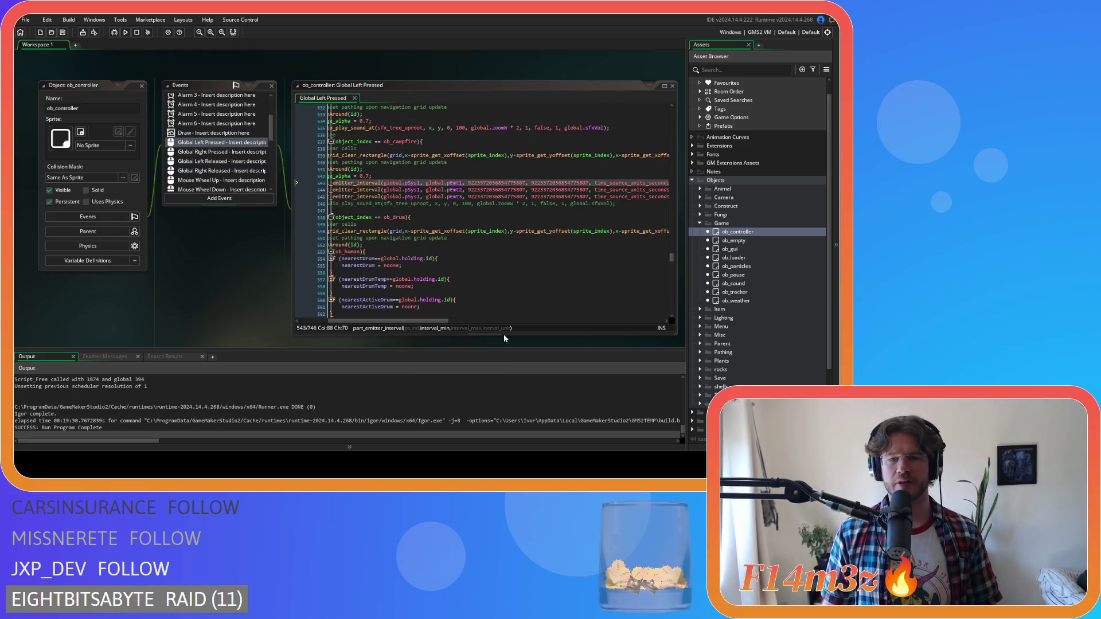
pyautogui.moveTo(438, 321); pyautogui.dragTo(470, 321)
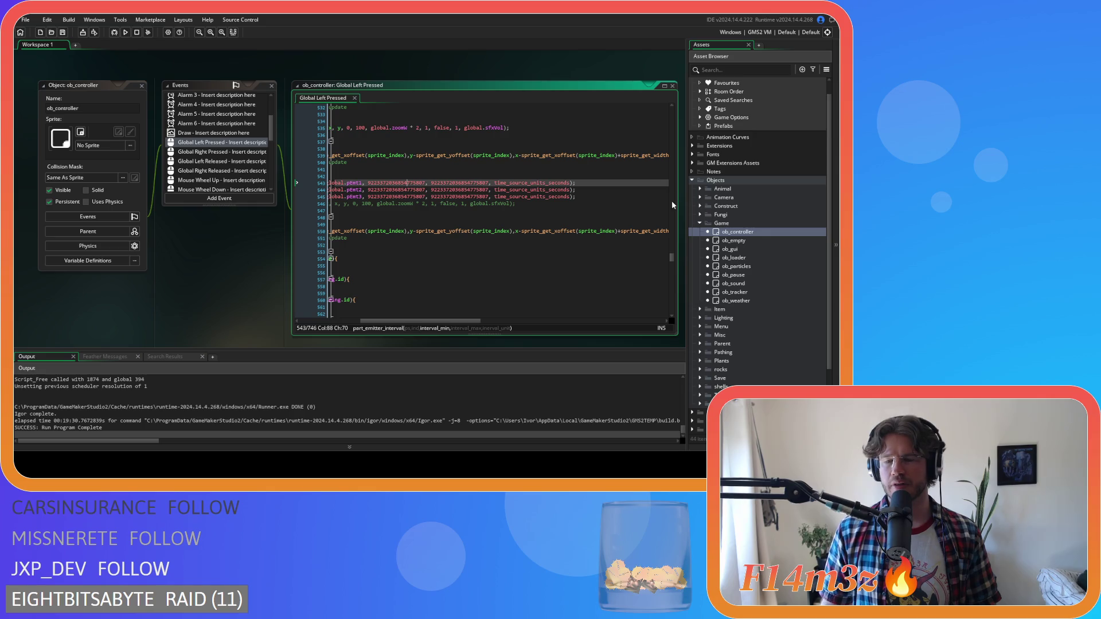
# Step: Copy the three part_emitter_stream lines from ob_campfire's Step event
pyautogui.click(707, 208)
pyautogui.click(699, 207)
pyautogui.doubleClick(716, 216)
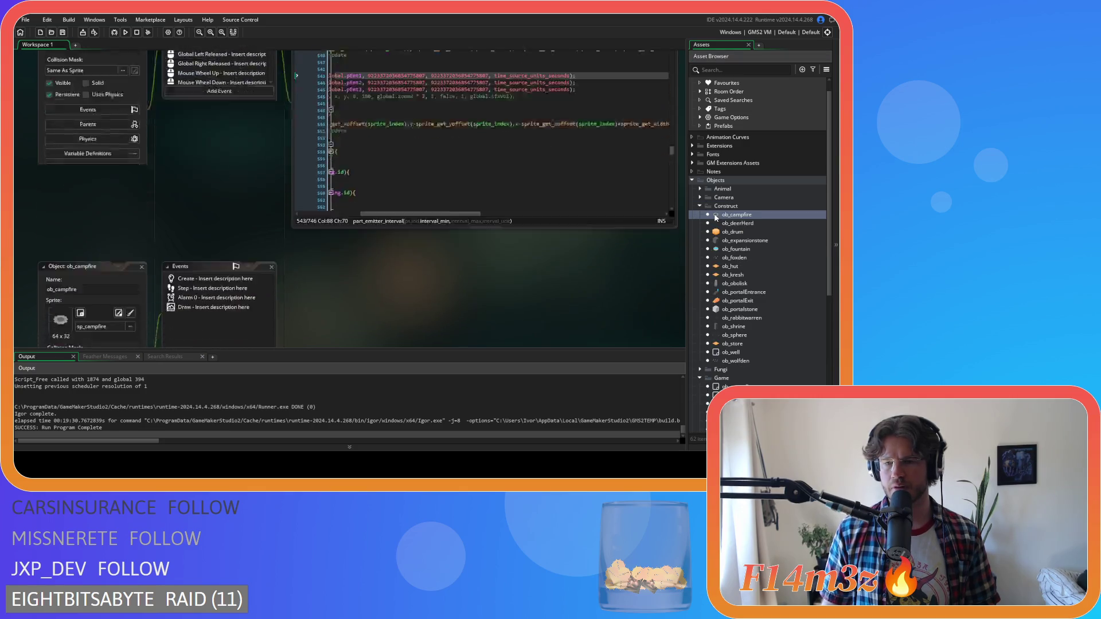
pyautogui.click(212, 99)
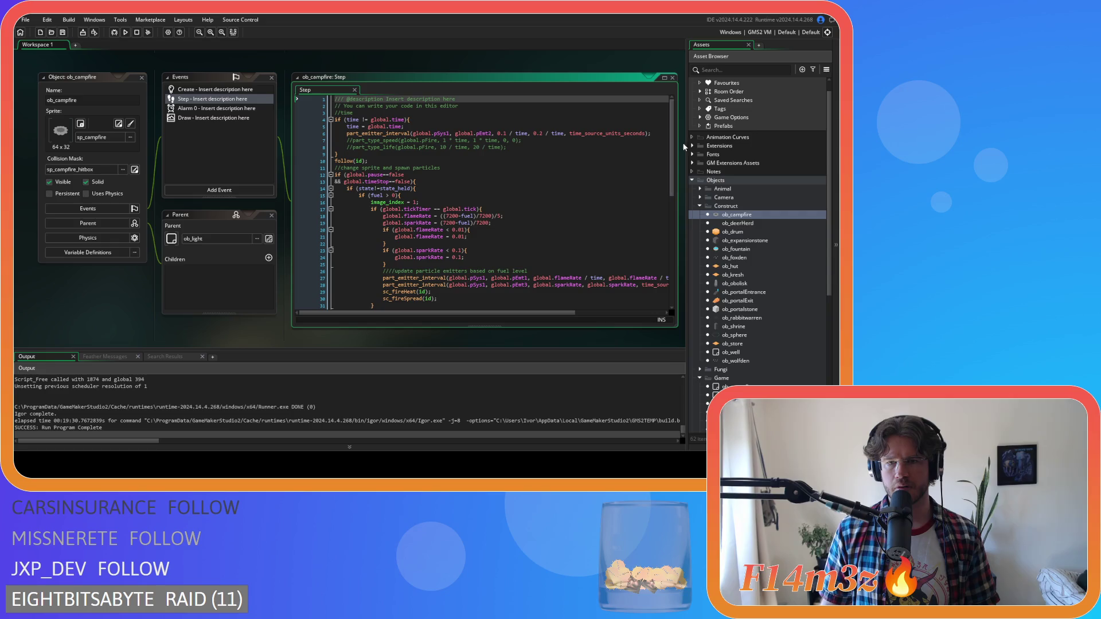
pyautogui.scroll(-10, 488, 201)
pyautogui.click(571, 252)
pyautogui.moveTo(571, 252); pyautogui.dragTo(370, 239)
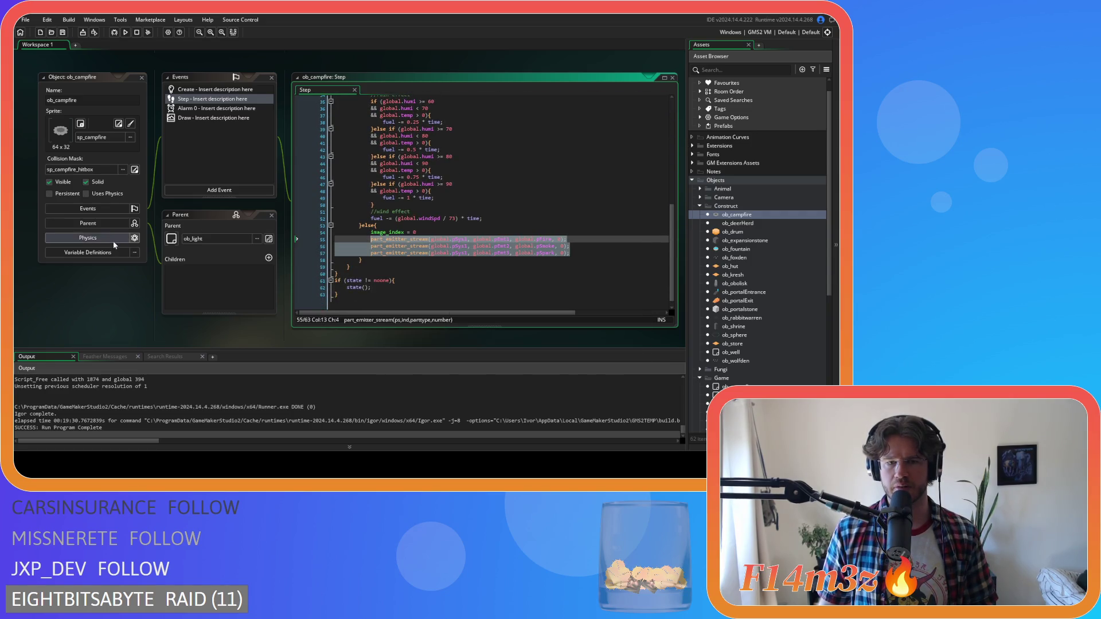
pyautogui.hotkey('ctrl', 'Tab')
# Step: Paste the stream lines over ob_controller's interval calls, indent lines 544–545, and save
pyautogui.moveTo(576, 184); pyautogui.dragTo(331, 170)
pyautogui.hotkey('ctrl', 'v')
pyautogui.click(367, 177)
pyautogui.press('Tab')
pyautogui.press('Tab')
pyautogui.press('Tab')
pyautogui.click(365, 184)
pyautogui.press('Tab')
pyautogui.press('Tab')
pyautogui.click(620, 185)
pyautogui.hotkey('ctrl', 's')
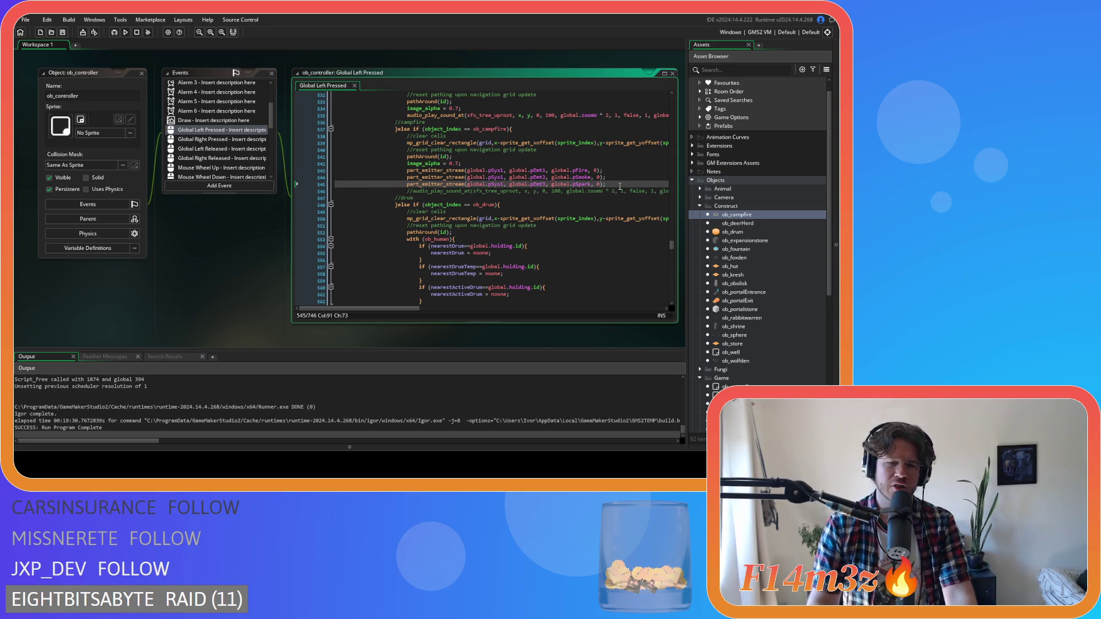
# Step: Browse the Scripts folder's subfolders and collapse the GUI scripts folder
pyautogui.scroll(-3, 784, 298)
pyautogui.scroll(-6, 757, 291)
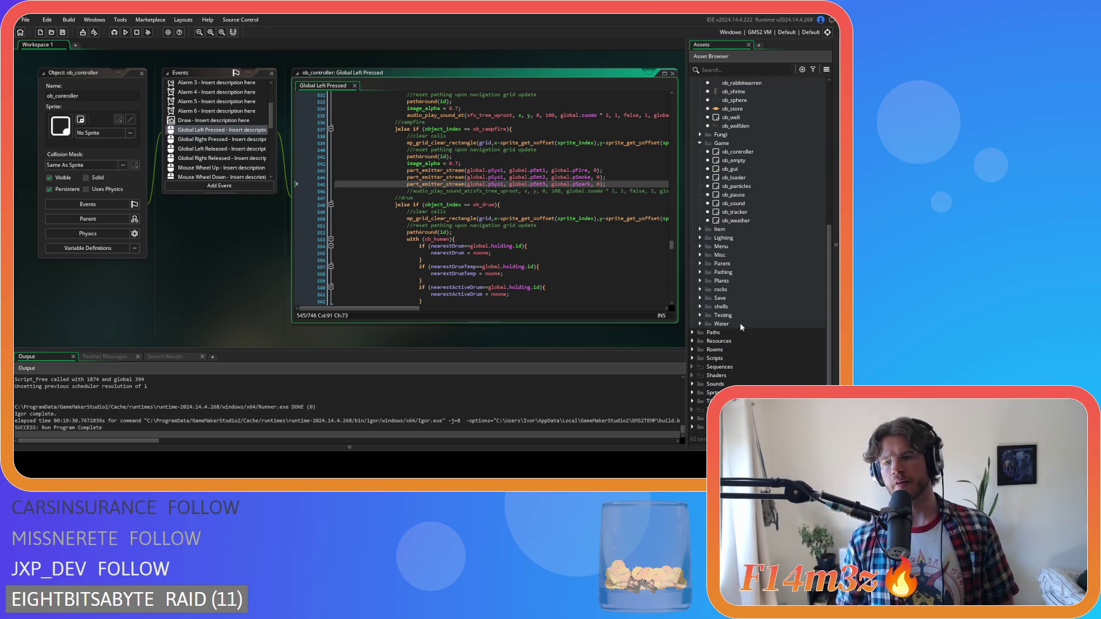
pyautogui.doubleClick(702, 358)
pyautogui.scroll(-5, 716, 347)
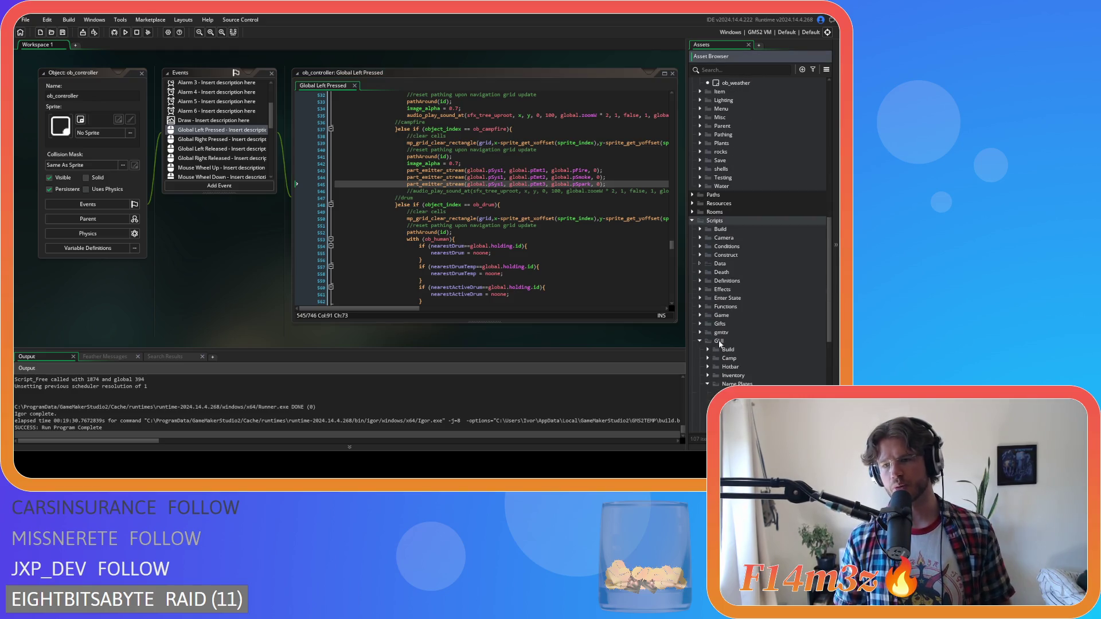
pyautogui.scroll(-3, 725, 344)
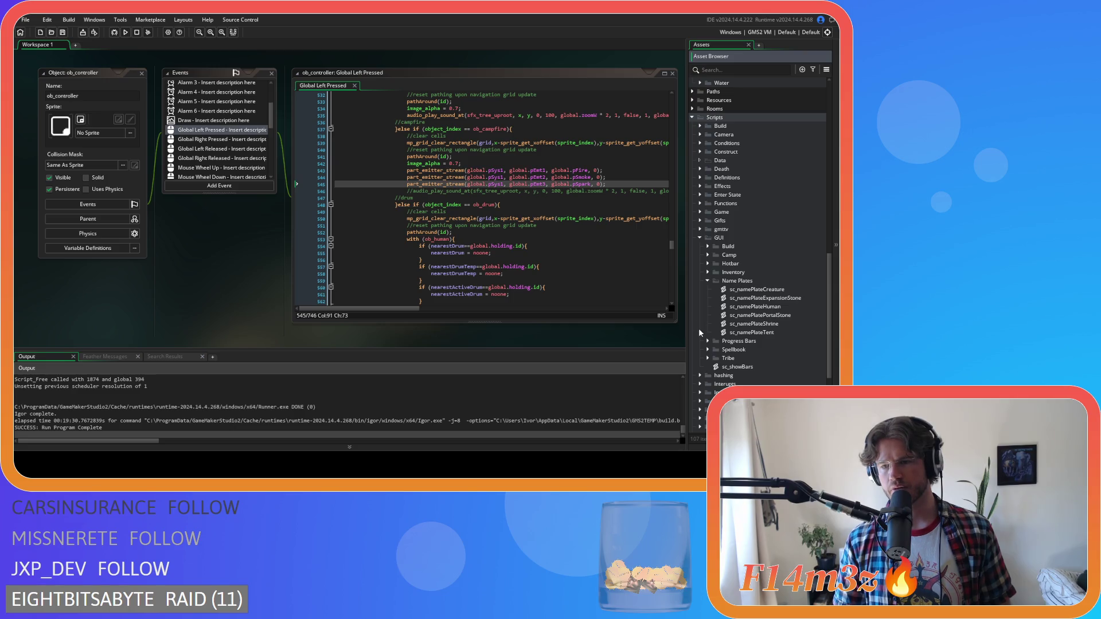
pyautogui.click(700, 237)
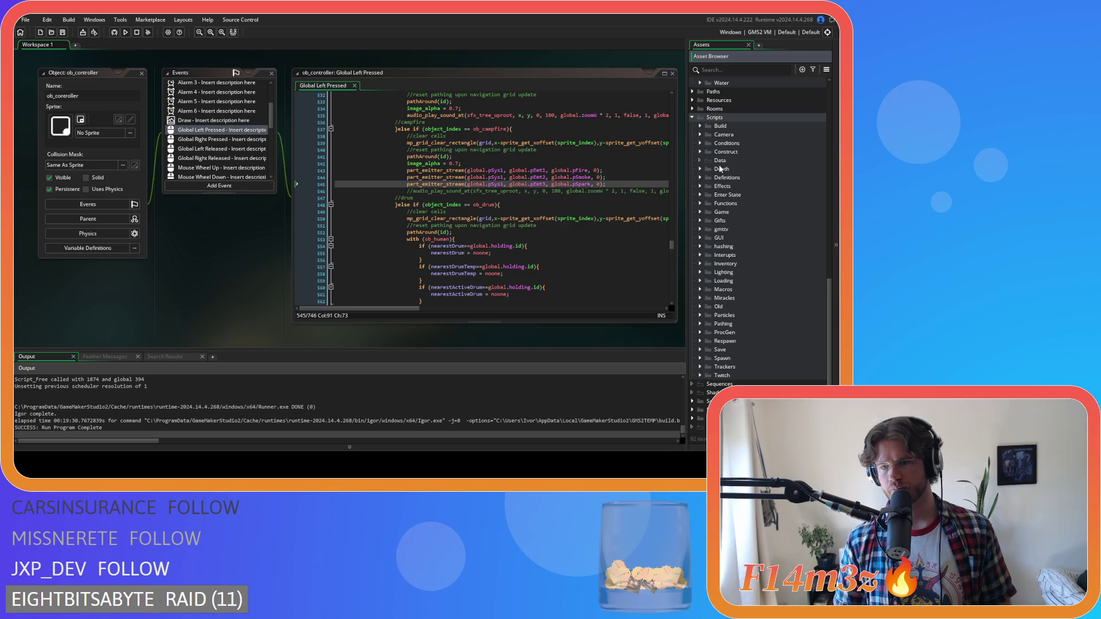
pyautogui.scroll(3, 720, 168)
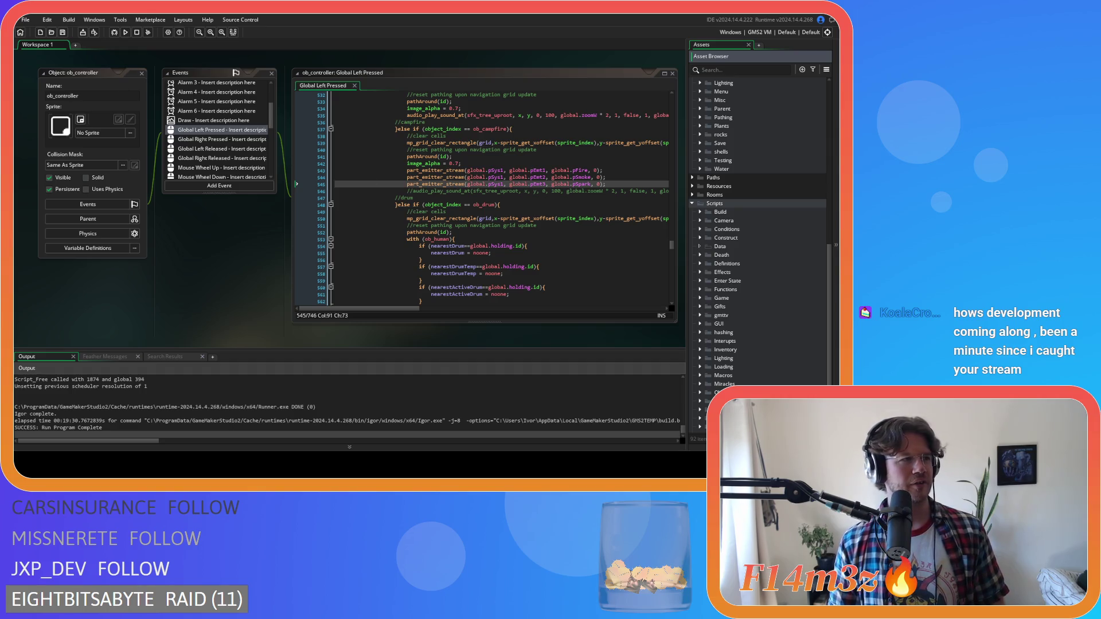
# Step: Add ';' after the pSpark part_emitter_stream call on line 545 and review its arguments
pyautogui.click(488, 170)
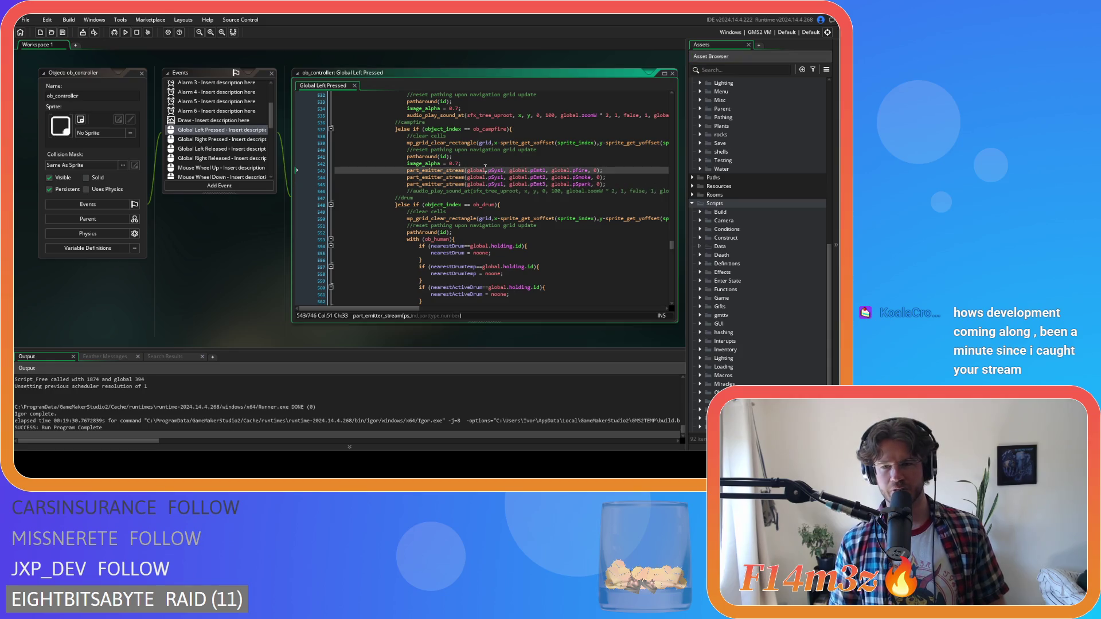
pyautogui.click(602, 184)
pyautogui.write(';')
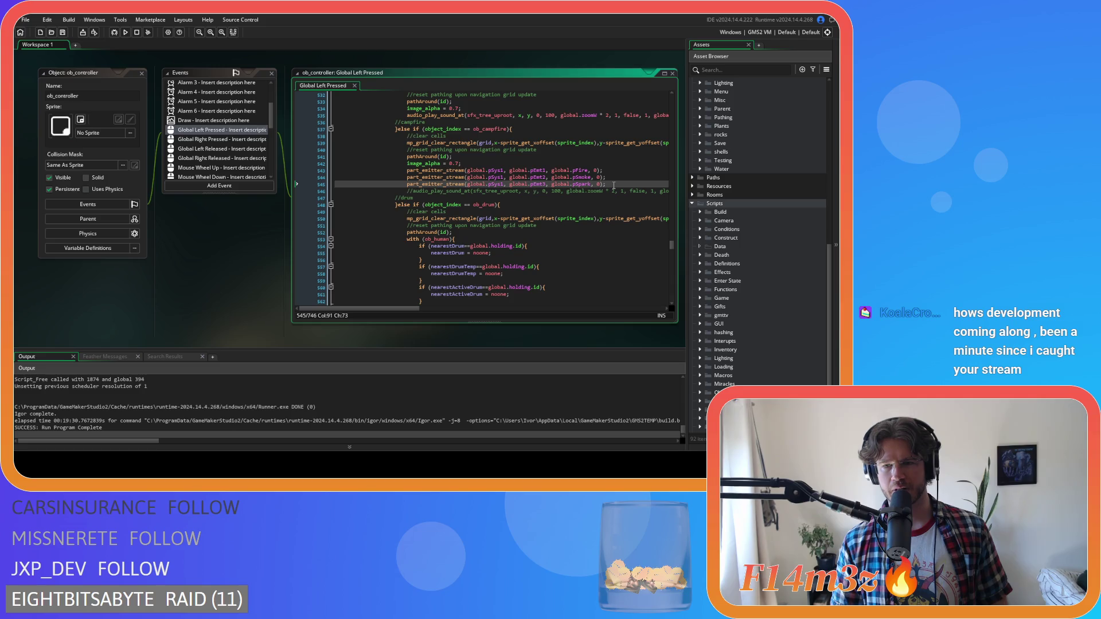
pyautogui.click(563, 183)
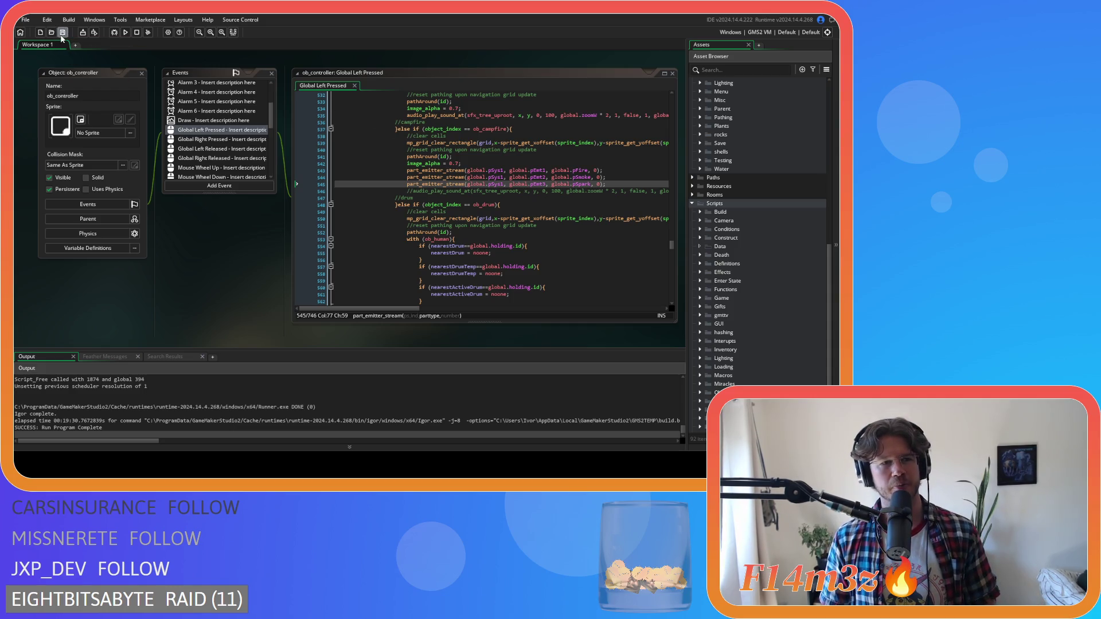
pyautogui.click(573, 212)
pyautogui.click(582, 190)
pyautogui.click(600, 184)
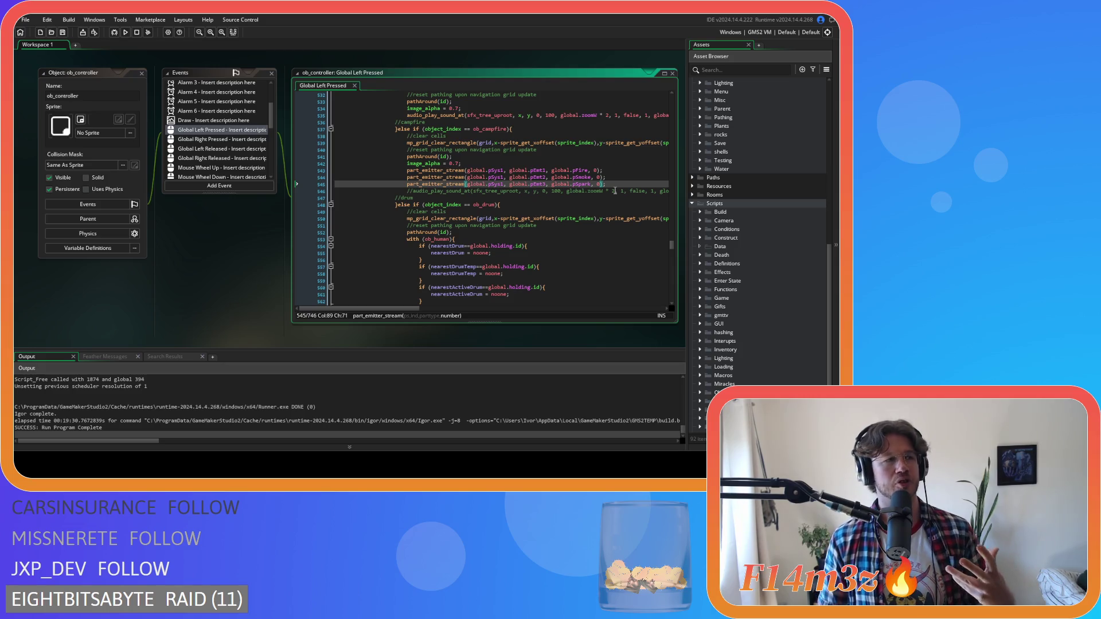
pyautogui.click(615, 186)
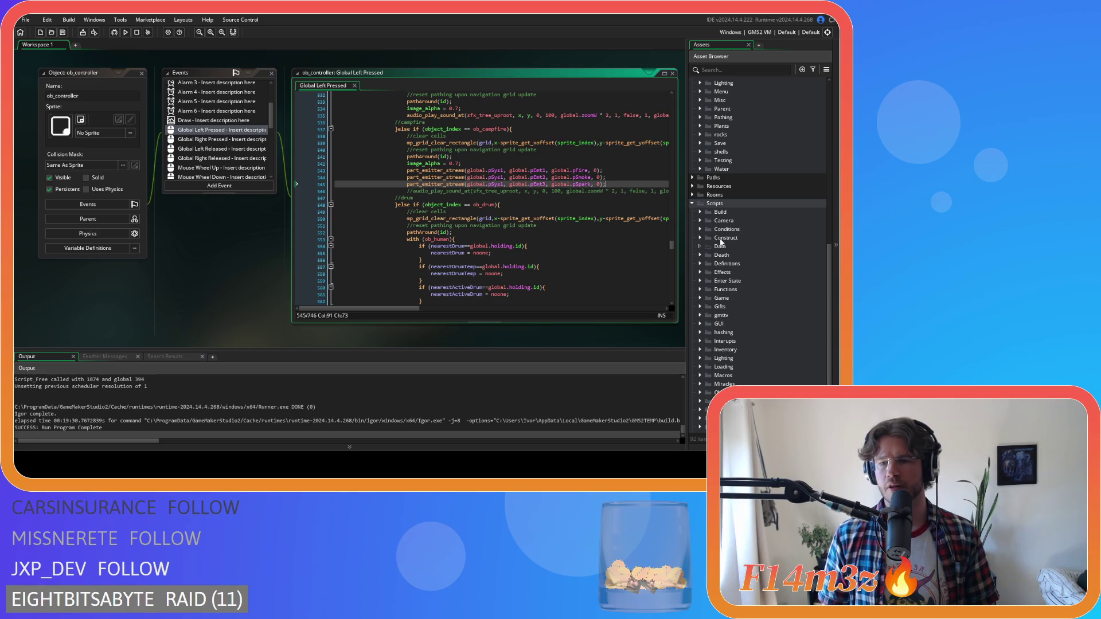
# Step: Compare the pSmoke emitter stream arguments on lines 544–545 of ob_controller
pyautogui.scroll(-2, 721, 243)
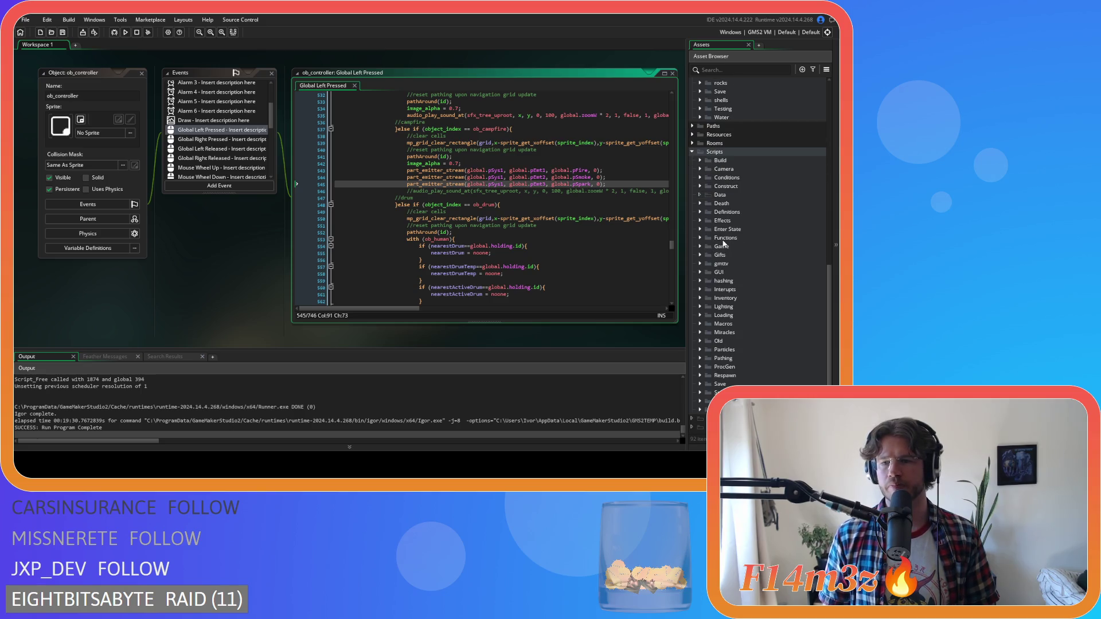
pyautogui.click(616, 178)
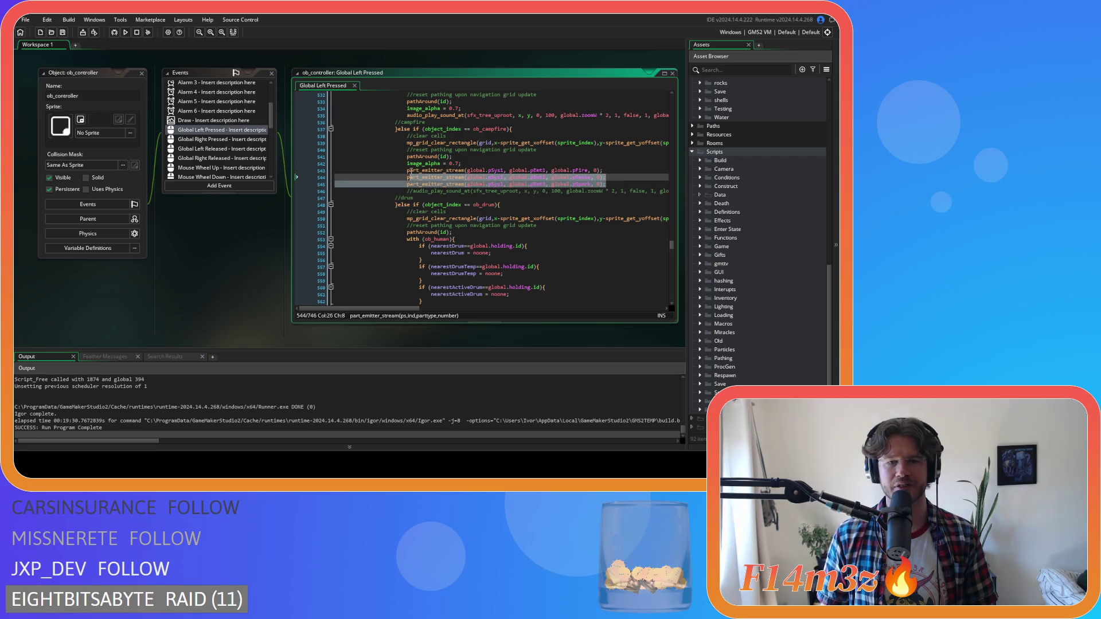
pyautogui.click(621, 191)
pyautogui.click(623, 186)
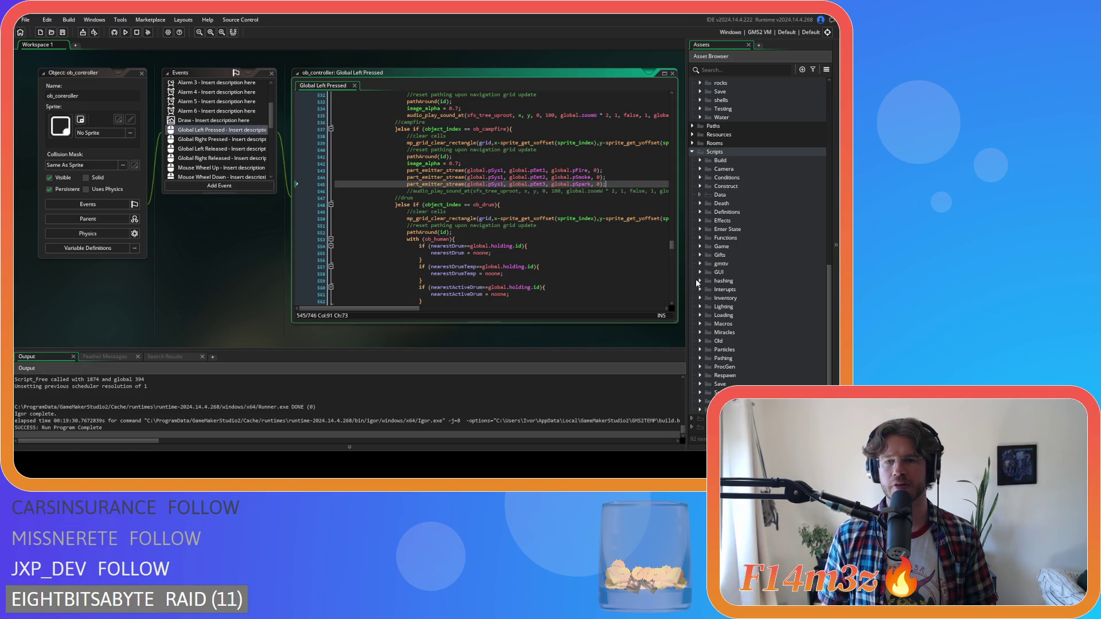
pyautogui.click(533, 184)
# Step: Expand Scripts > Game in the Asset Browser and open sc_drop in the code editor
pyautogui.scroll(-2, 749, 221)
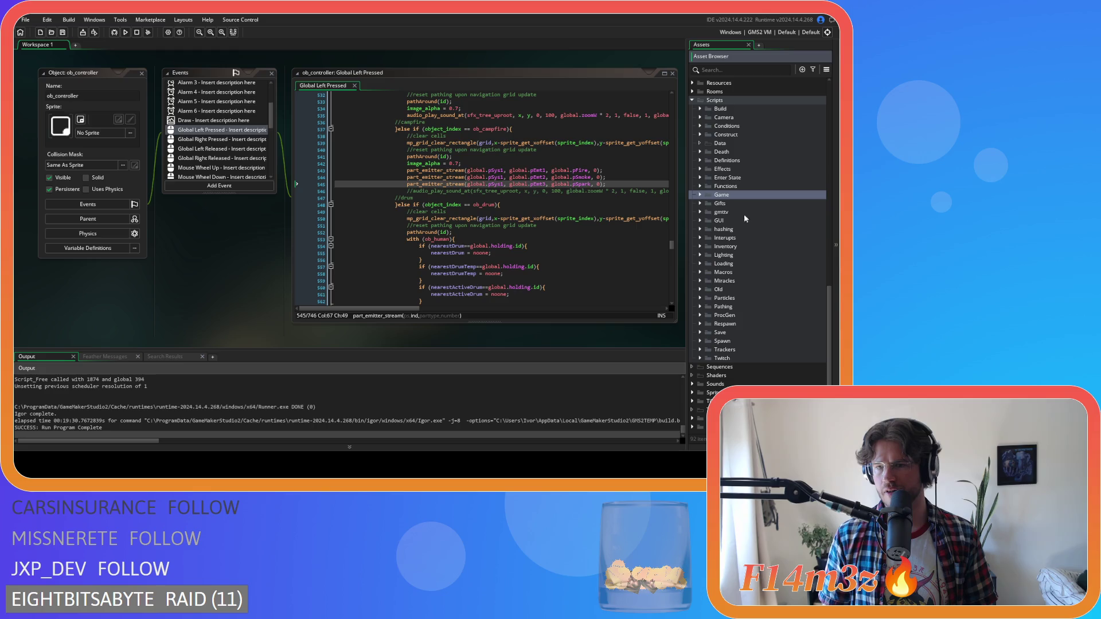
pyautogui.doubleClick(707, 196)
pyautogui.click(750, 247)
pyautogui.doubleClick(750, 248)
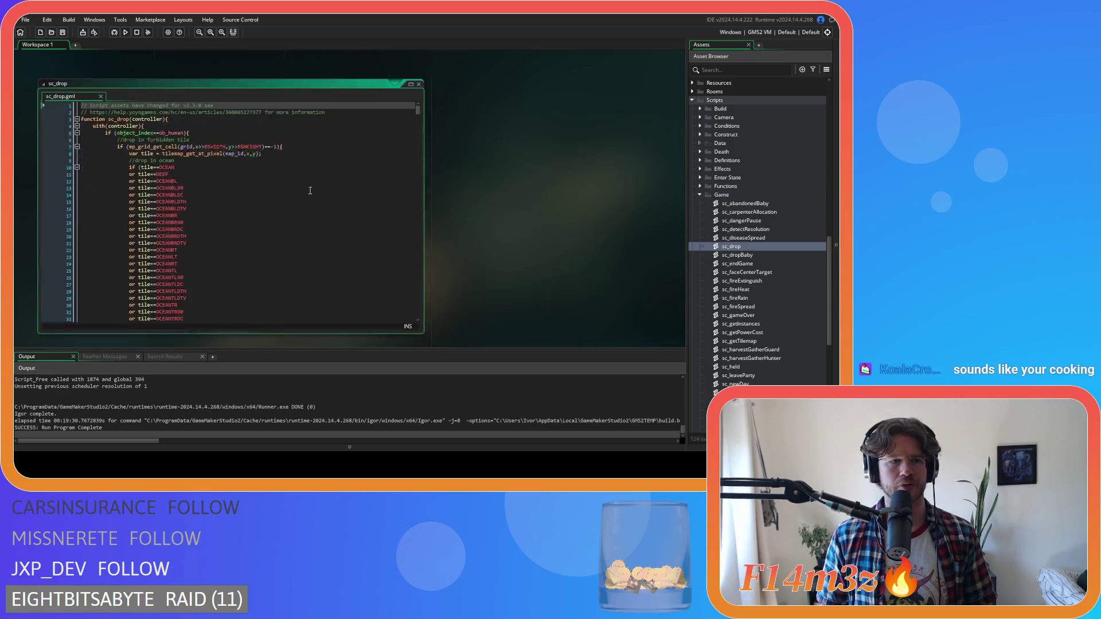
pyautogui.click(250, 133)
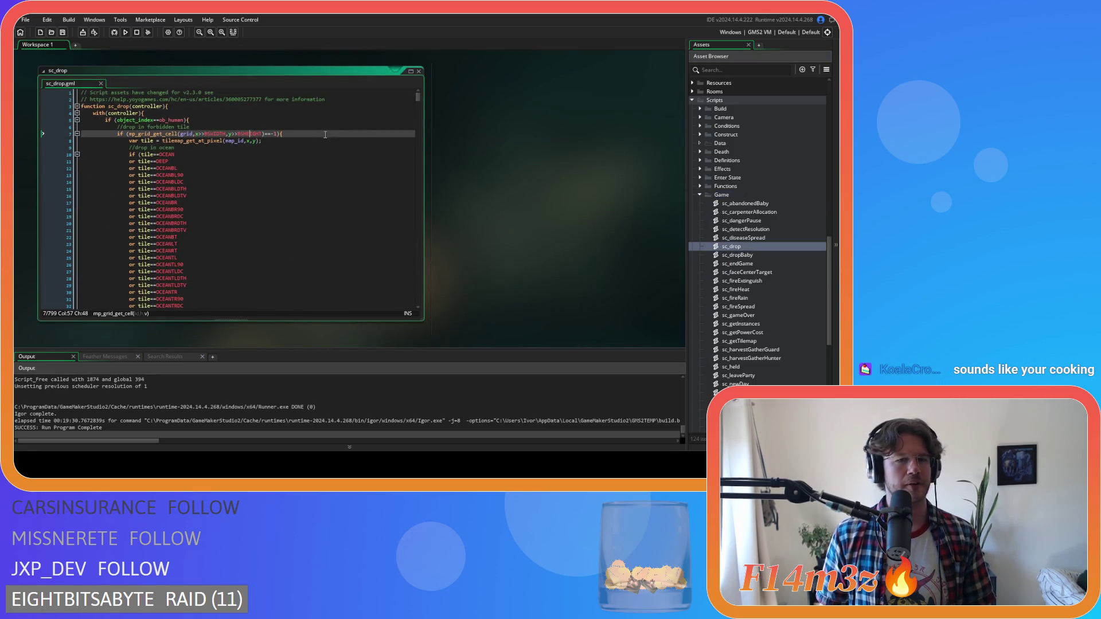
pyautogui.click(330, 155)
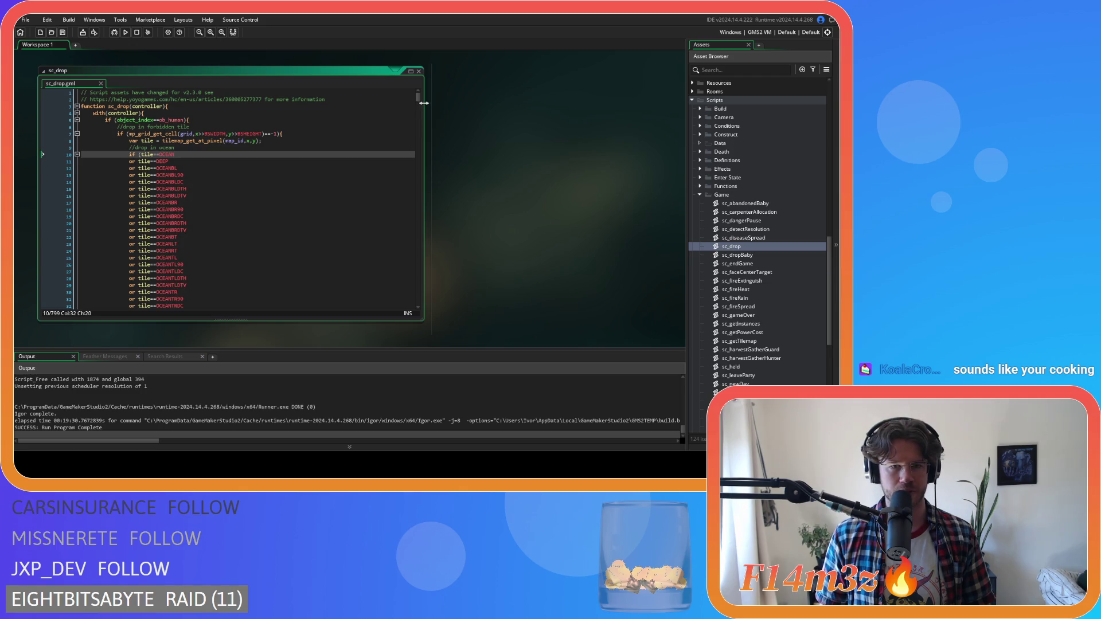
pyautogui.scroll(-6, 418, 101)
pyautogui.click(335, 165)
pyautogui.click(298, 200)
pyautogui.scroll(-8, 270, 183)
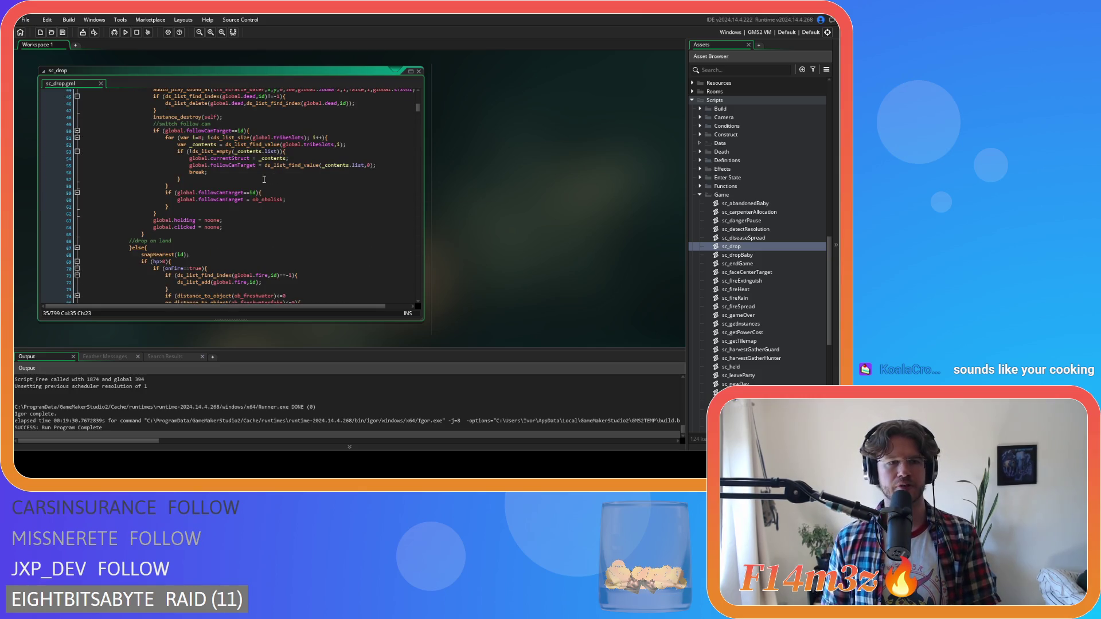
pyautogui.scroll(4, 263, 179)
pyautogui.click(224, 190)
pyautogui.click(247, 196)
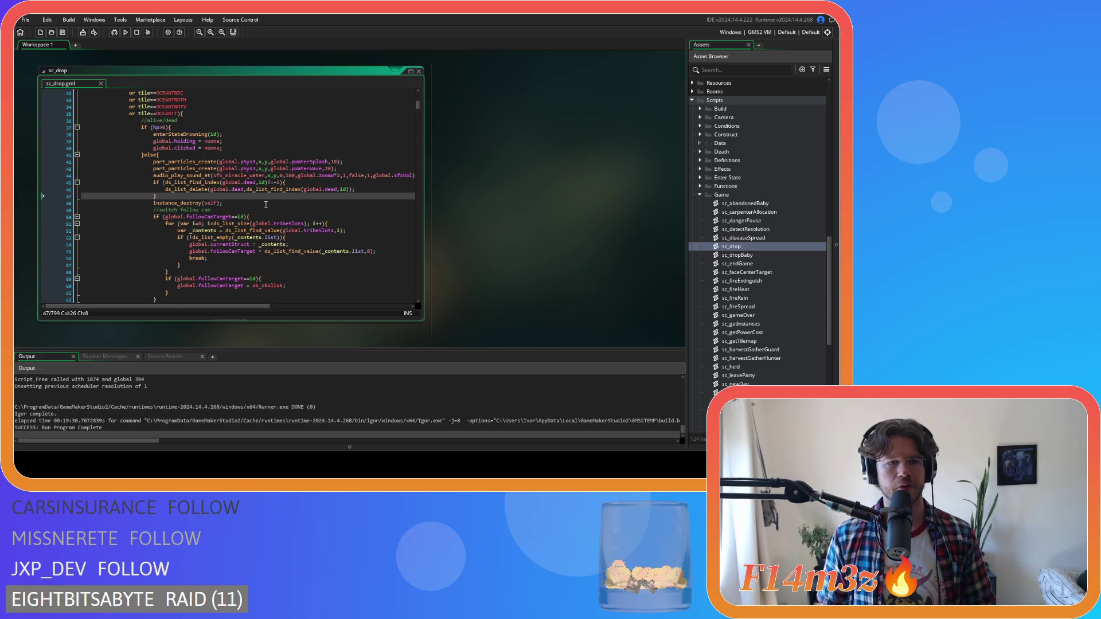
pyautogui.scroll(-14, 265, 204)
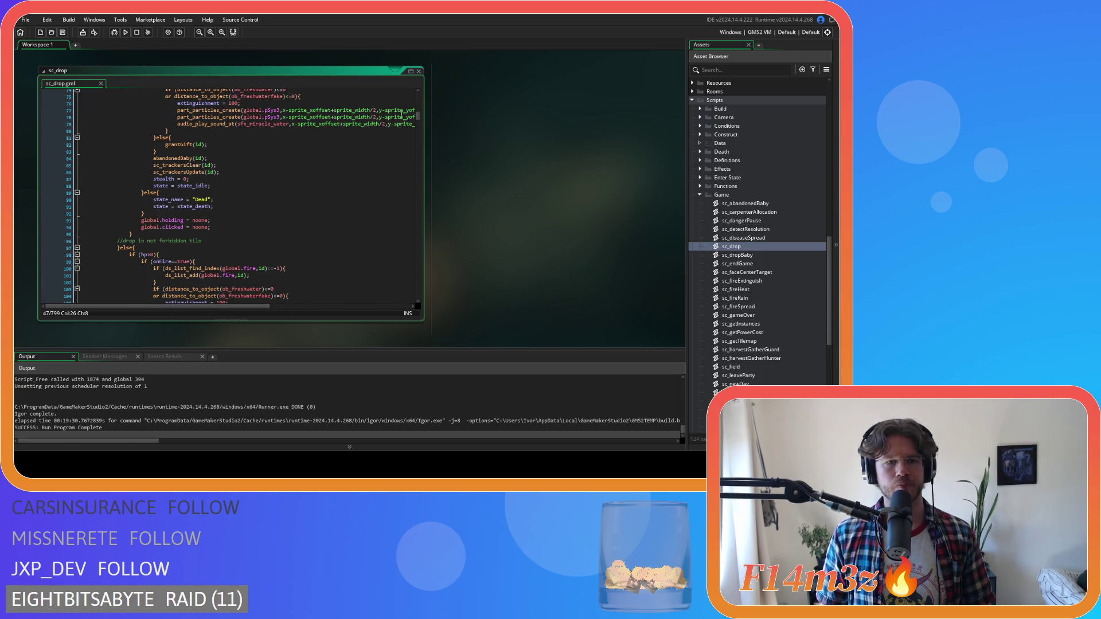
pyautogui.moveTo(417, 115); pyautogui.dragTo(418, 125)
pyautogui.scroll(-4, 256, 188)
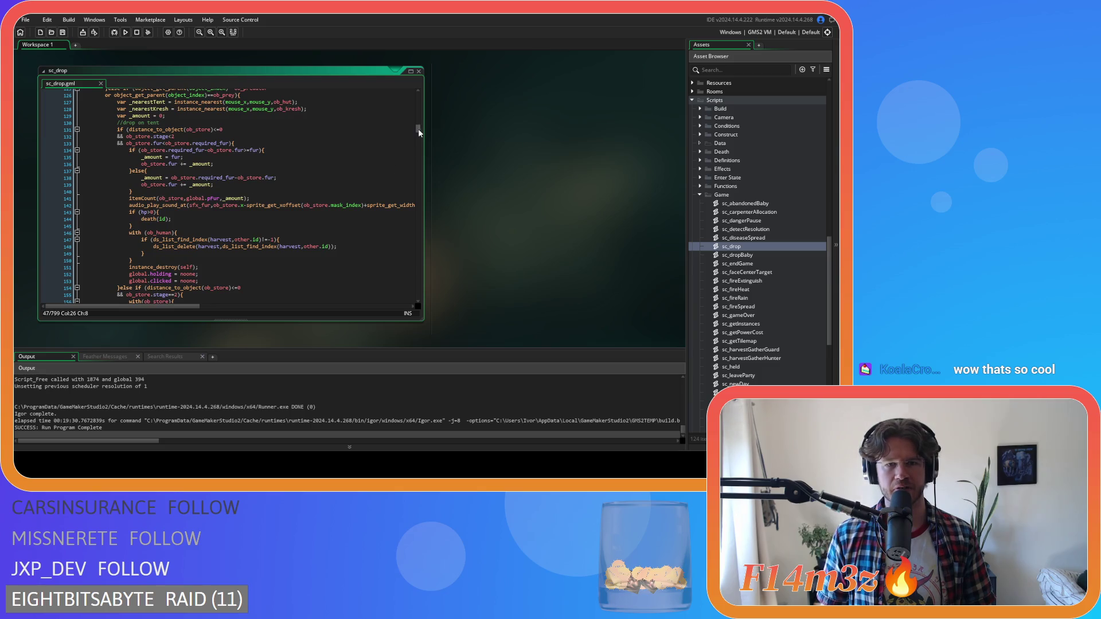
pyautogui.scroll(-13, 335, 184)
pyautogui.click(321, 195)
pyautogui.moveTo(416, 141); pyautogui.dragTo(413, 154)
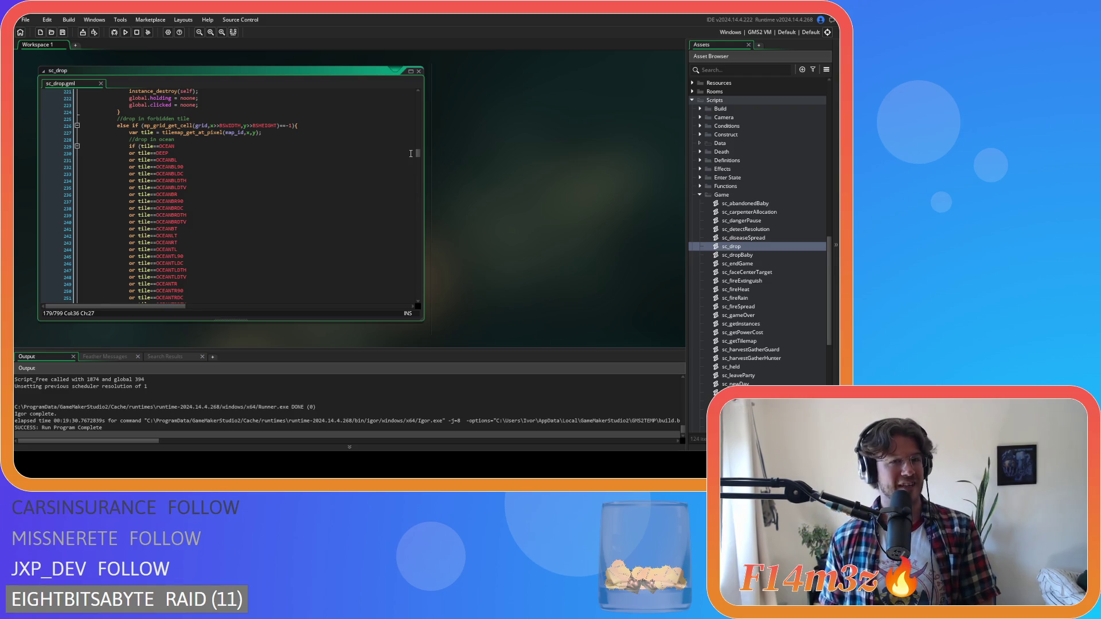
pyautogui.click(337, 162)
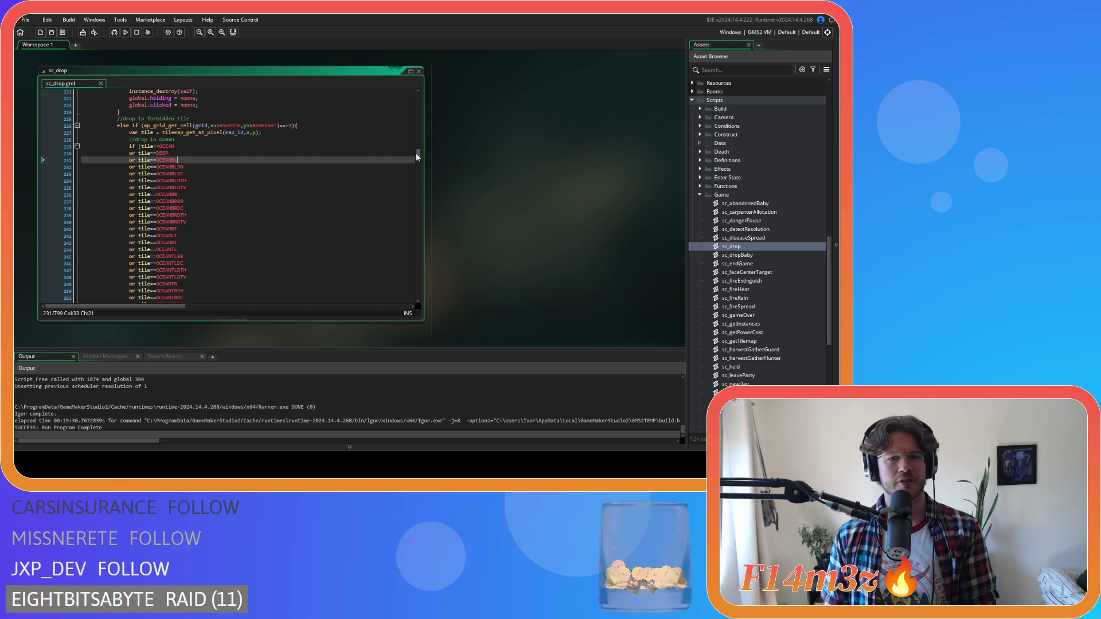
pyautogui.scroll(-2, 420, 159)
pyautogui.scroll(-6, 419, 160)
pyautogui.scroll(10, 418, 160)
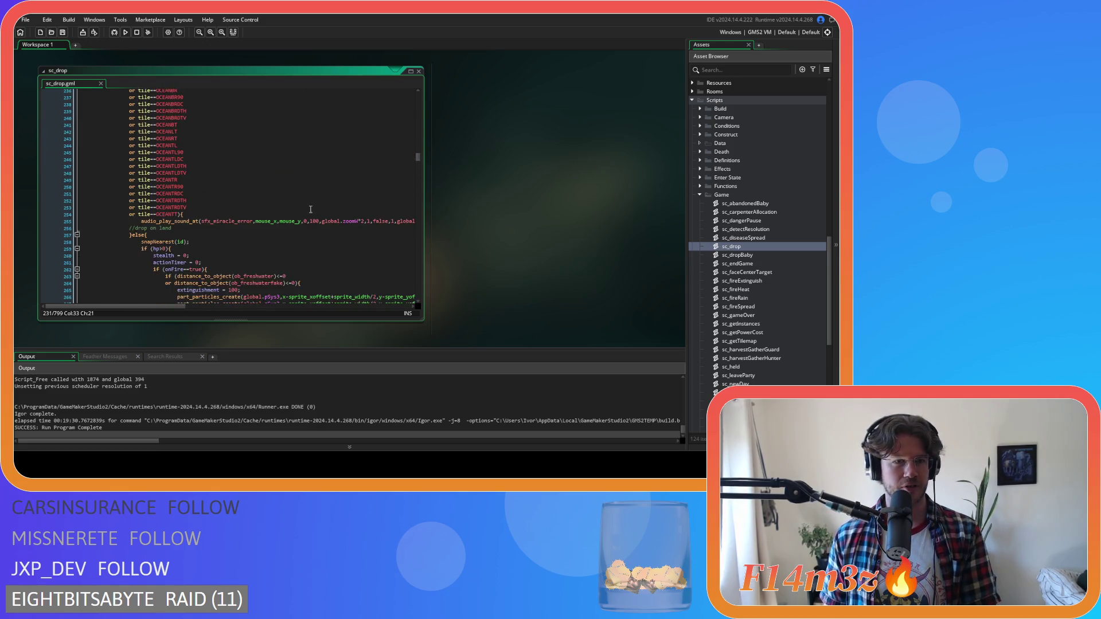
pyautogui.scroll(-10, 258, 217)
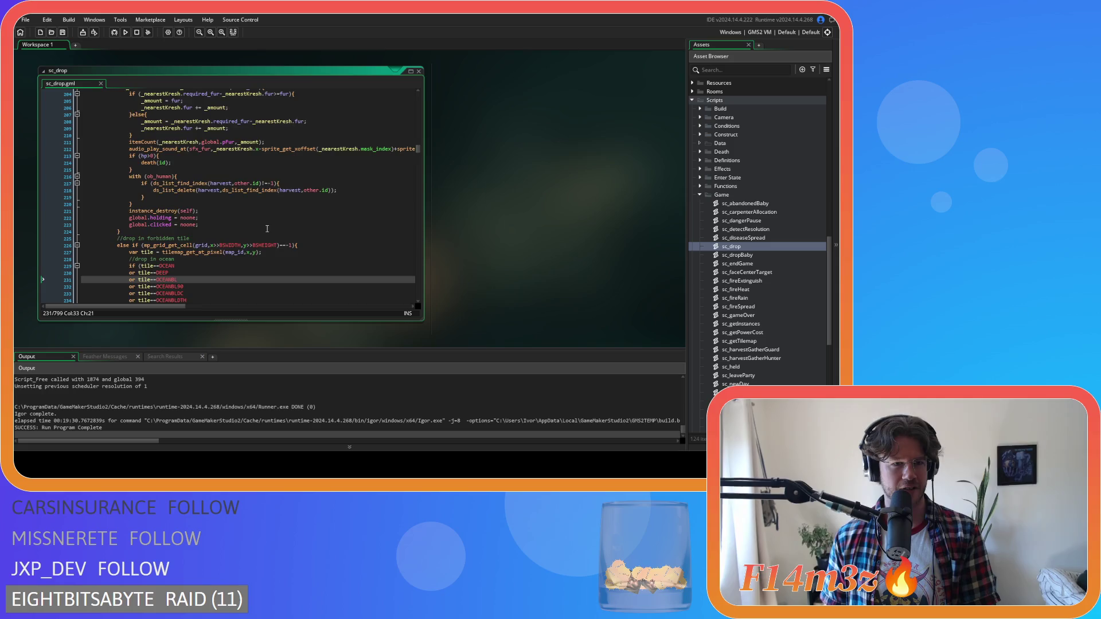
pyautogui.scroll(-4, 265, 211)
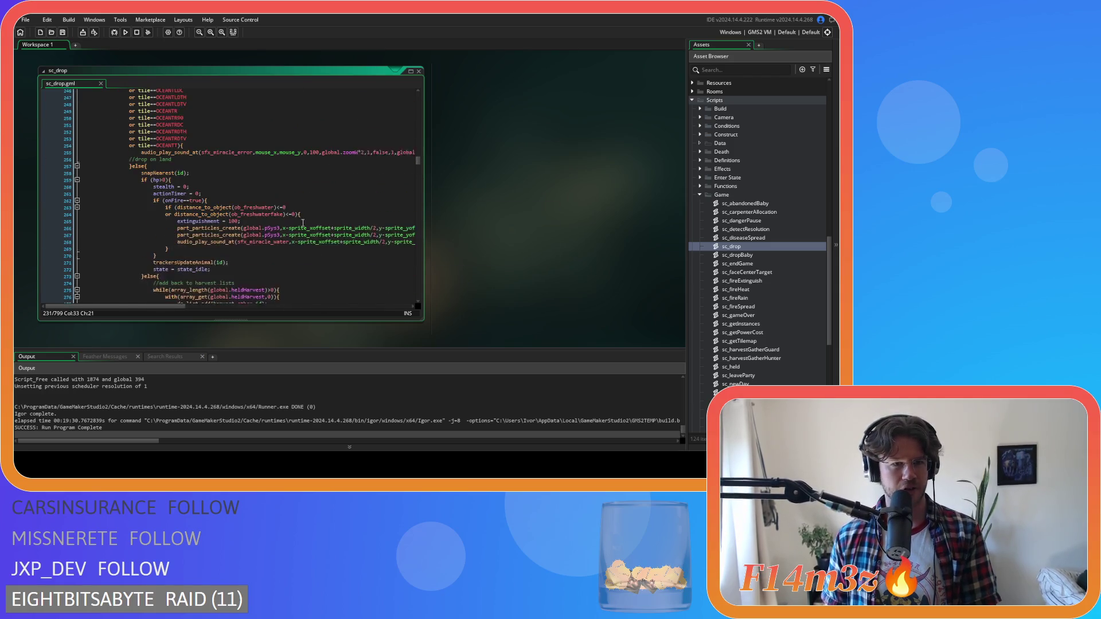
pyautogui.scroll(3, 300, 223)
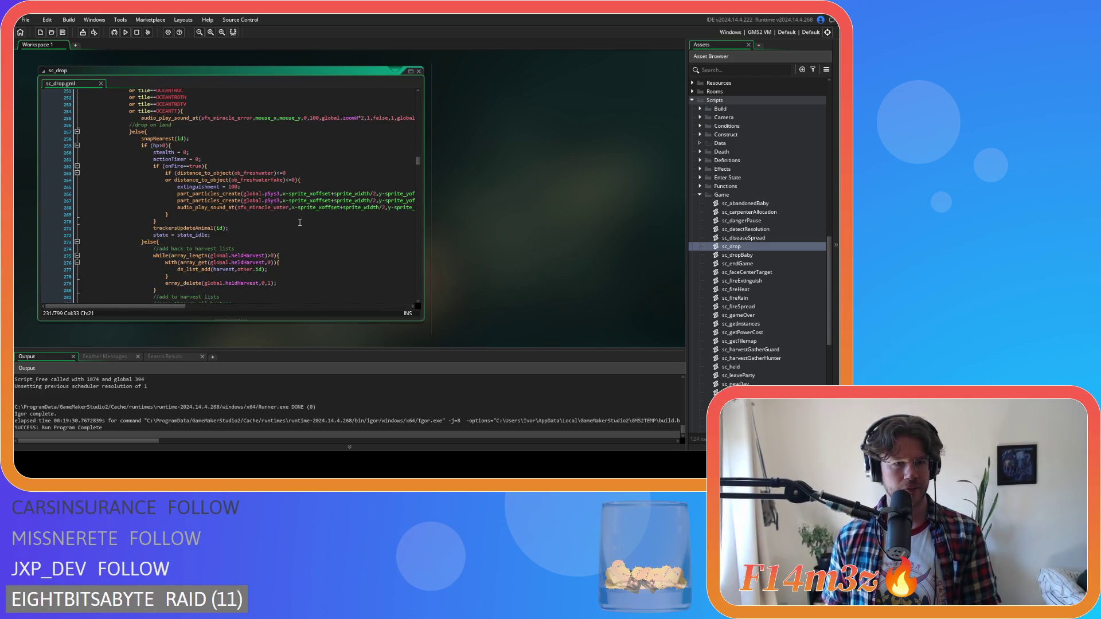
pyautogui.scroll(-3, 418, 163)
pyautogui.scroll(3, 418, 162)
pyautogui.scroll(3, 418, 163)
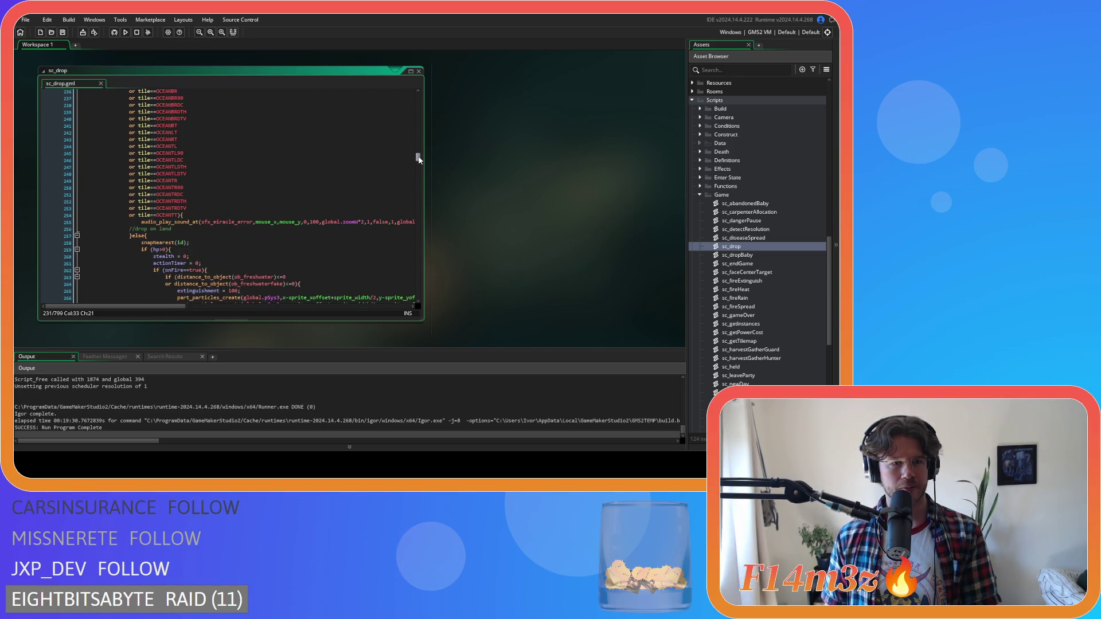
pyautogui.scroll(-20, 420, 163)
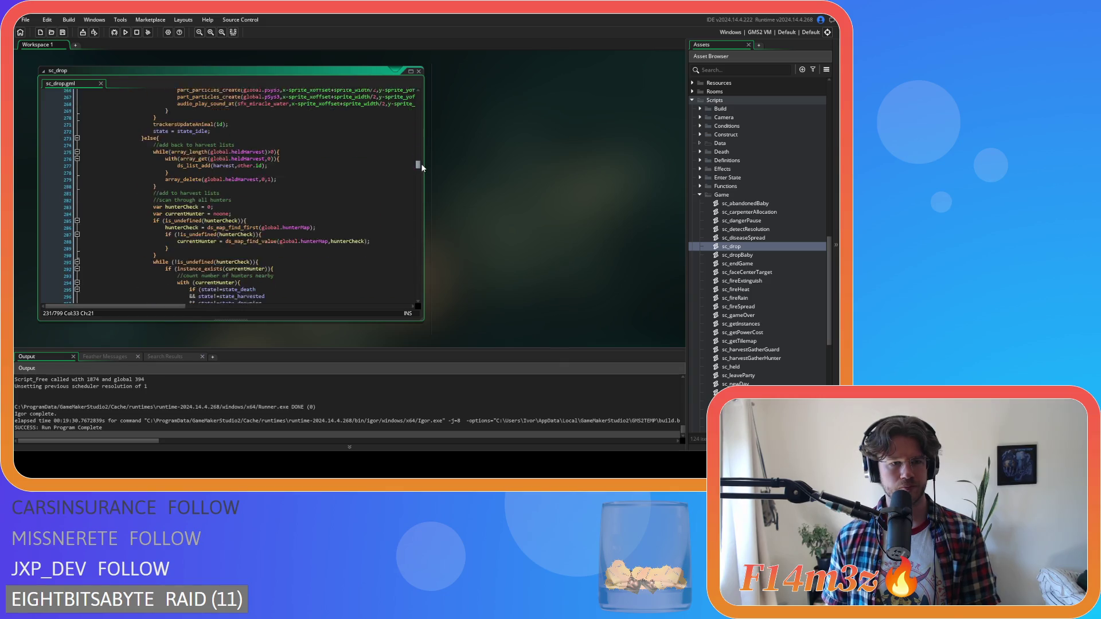
pyautogui.moveTo(426, 178); pyautogui.dragTo(431, 224)
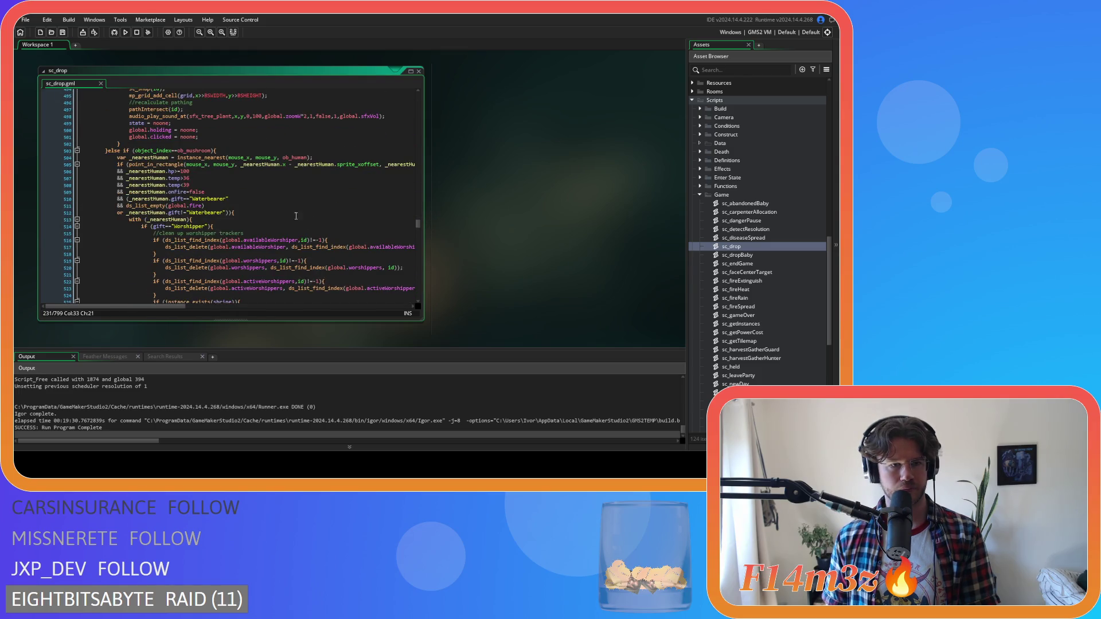
pyautogui.scroll(-20, 301, 216)
pyautogui.scroll(-8, 295, 210)
pyautogui.moveTo(420, 247); pyautogui.dragTo(408, 177)
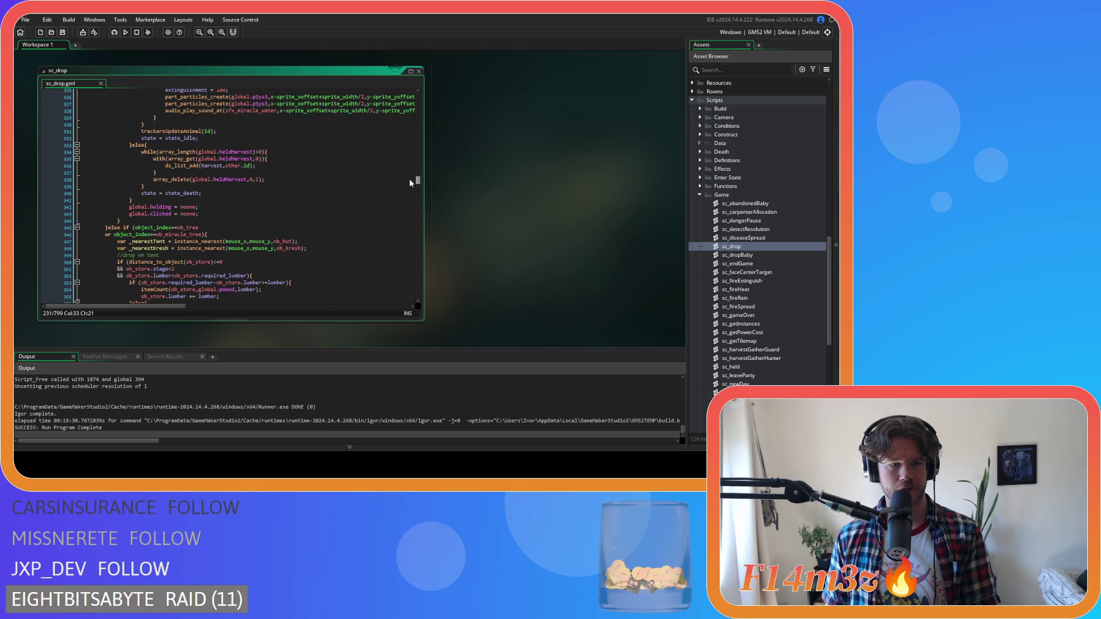
pyautogui.scroll(5, 288, 185)
pyautogui.scroll(20, 288, 185)
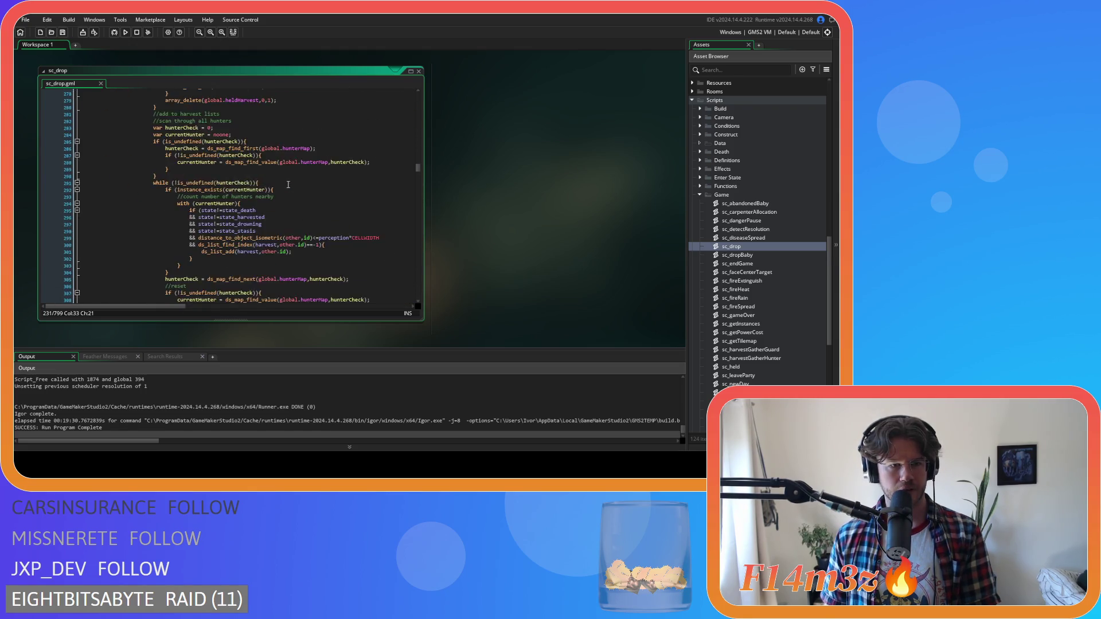
pyautogui.scroll(13, 287, 185)
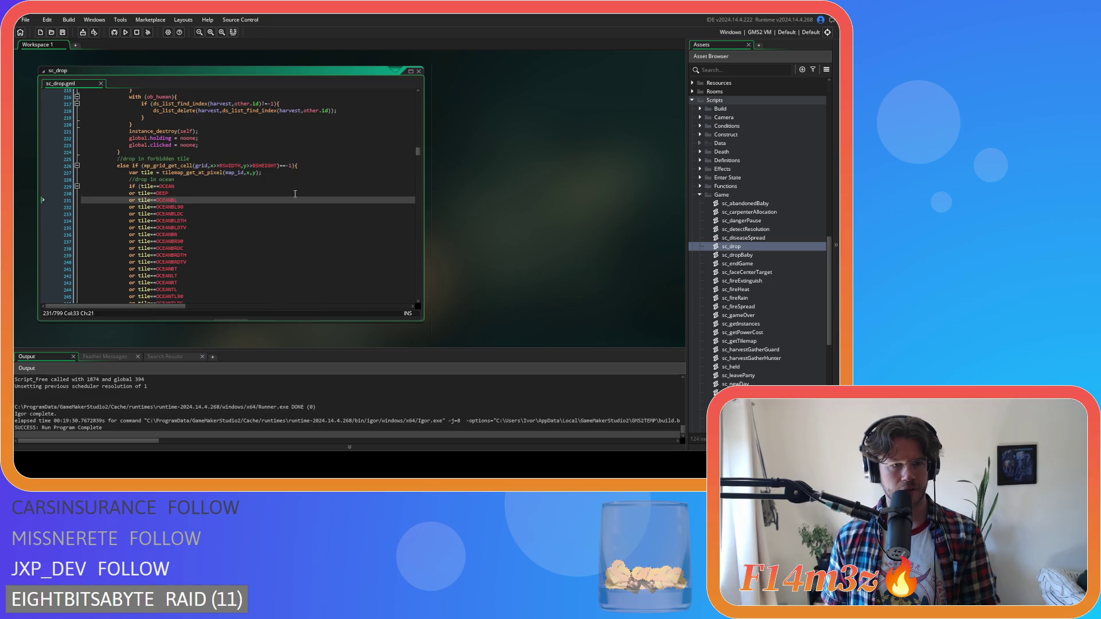
pyautogui.moveTo(415, 144); pyautogui.dragTo(407, 294)
pyautogui.scroll(16, 300, 226)
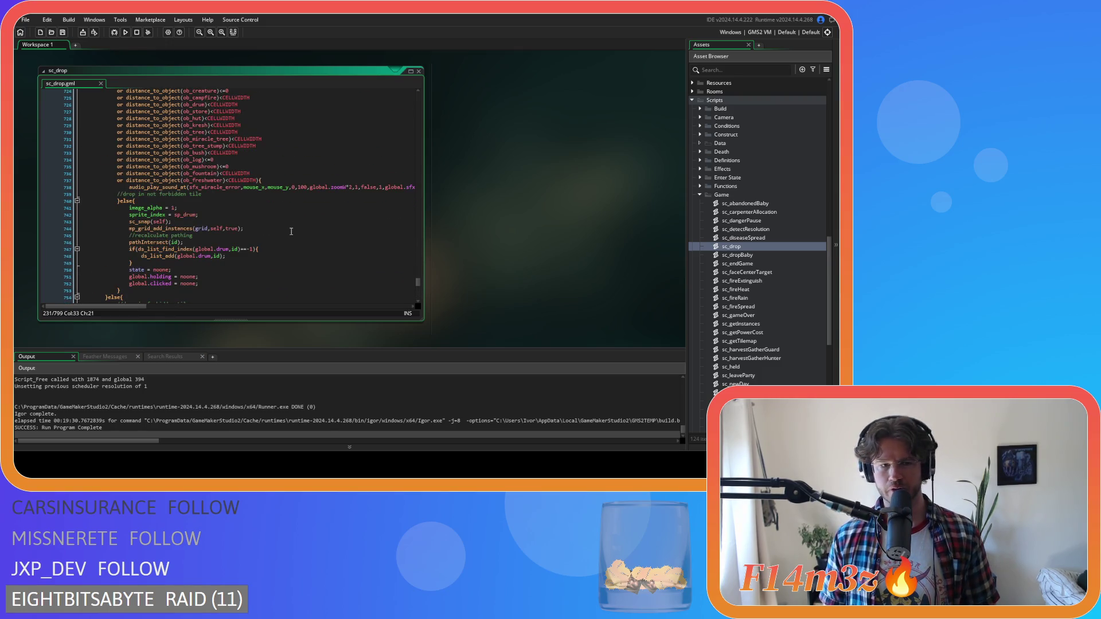
pyautogui.scroll(-4, 290, 230)
pyautogui.scroll(13, 290, 232)
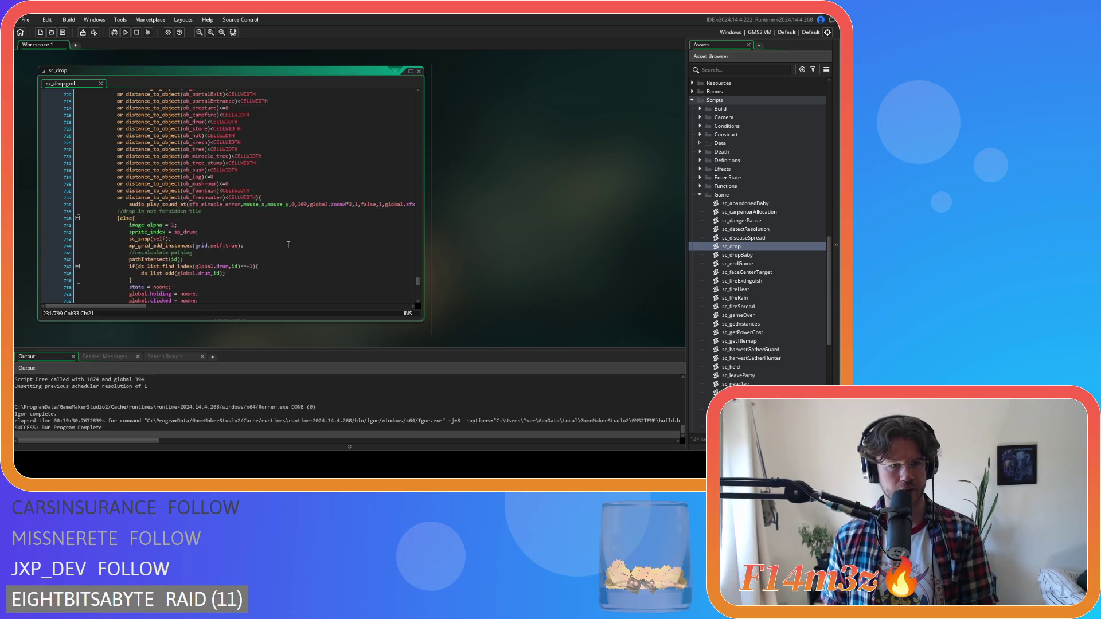
pyautogui.scroll(3, 240, 232)
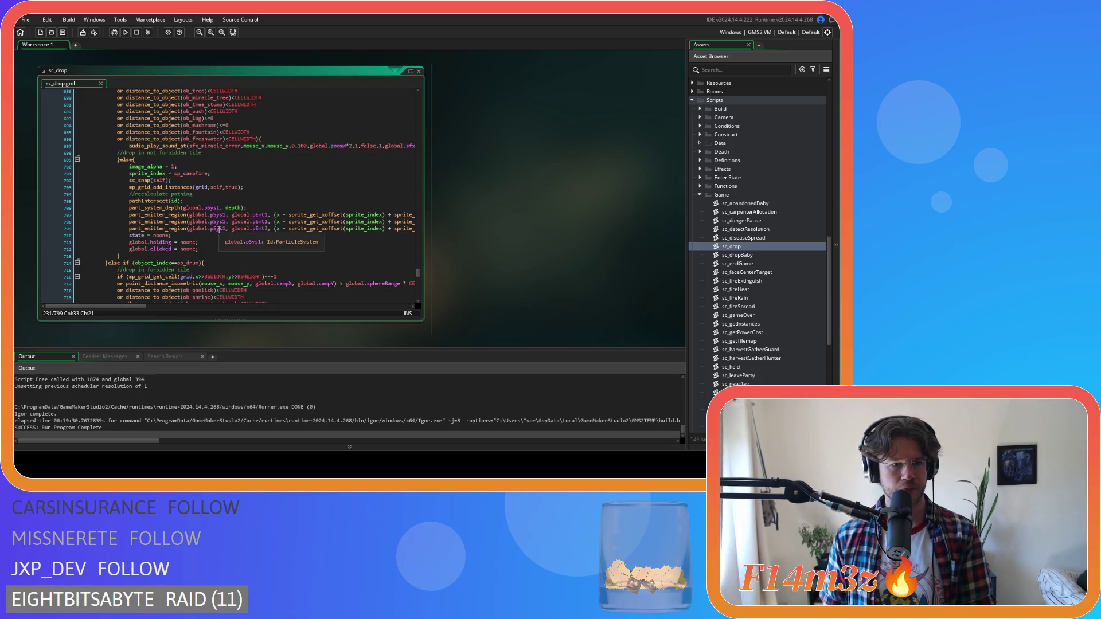
# Step: Review sc_drop's ob_campfire drop condition (line 673) and ob_portalEntrance distance check (line 682)
pyautogui.scroll(1, 225, 241)
pyautogui.scroll(-1, 223, 241)
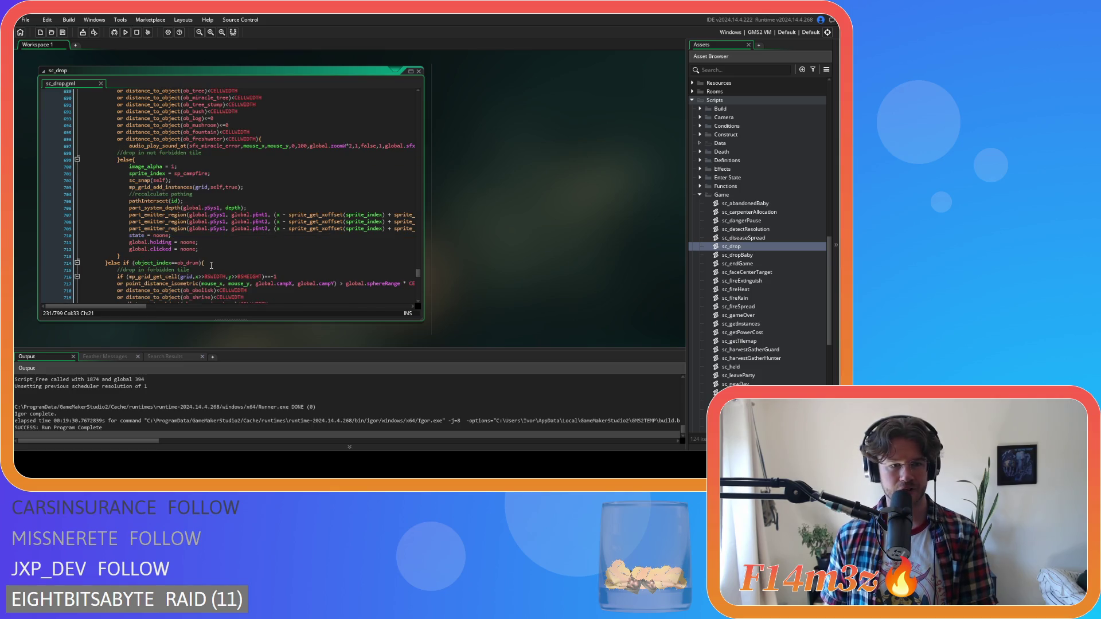
pyautogui.scroll(12, 213, 269)
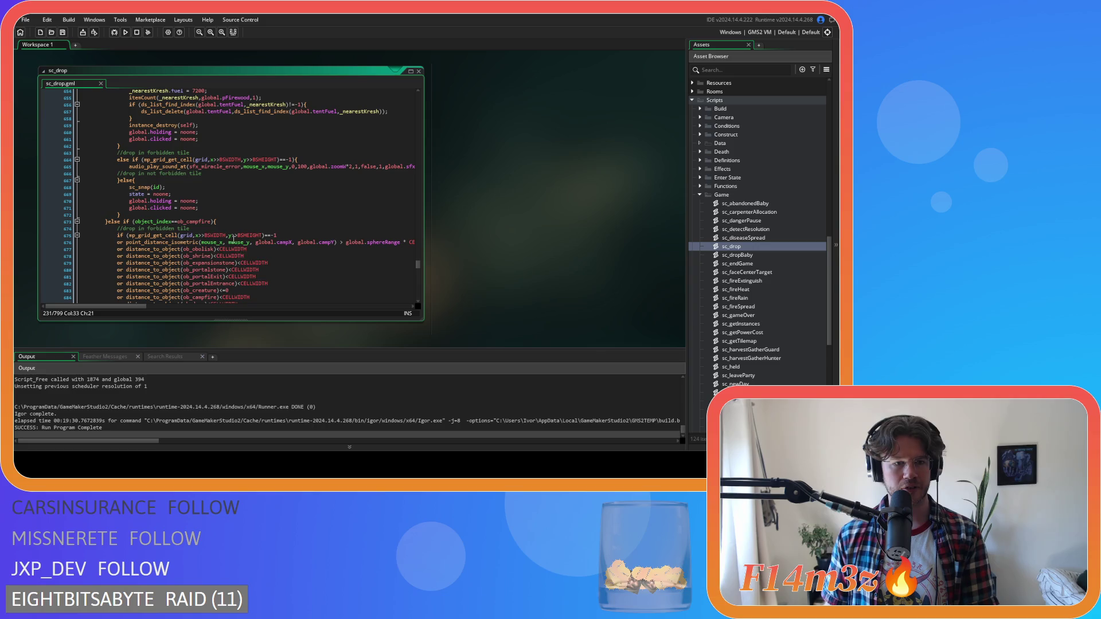
pyautogui.scroll(-6, 252, 247)
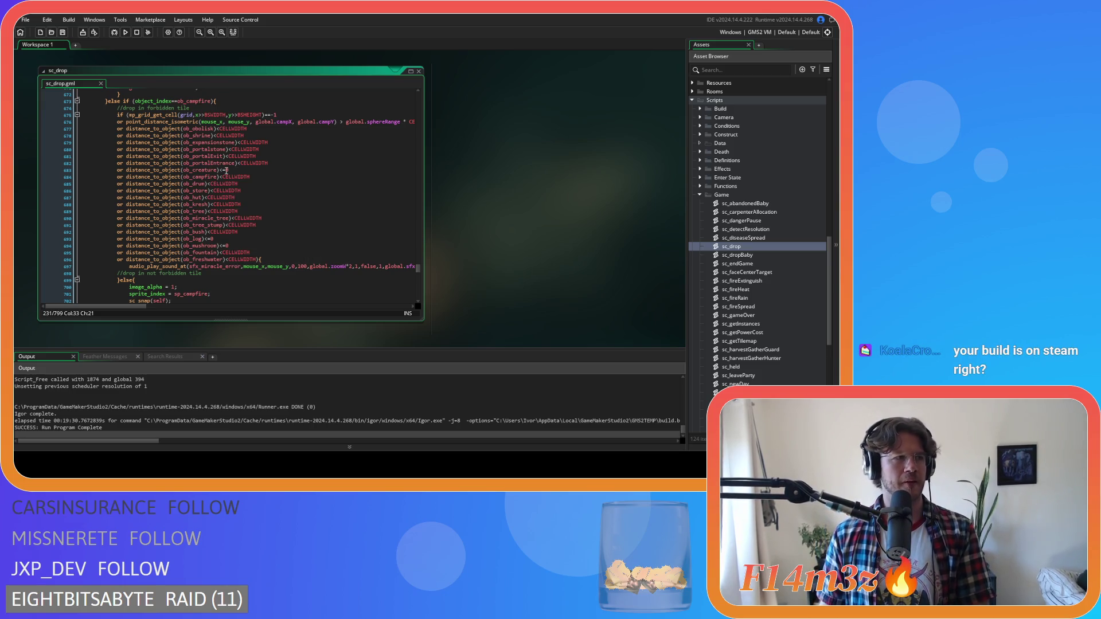
pyautogui.click(266, 164)
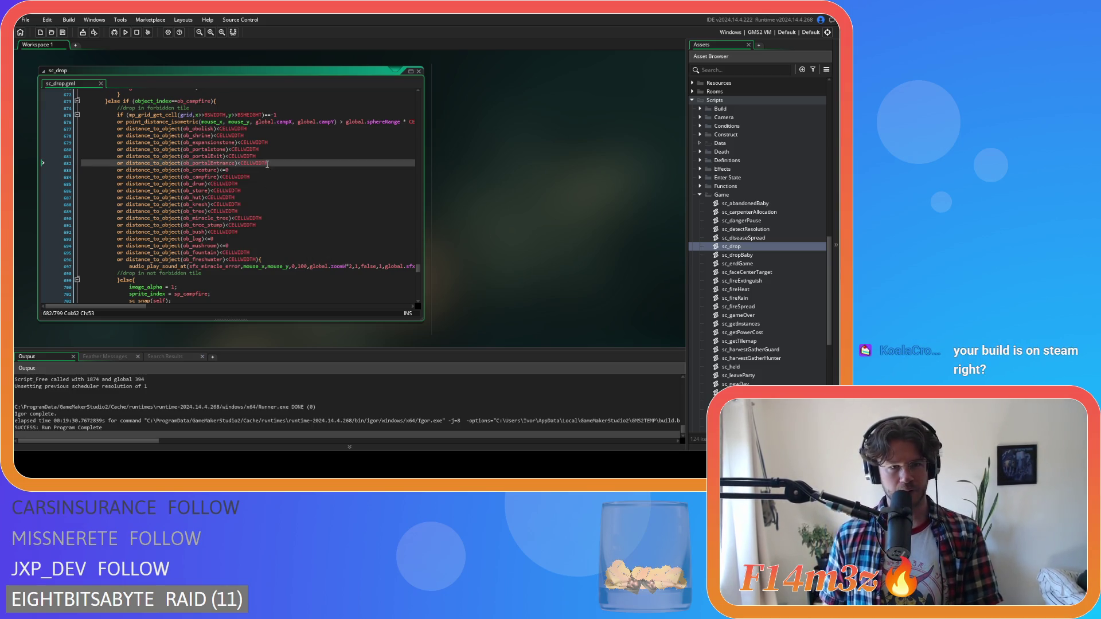
pyautogui.scroll(3, 264, 184)
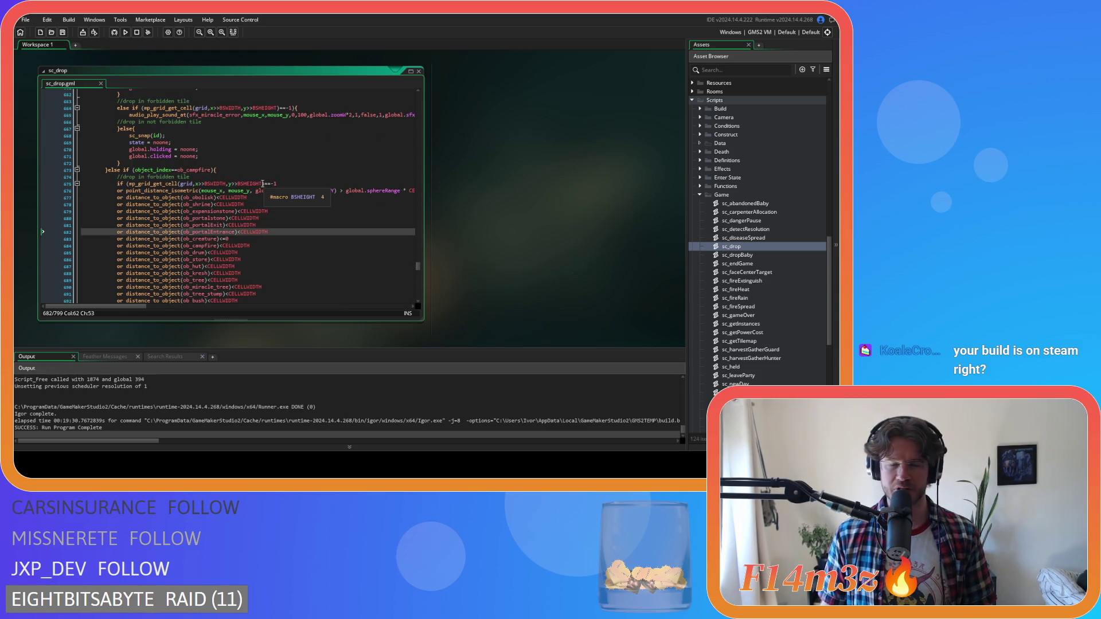
pyautogui.click(232, 171)
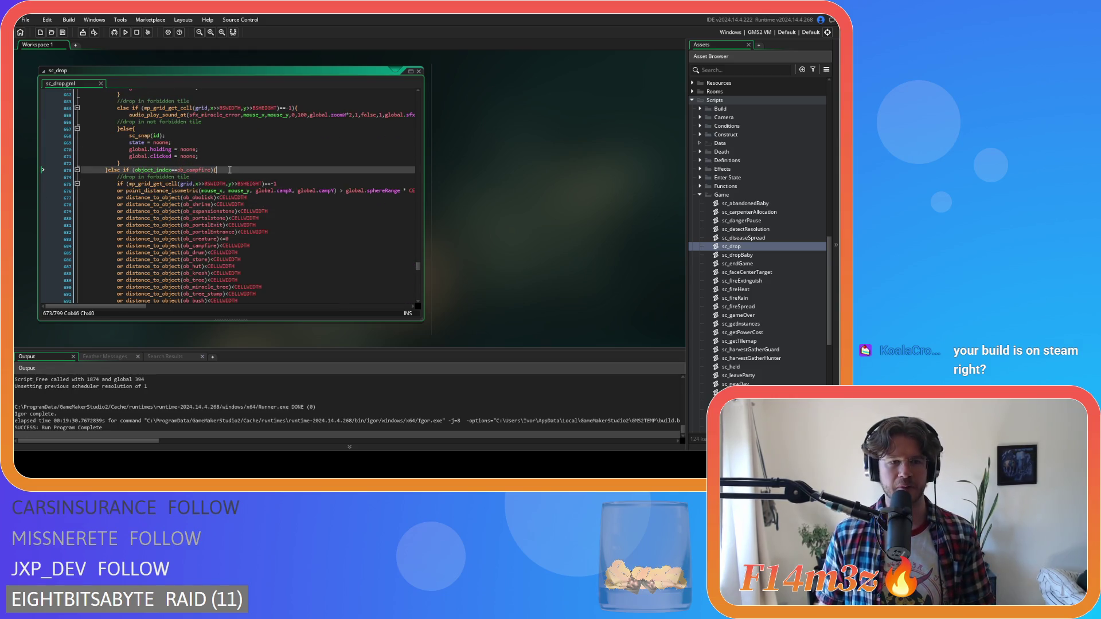
pyautogui.scroll(-2, 232, 174)
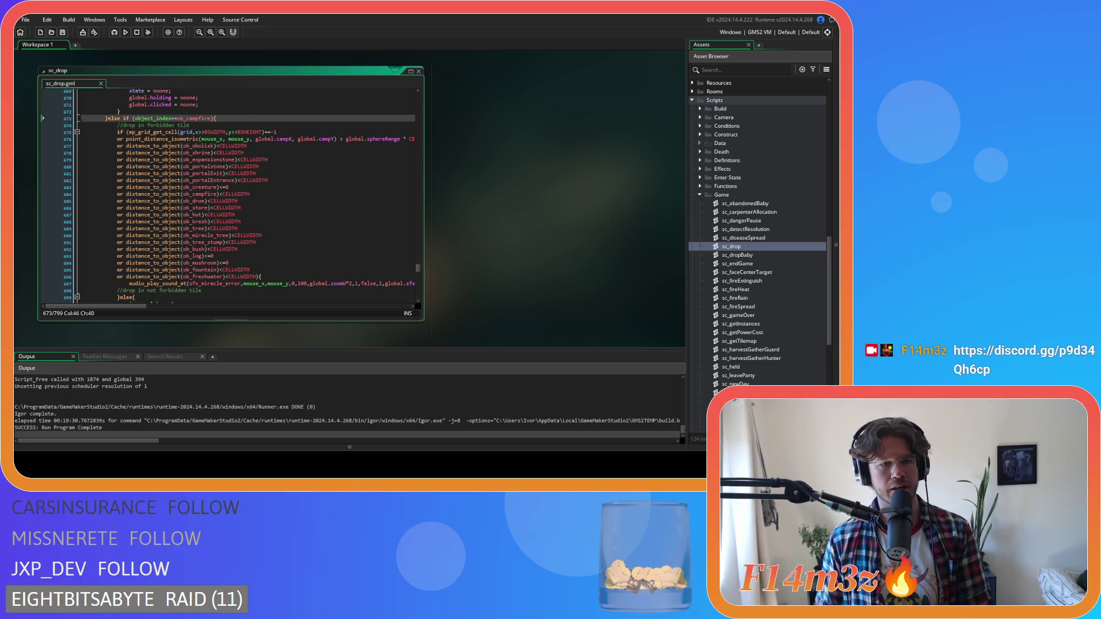
pyautogui.click(248, 180)
# Step: Inspect the grid update on line 703 and bring Objects > Construct into view
pyautogui.scroll(-8, 308, 180)
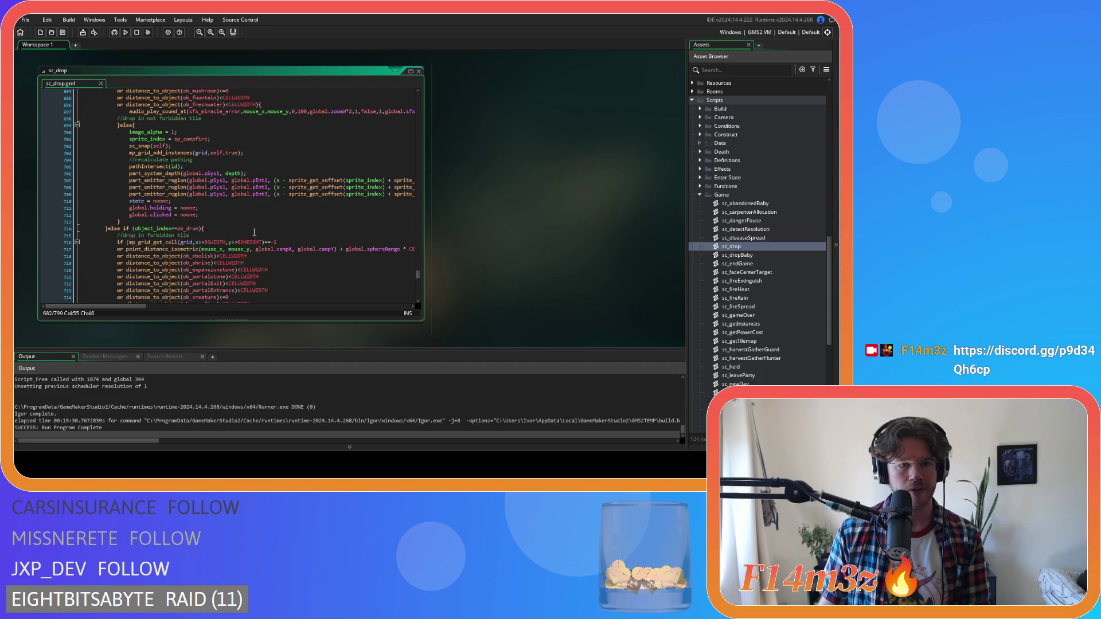
pyautogui.moveTo(148, 308)
pyautogui.mouseDown()
pyautogui.moveTo(329, 301)
pyautogui.moveTo(142, 293)
pyautogui.mouseUp()
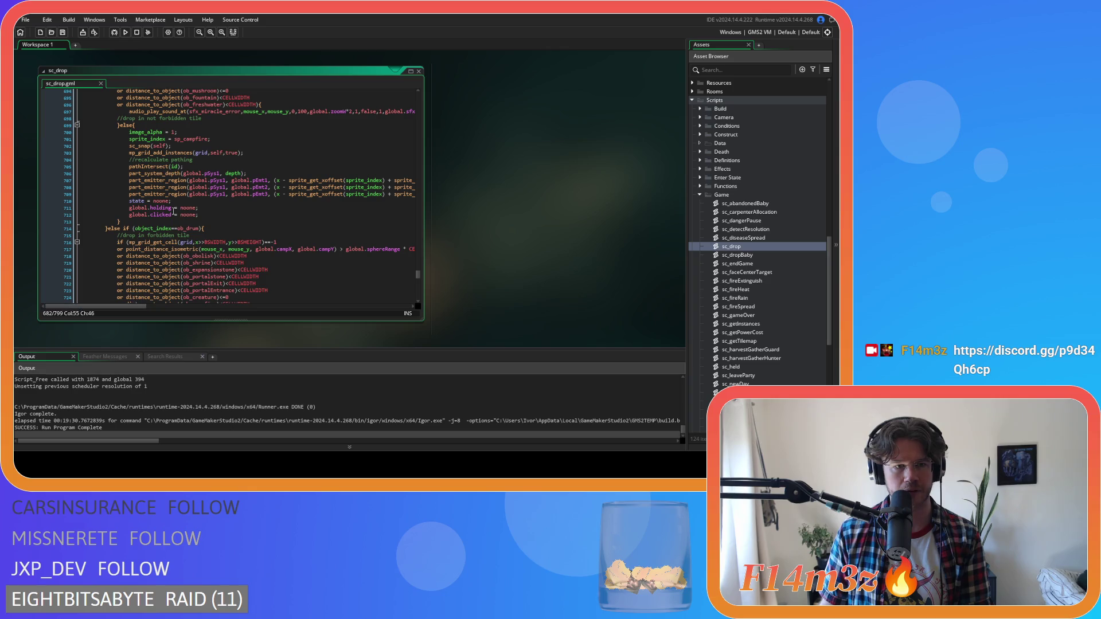
pyautogui.scroll(3, 299, 231)
pyautogui.click(221, 204)
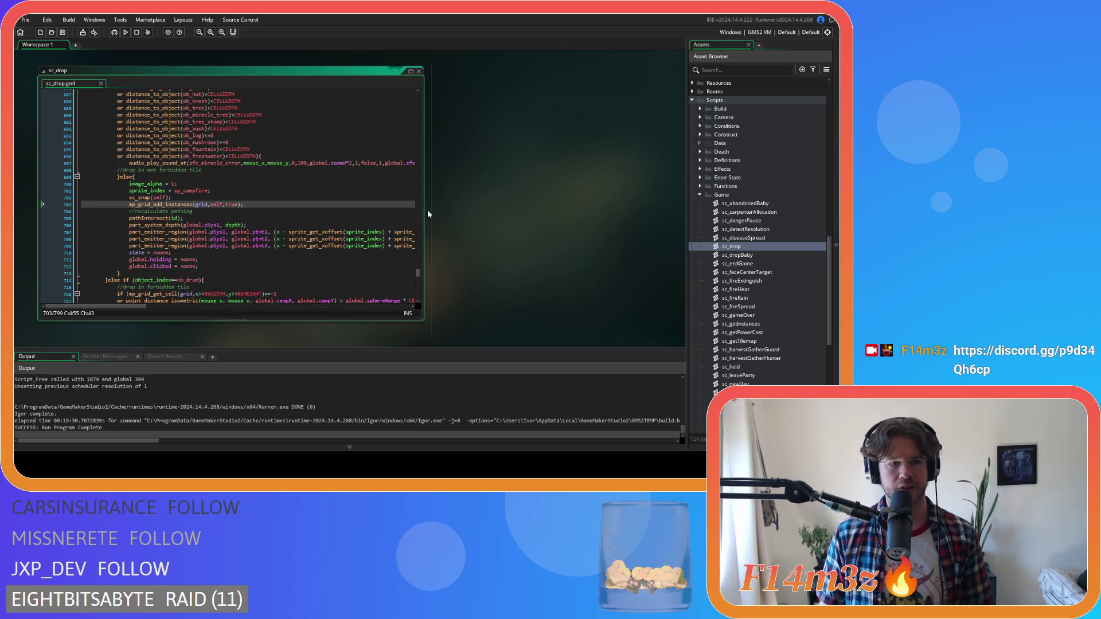
pyautogui.scroll(5, 706, 248)
pyautogui.scroll(10, 706, 244)
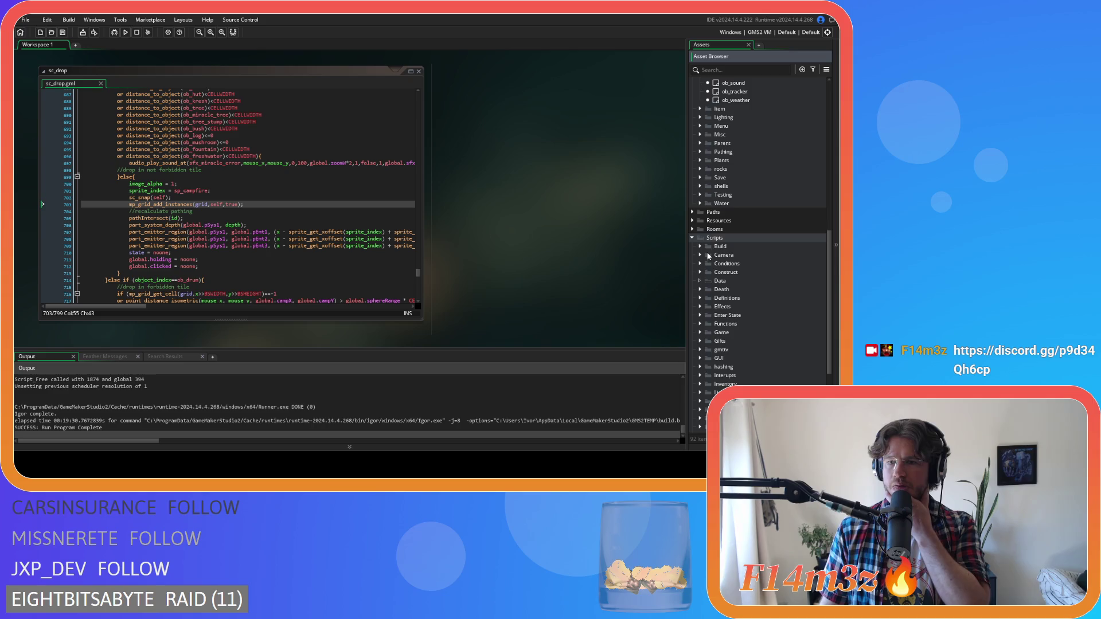
pyautogui.scroll(3, 706, 235)
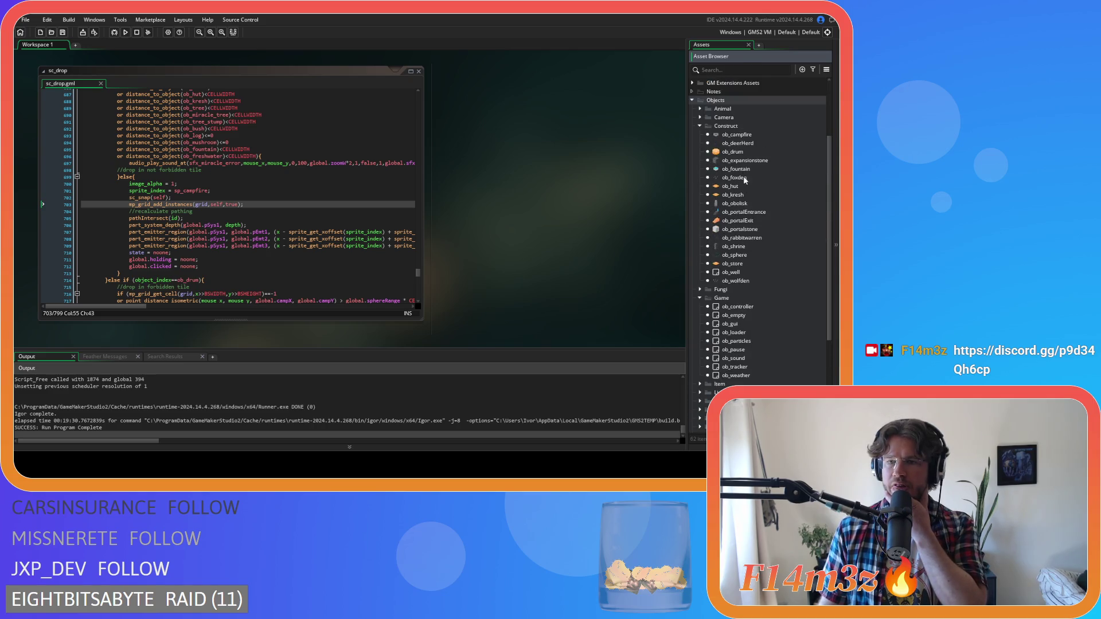
# Step: Open ob_campfire and read its Step event's flameRate/sparkRate emitter intervals and rain-based fuel use
pyautogui.doubleClick(736, 134)
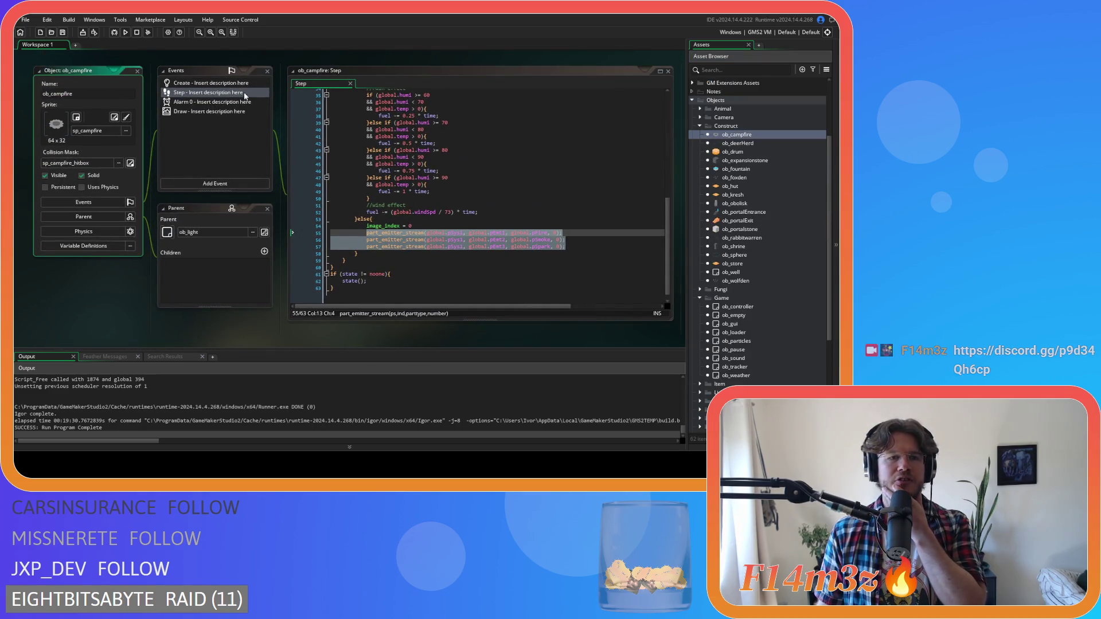
pyautogui.scroll(10, 391, 172)
pyautogui.scroll(-4, 344, 134)
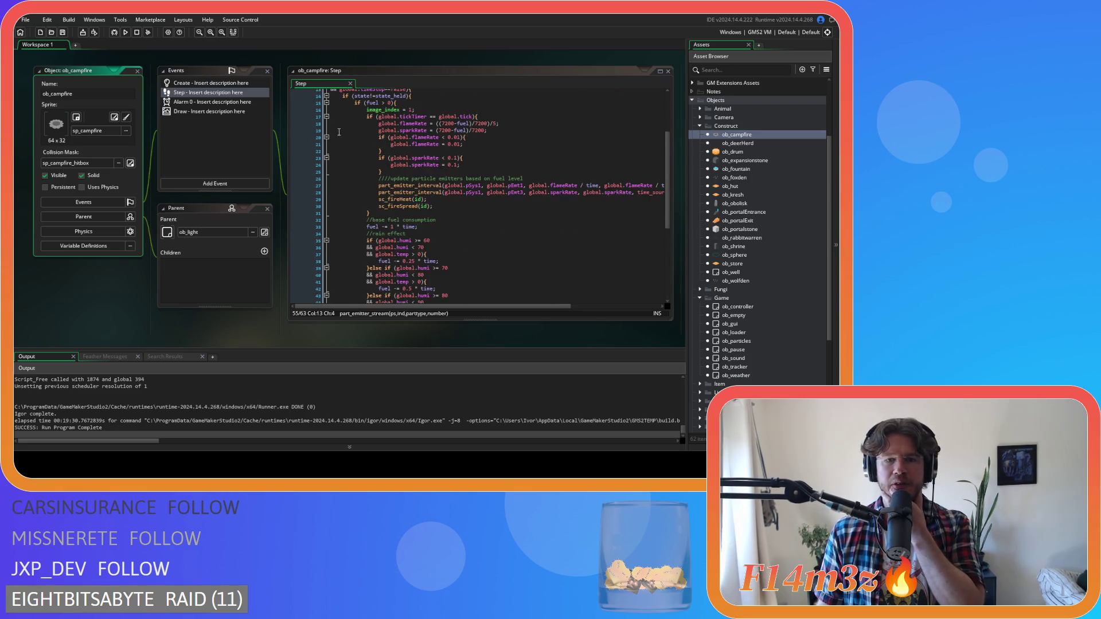
pyautogui.scroll(2, 490, 163)
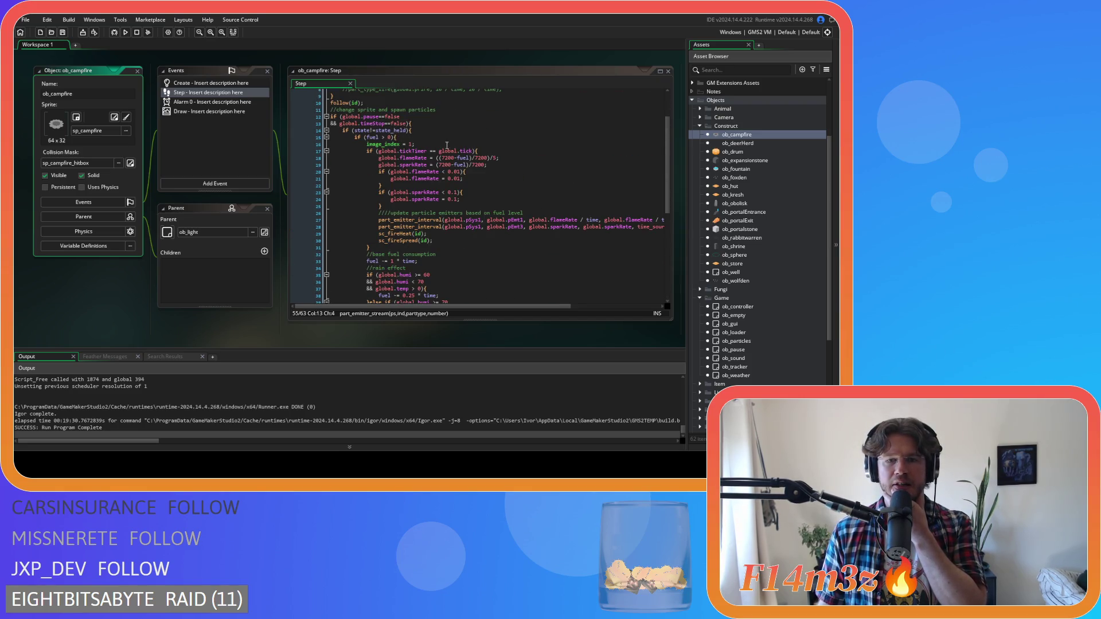
pyautogui.scroll(-2, 502, 177)
pyautogui.moveTo(483, 307)
pyautogui.mouseDown()
pyautogui.moveTo(586, 289)
pyautogui.moveTo(493, 295)
pyautogui.moveTo(511, 290)
pyautogui.moveTo(597, 284)
pyautogui.moveTo(463, 281)
pyautogui.moveTo(607, 274)
pyautogui.moveTo(449, 275)
pyautogui.mouseUp()
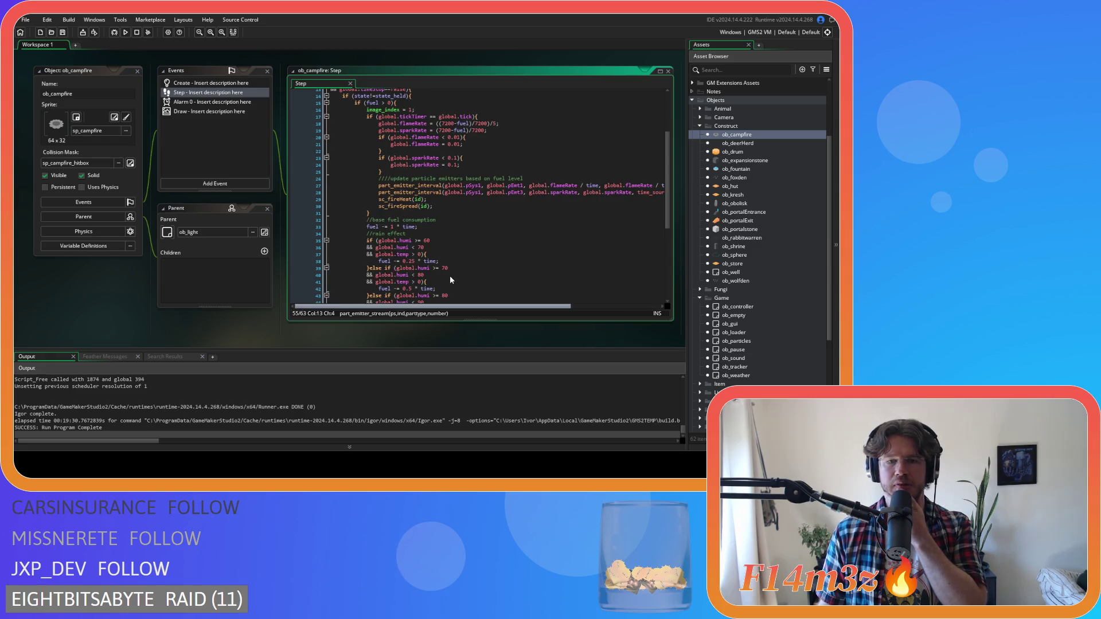
pyautogui.scroll(-5, 459, 270)
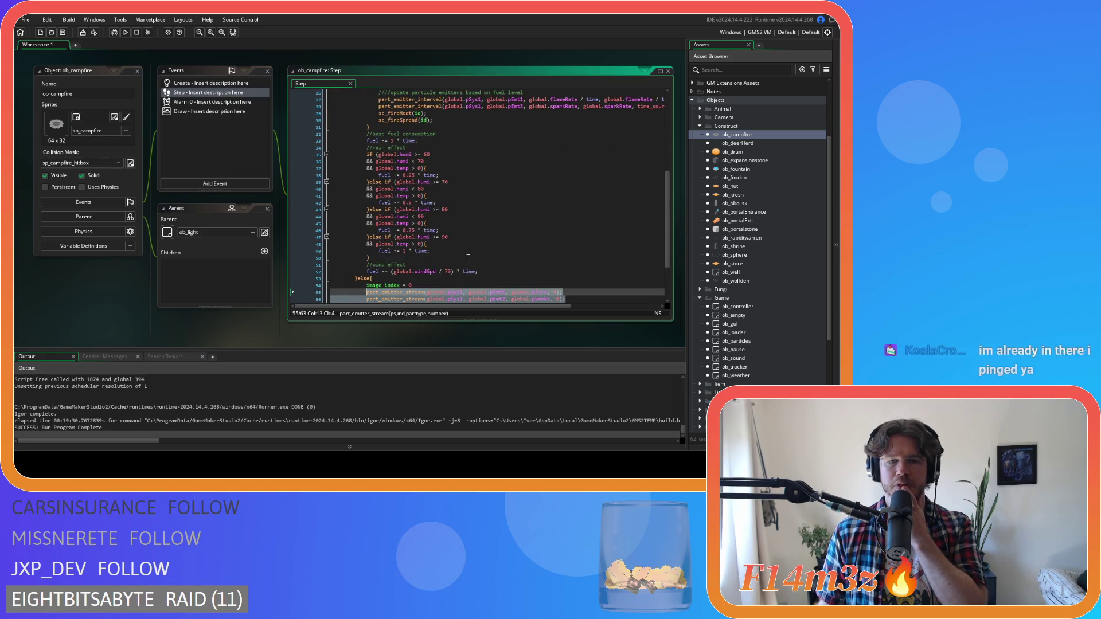
pyautogui.scroll(5, 468, 258)
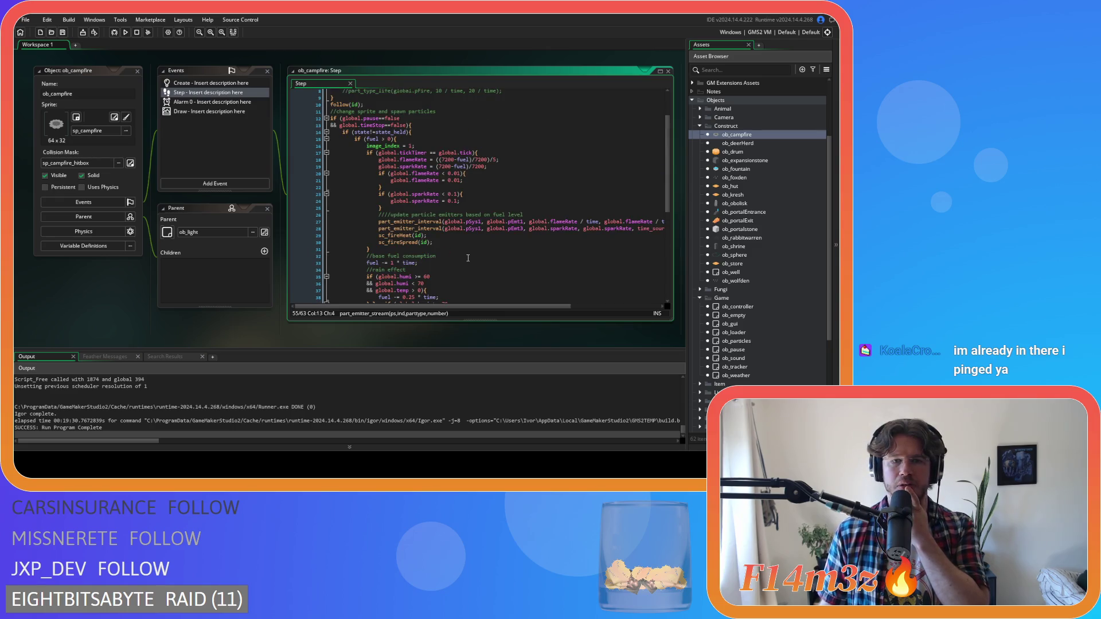
pyautogui.scroll(-3, 468, 258)
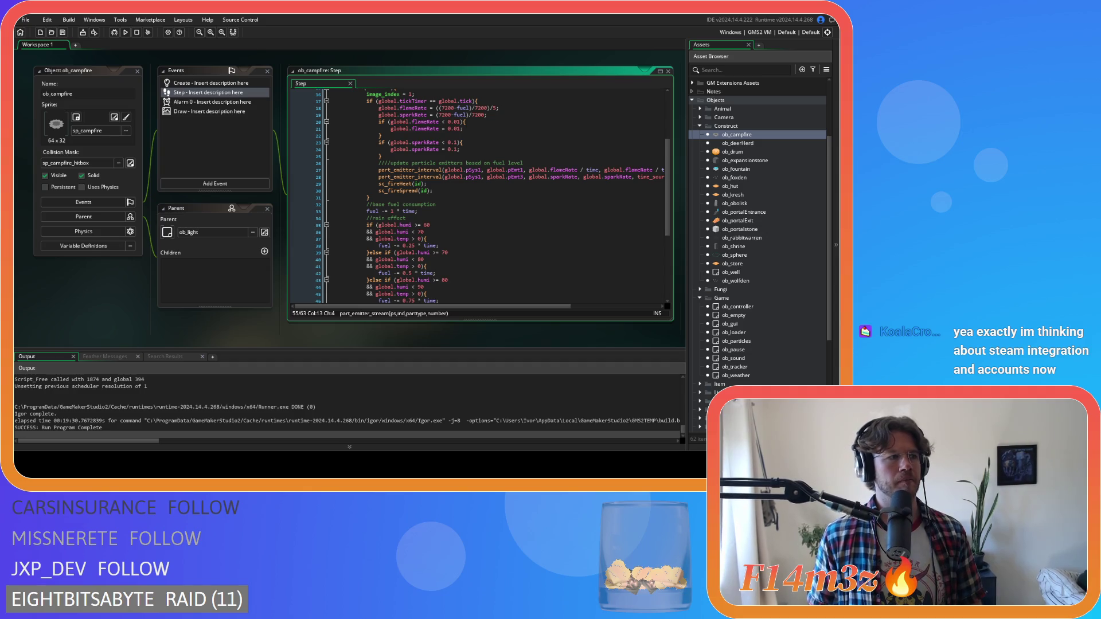
pyautogui.scroll(3, 432, 224)
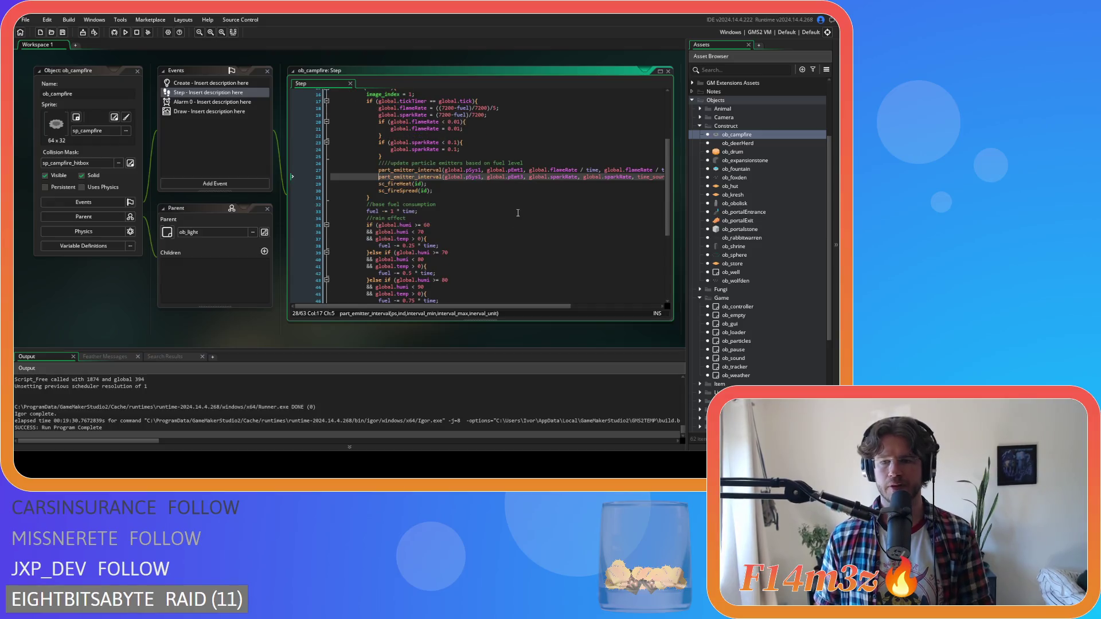
# Step: Examine the spark emitter interval, flame-rate clamp, sc_fireSpread call and base fuel consumption
pyautogui.click(378, 245)
pyautogui.click(459, 204)
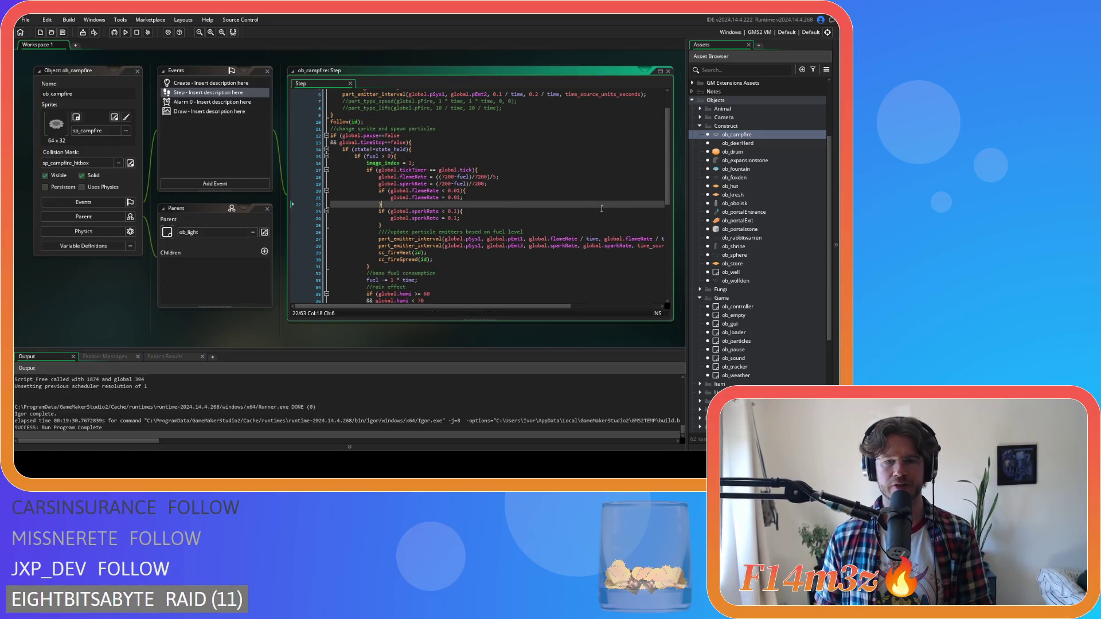
pyautogui.scroll(-6, 661, 232)
pyautogui.scroll(2, 661, 232)
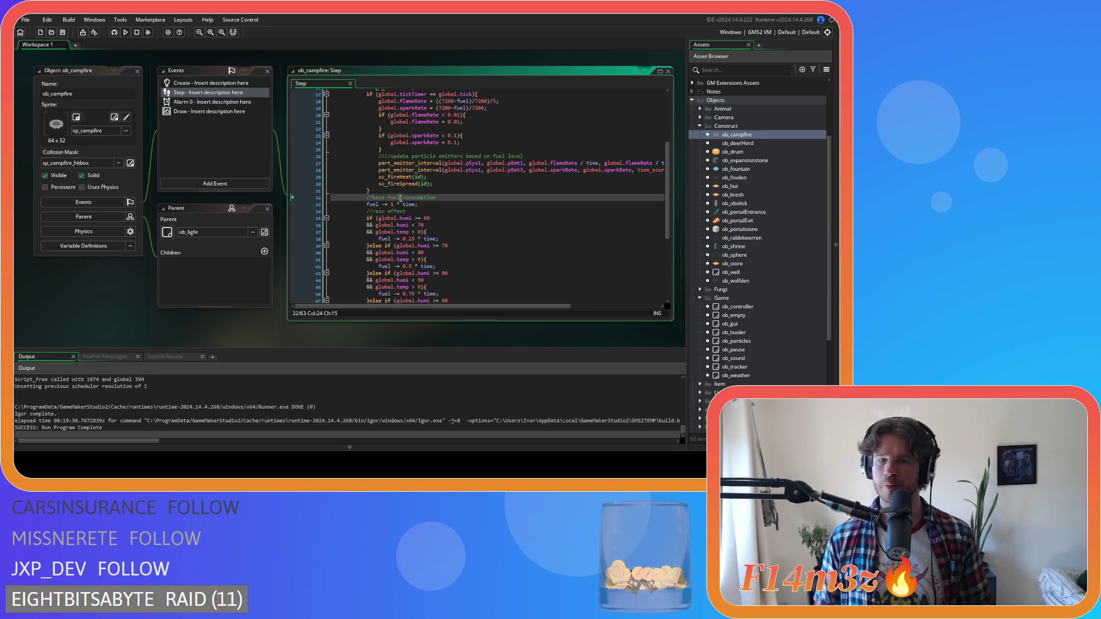
pyautogui.click(443, 184)
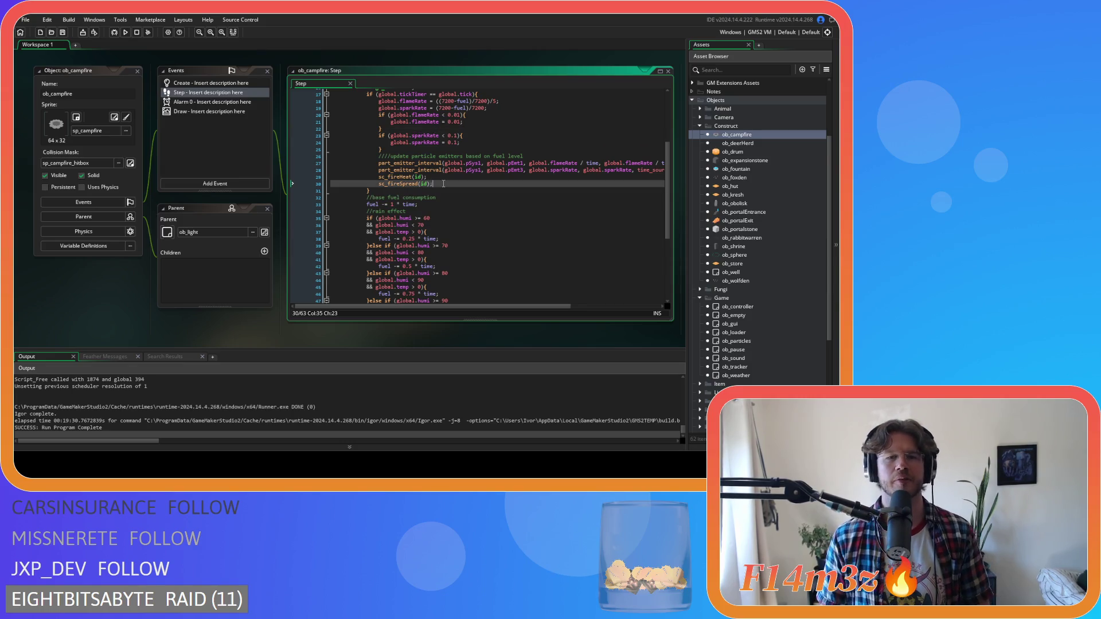
pyautogui.click(436, 196)
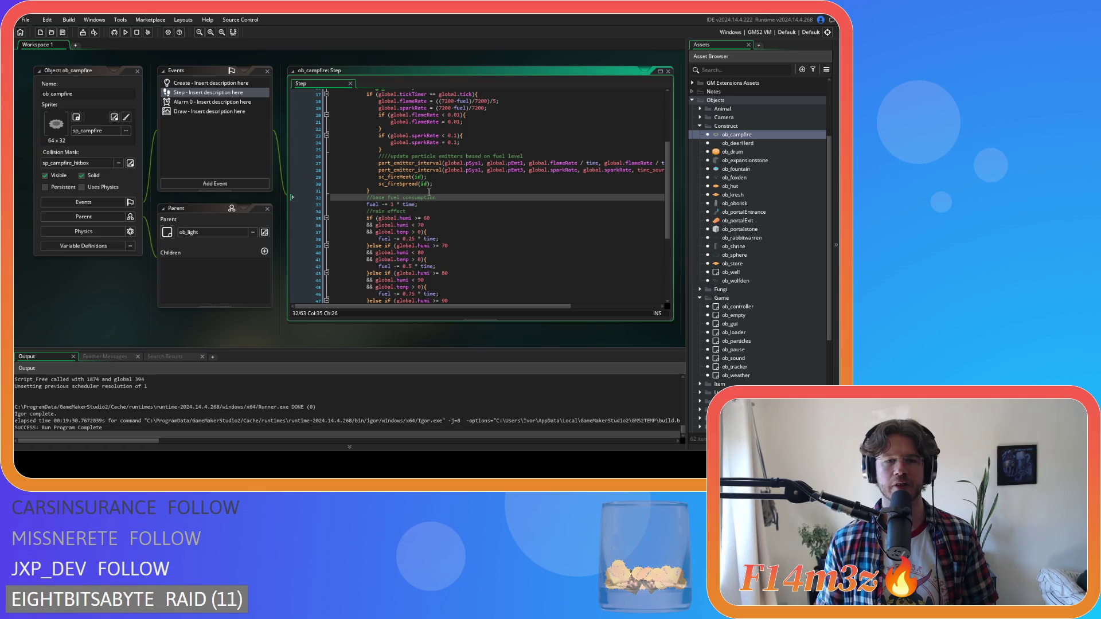
# Step: Read the extra fuel burn for humidity 90+ and windSpd / 73 in the campfire Step code
pyautogui.scroll(-4, 429, 195)
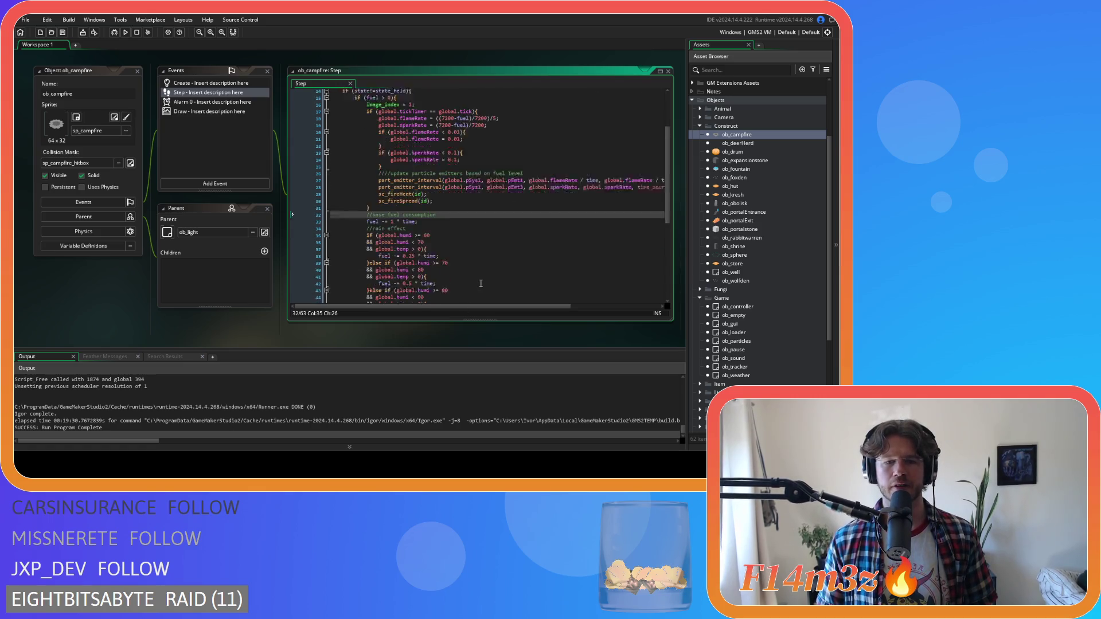
pyautogui.scroll(-3, 481, 287)
pyautogui.scroll(10, 484, 290)
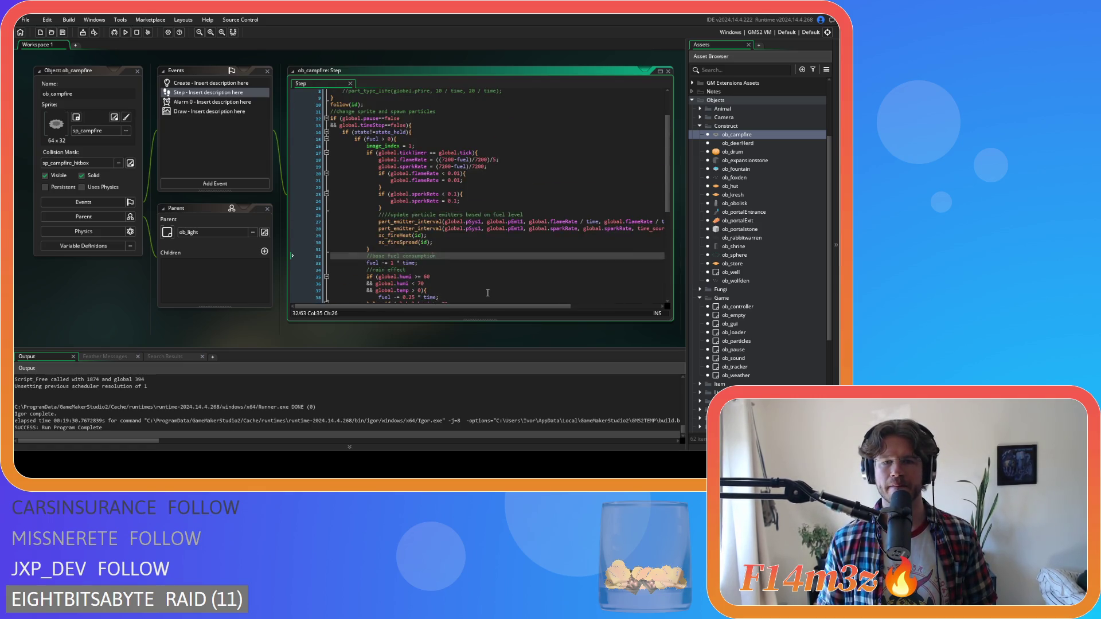
pyautogui.scroll(-3, 488, 293)
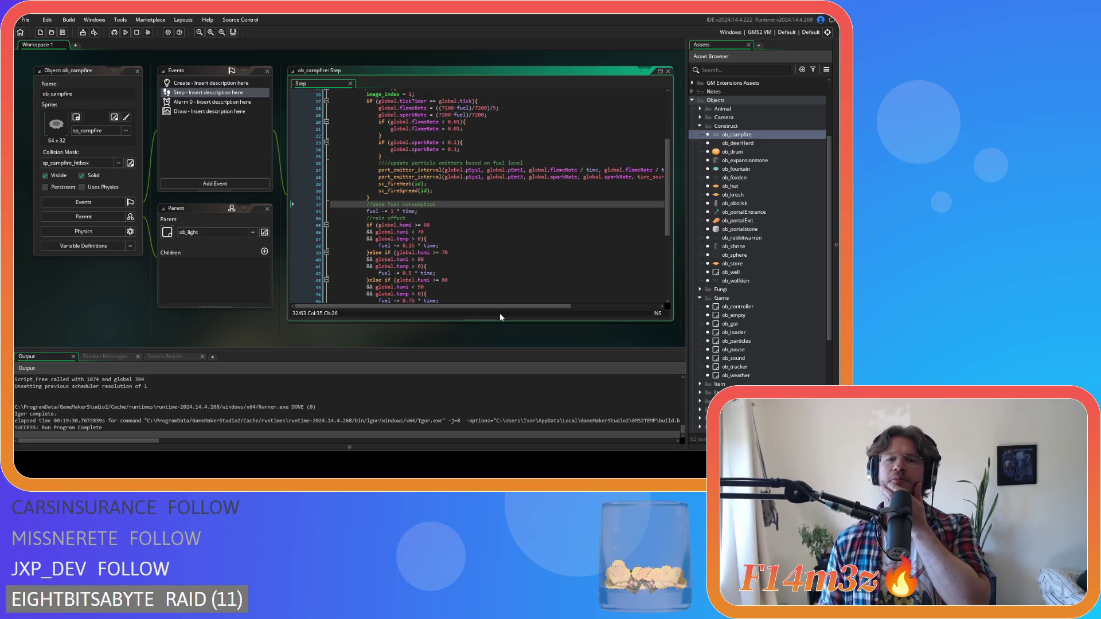
pyautogui.moveTo(500, 307)
pyautogui.mouseDown()
pyautogui.moveTo(613, 302)
pyautogui.moveTo(496, 301)
pyautogui.mouseUp()
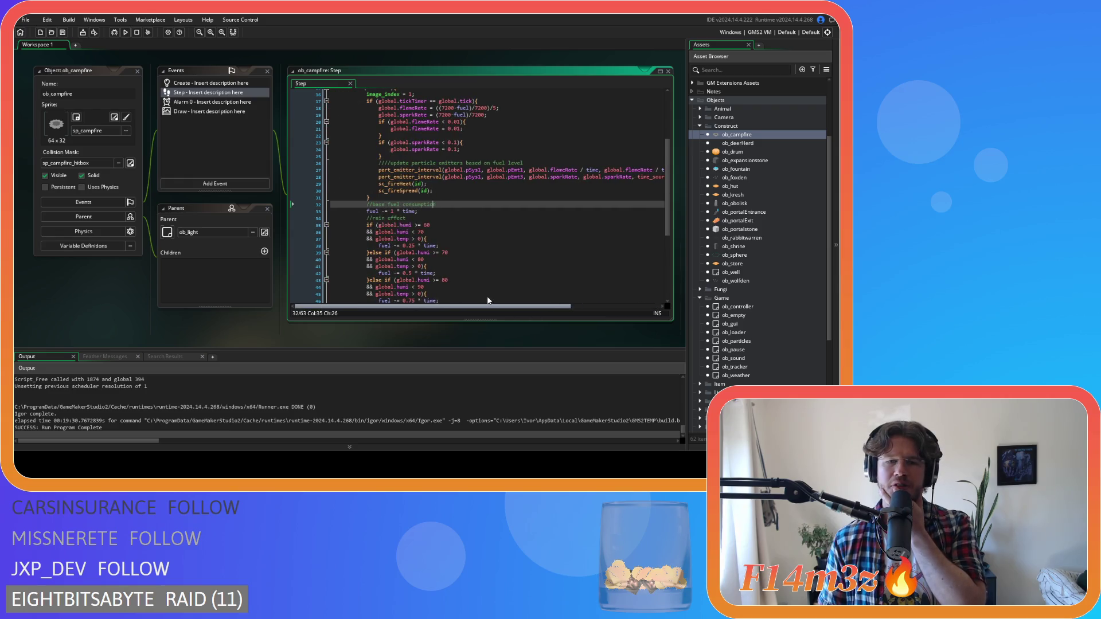
pyautogui.scroll(3, 487, 298)
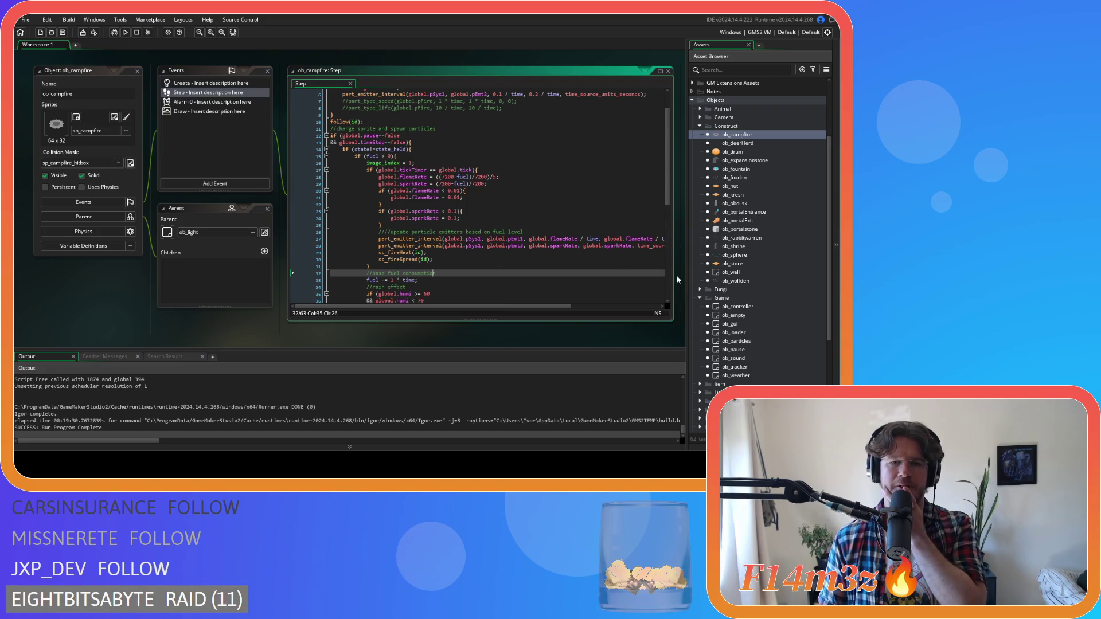
pyautogui.scroll(-3, 676, 274)
pyautogui.scroll(3, 570, 252)
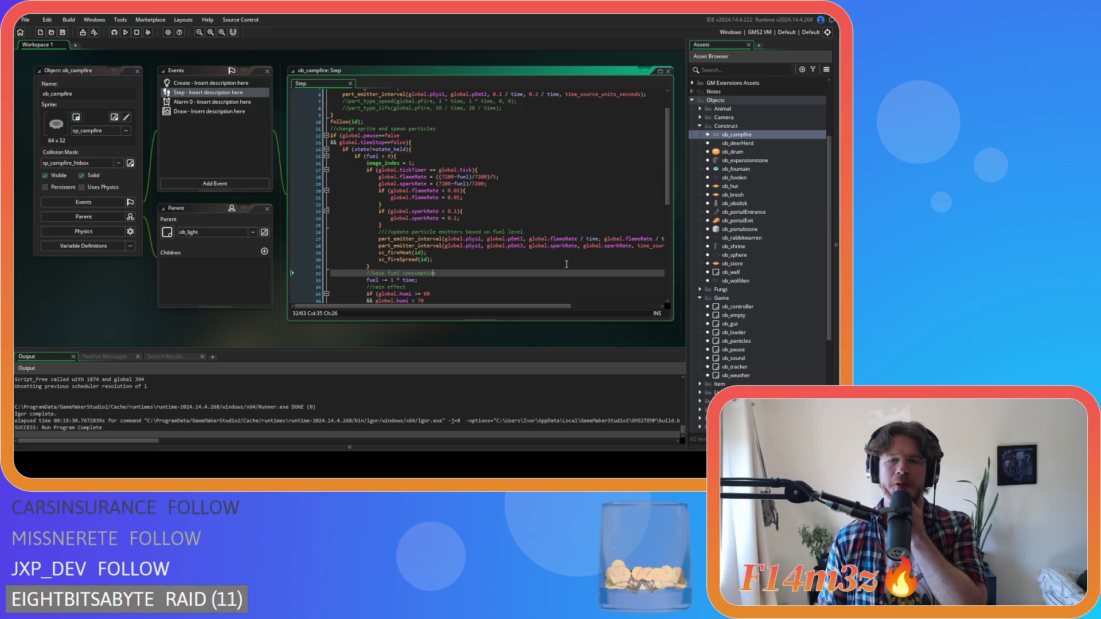
# Step: Expand the Scripts folder and its Game subfolder in the Asset Browser
pyautogui.moveTo(596, 245)
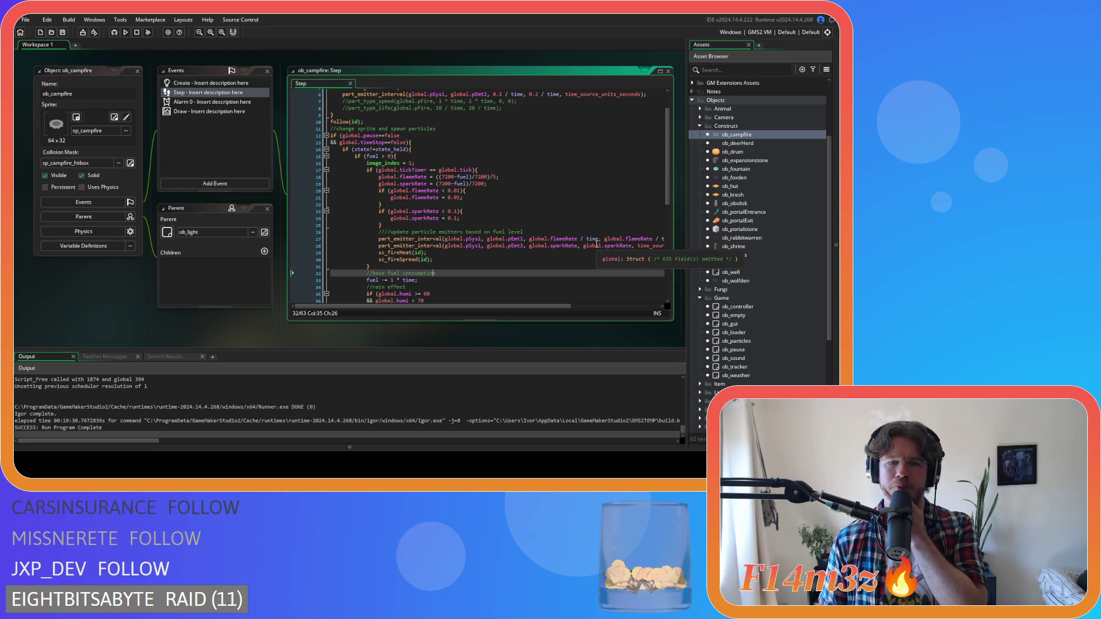
pyautogui.scroll(-6, 596, 244)
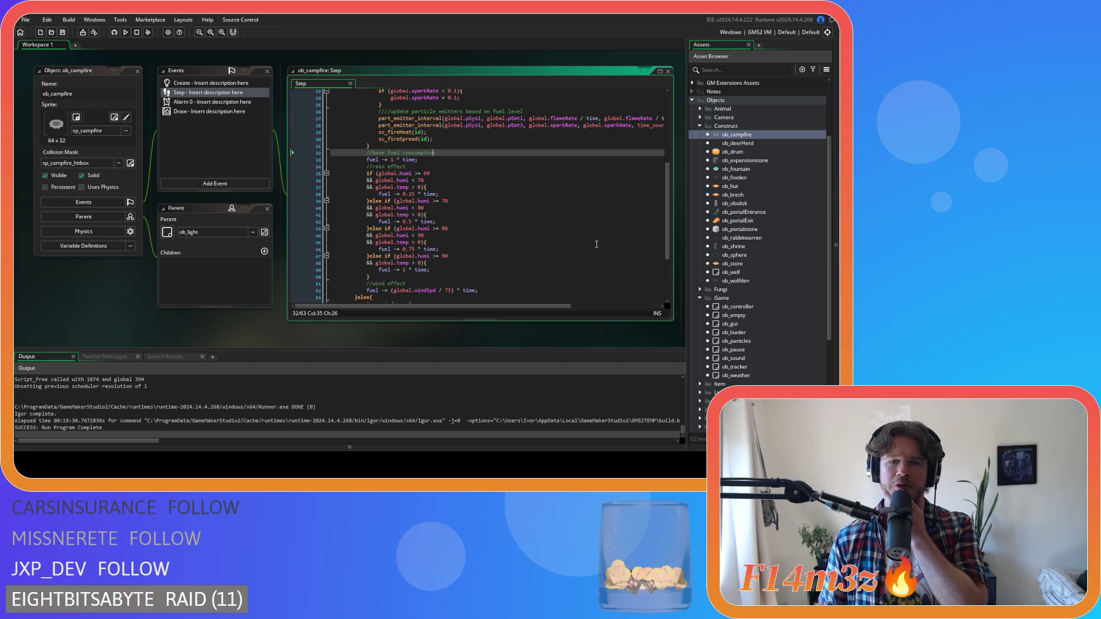
pyautogui.scroll(5, 596, 245)
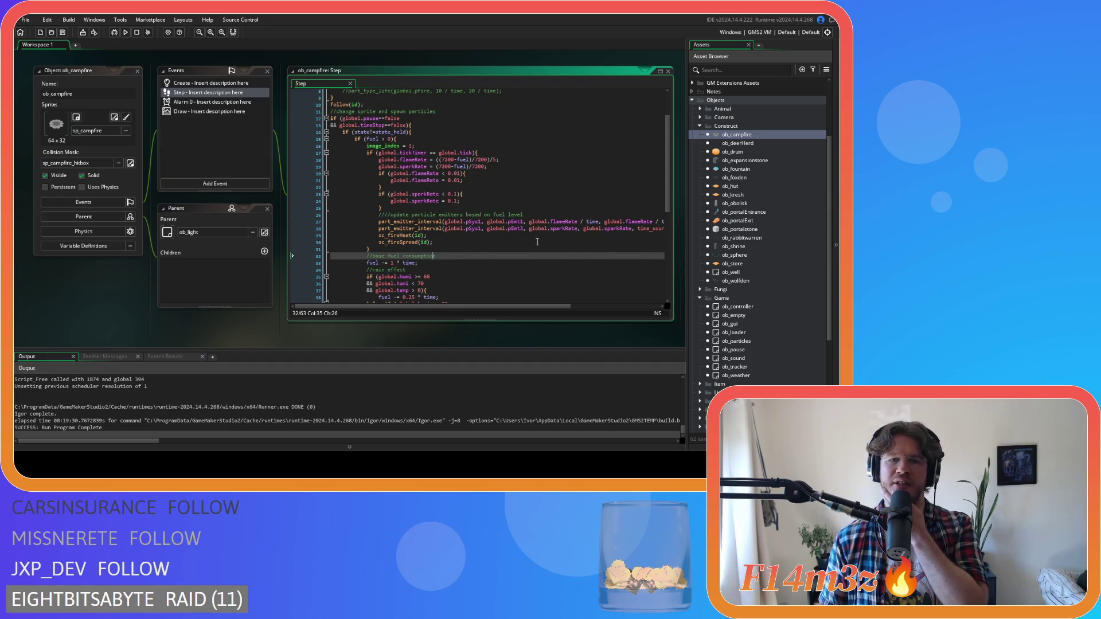
pyautogui.scroll(-6, 761, 315)
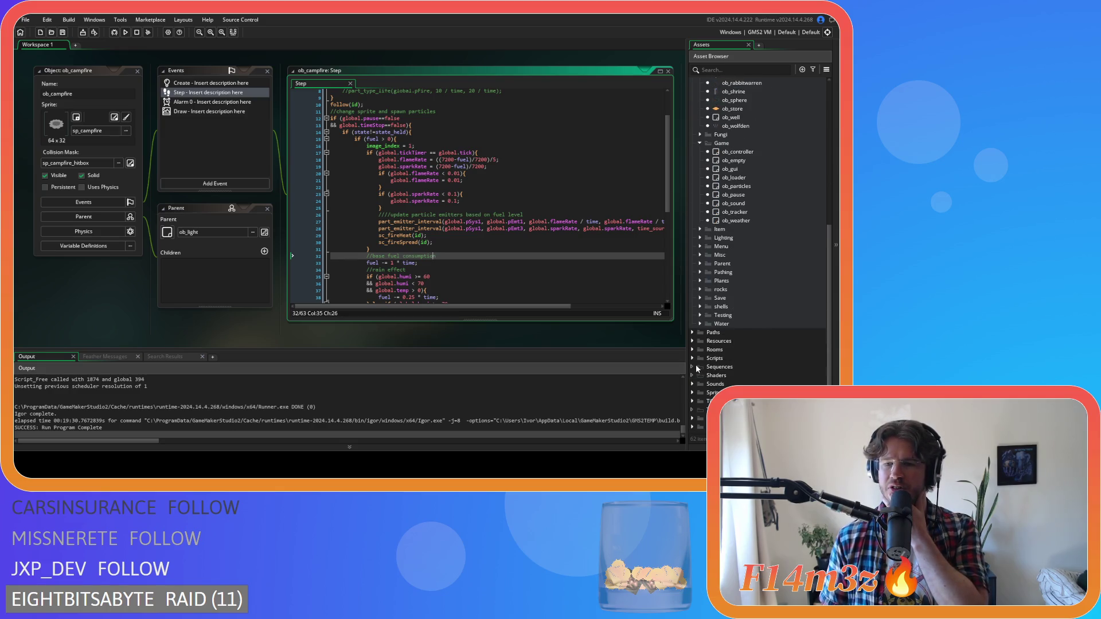
pyautogui.click(693, 360)
pyautogui.scroll(-4, 754, 371)
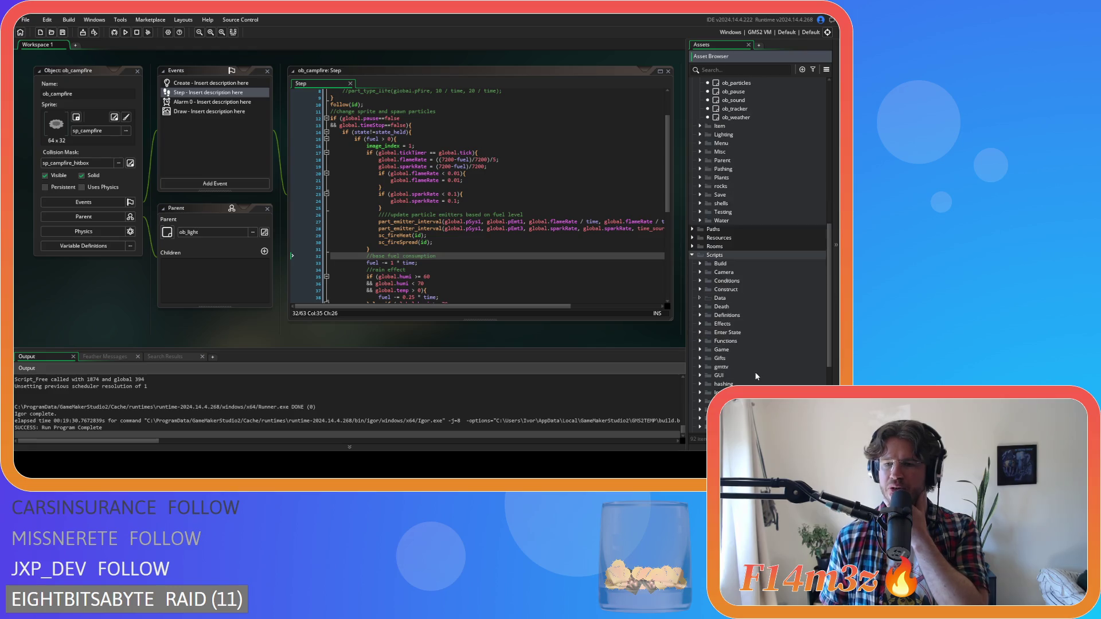
pyautogui.scroll(-2, 755, 372)
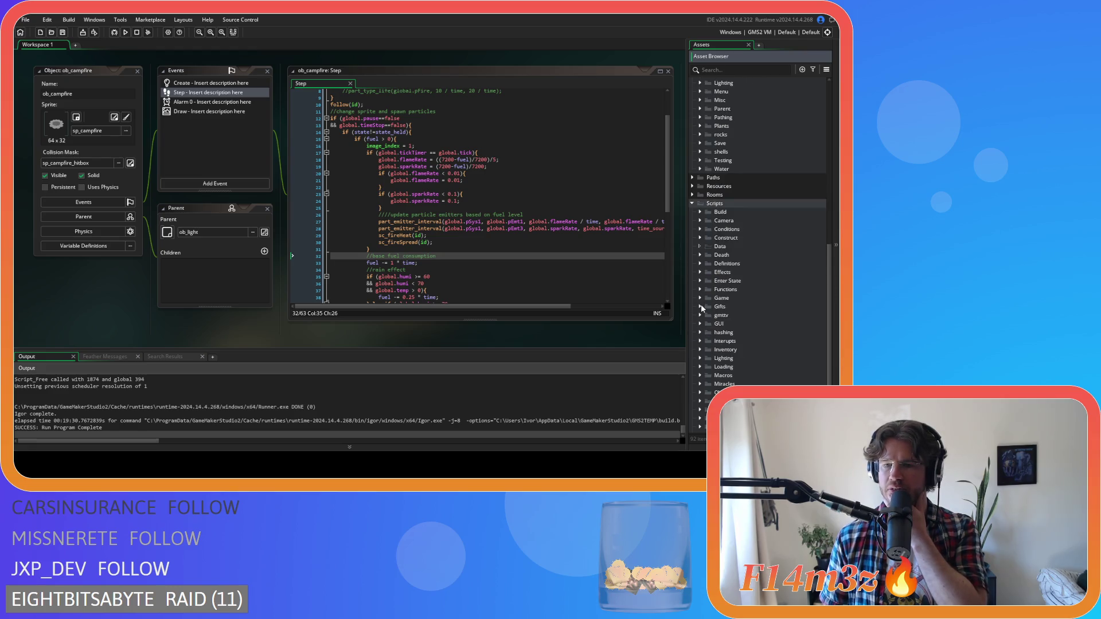
pyautogui.click(700, 299)
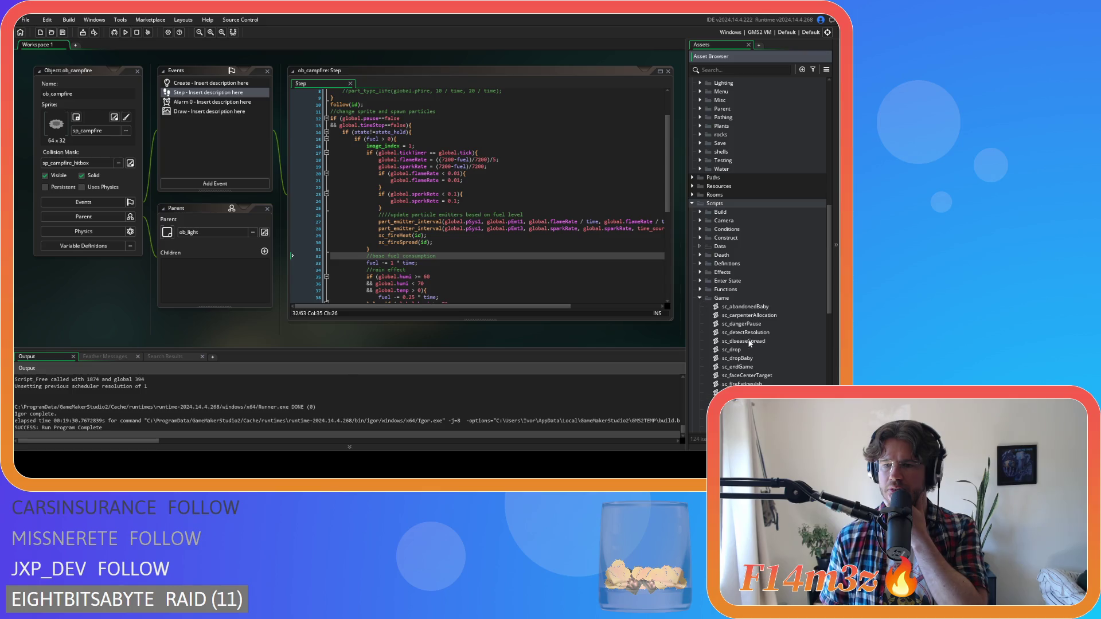
# Step: Open sc_drop and go to the last part_emitter_region line of the campfire branch
pyautogui.doubleClick(754, 349)
pyautogui.press('Up')
pyautogui.press('Up')
pyautogui.press('Up')
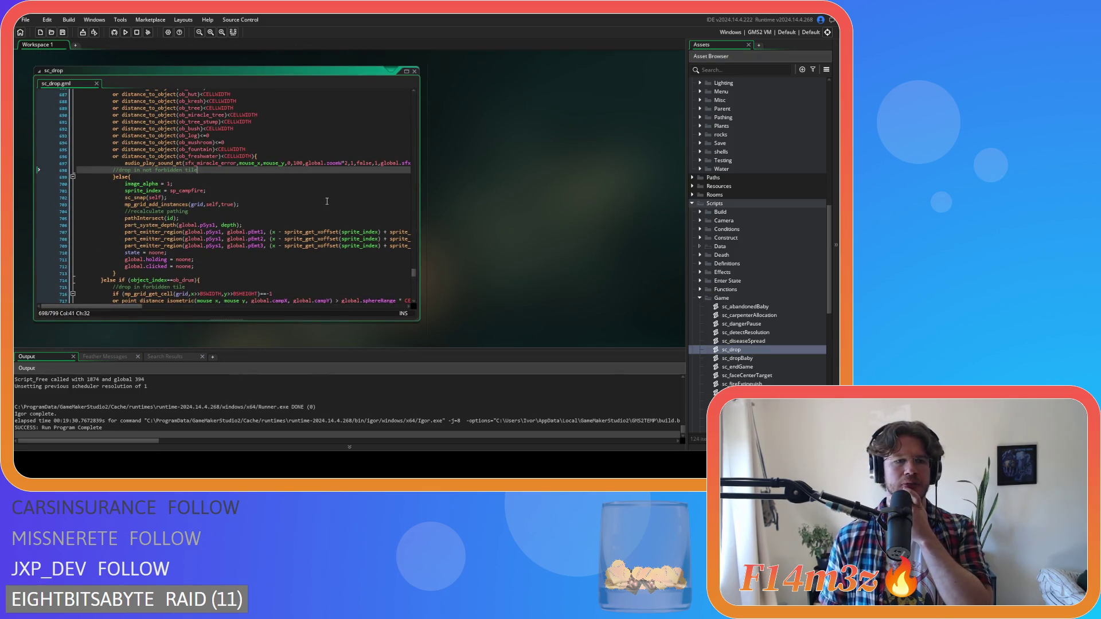
pyautogui.click(349, 245)
pyautogui.moveTo(312, 232)
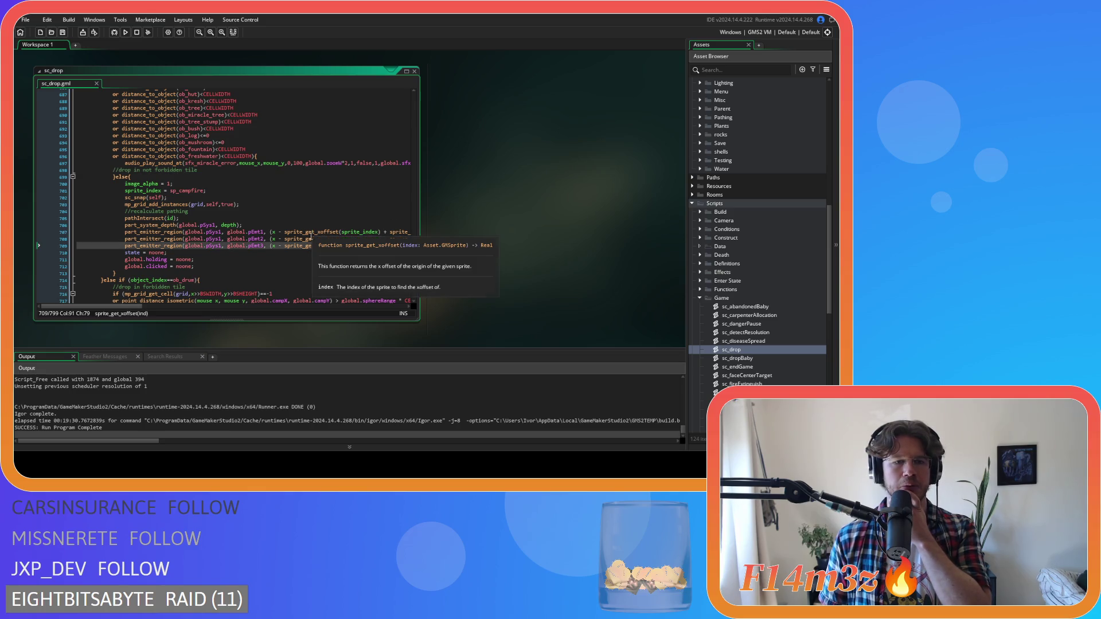
pyautogui.moveTo(109, 307)
pyautogui.mouseDown()
pyautogui.moveTo(138, 307)
pyautogui.moveTo(109, 309)
pyautogui.mouseUp()
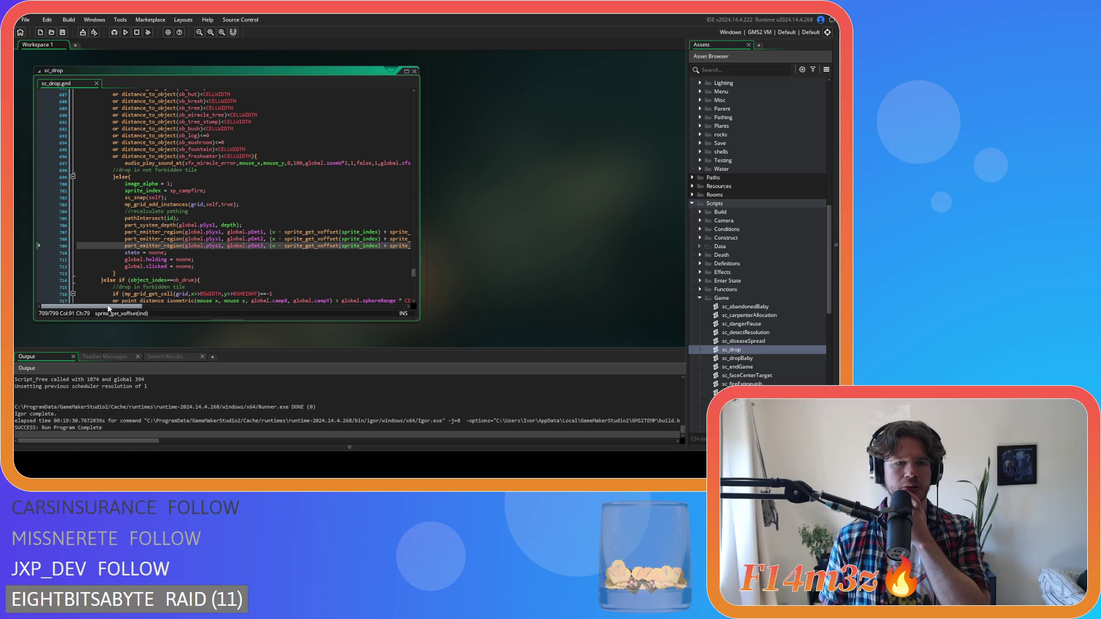
pyautogui.moveTo(109, 308); pyautogui.dragTo(403, 319)
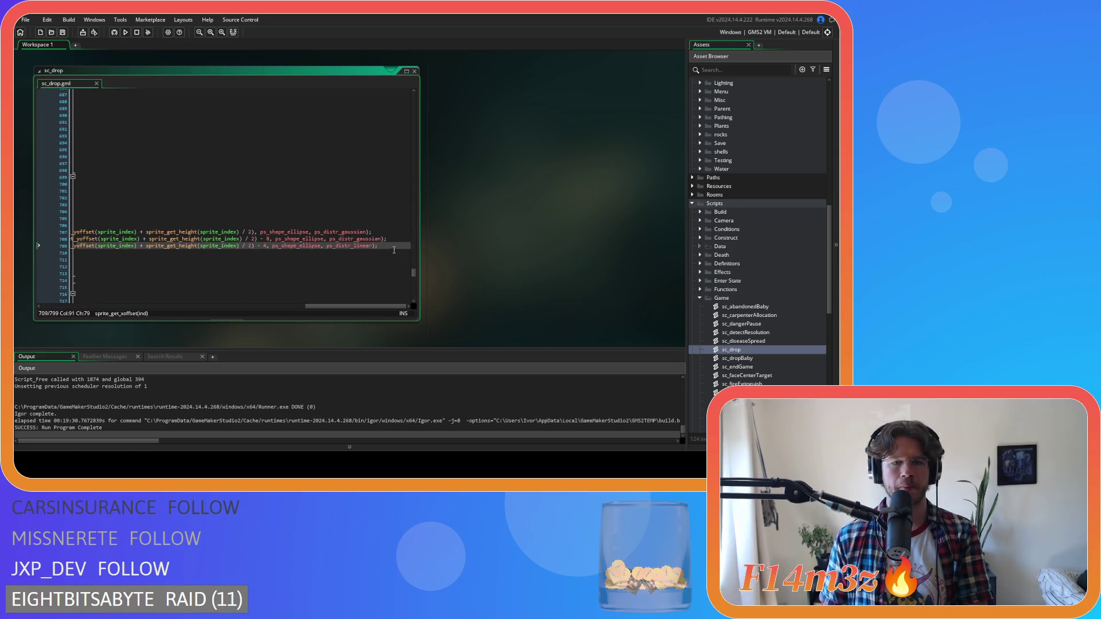
# Step: Add an empty if (fuel>0) block on a new line after the emitter regions
pyautogui.press('Return')
pyautogui.write('if ()')
pyautogui.press('Left')
pyautogui.write('fuel')
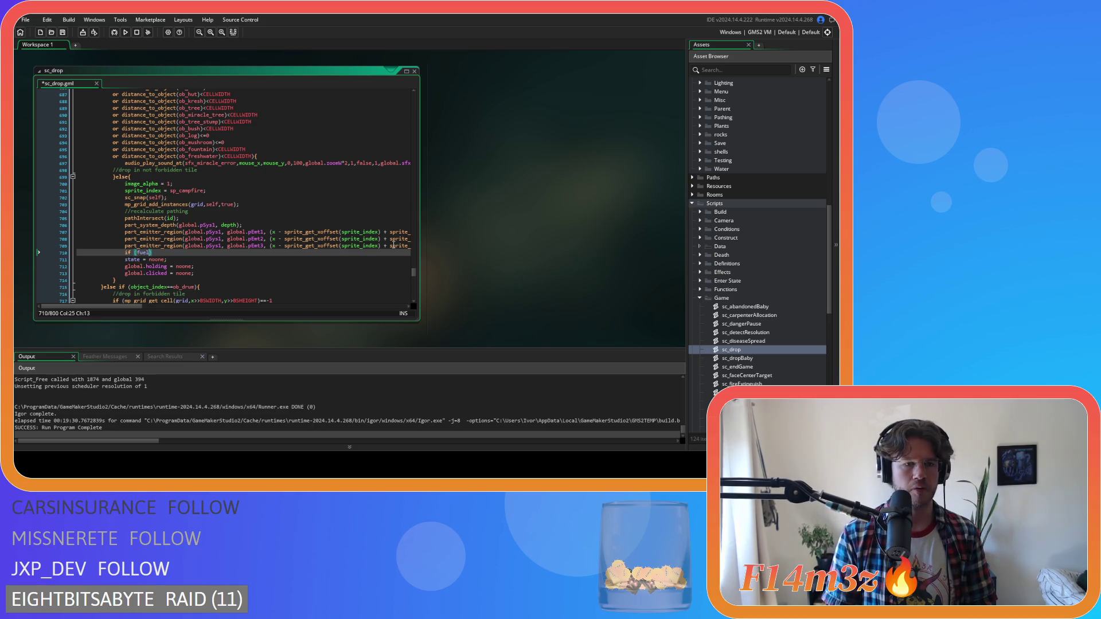
pyautogui.write('>0')
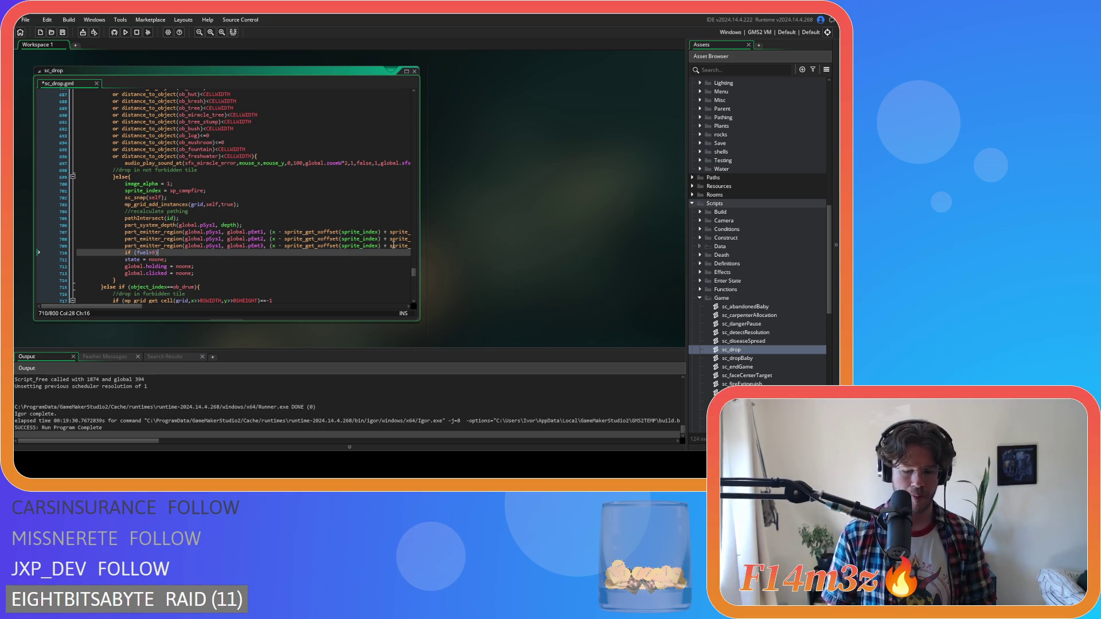
pyautogui.press('Return')
pyautogui.press('Return')
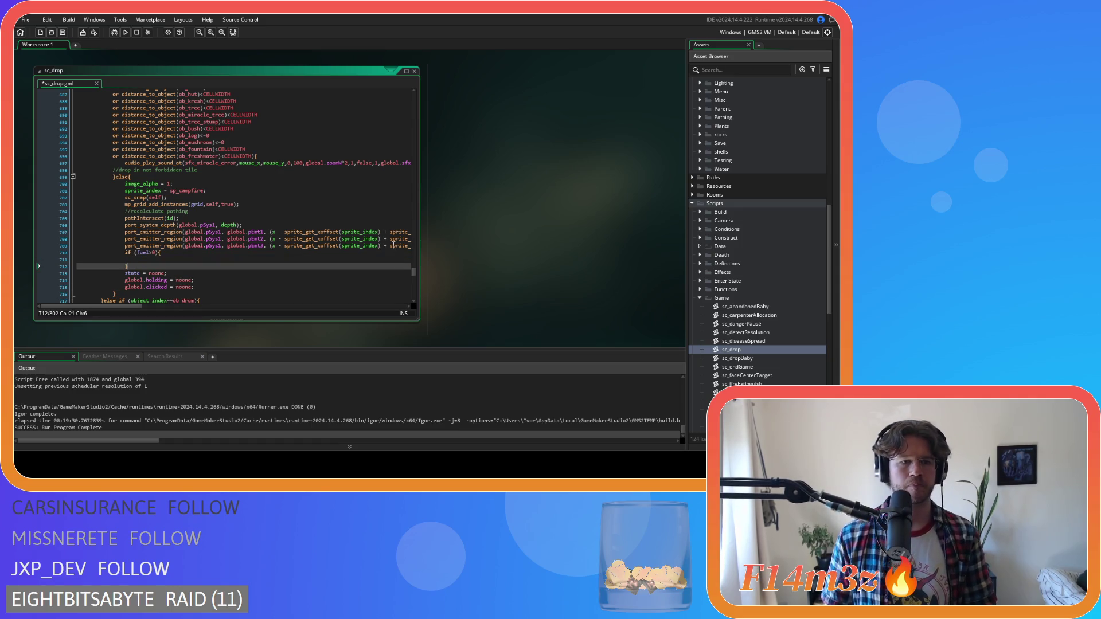
pyautogui.click(193, 260)
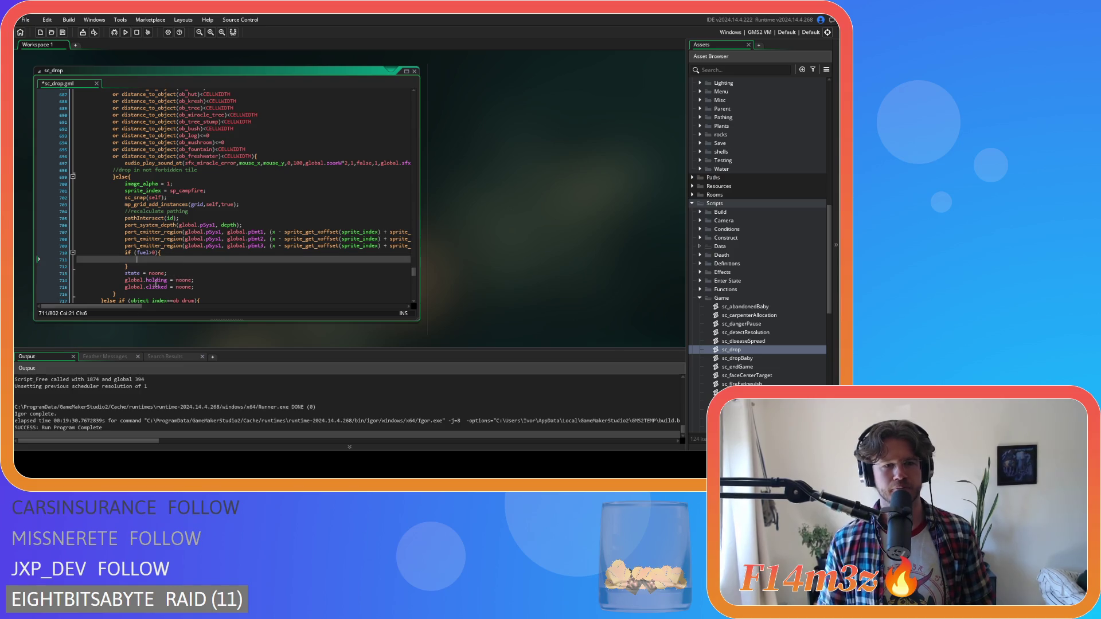
pyautogui.hotkey('ctrl', 'Tab')
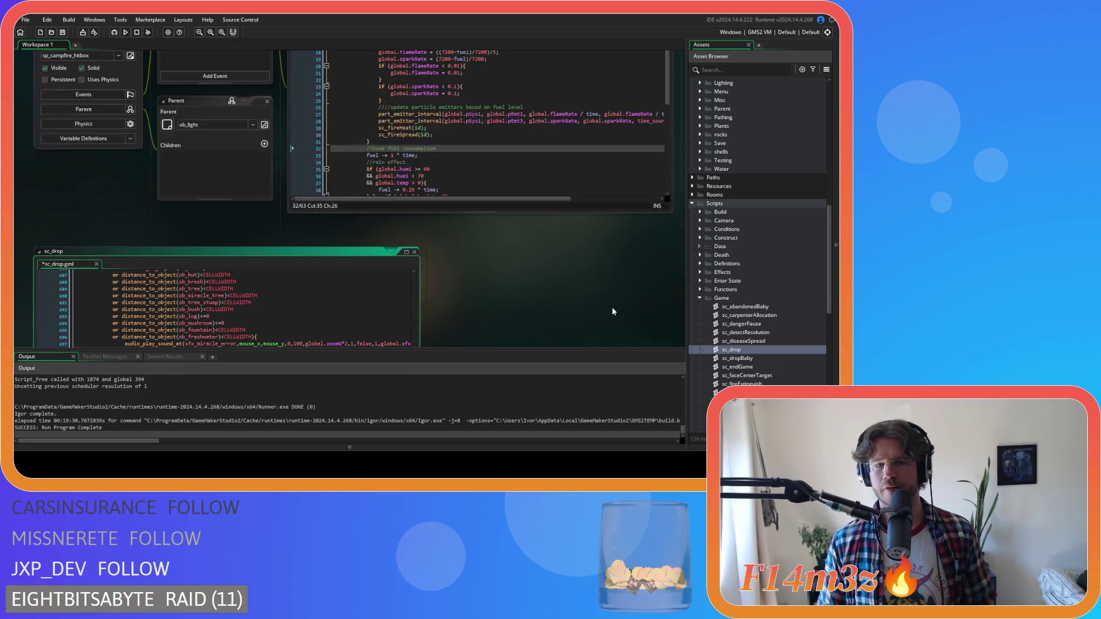
# Step: Copy ob_controller's three part_emitter_stream calls into the fuel>0 block and fix their indentation
pyautogui.keyDown('shift'); pyautogui.click(403, 211); pyautogui.keyUp('shift')
pyautogui.hotkey('ctrl', 'Tab')
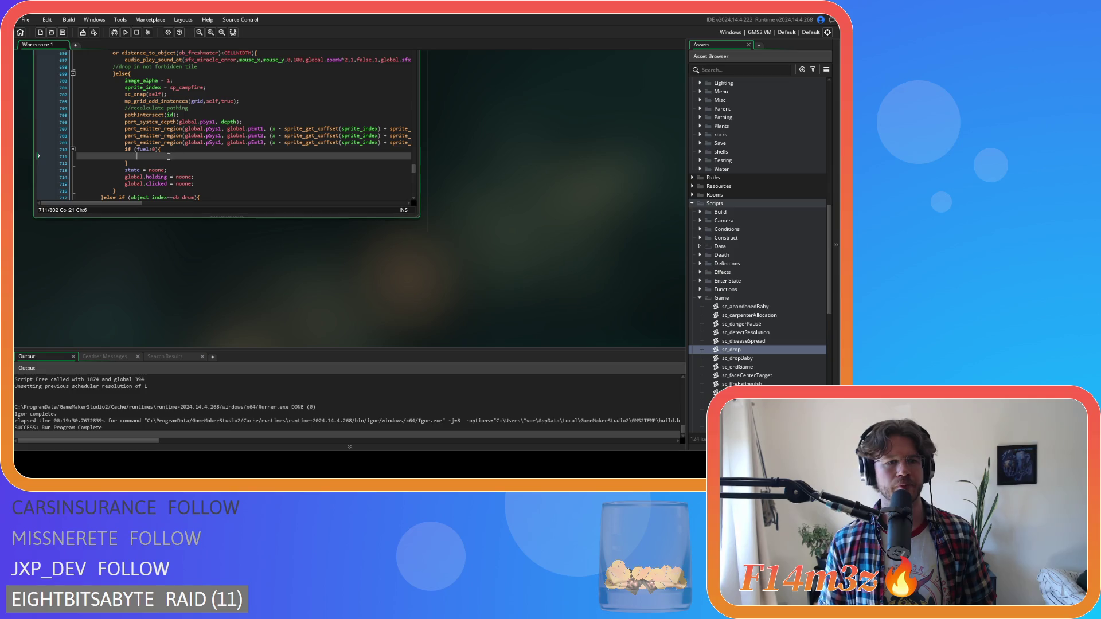
pyautogui.write('part_emitter_stream(global.pSys1, global.pEmt1, global.pFire, 0); \t\t\t\t\t\tpart_emitter_stream(global.pSys1, global.pEmt2, global.pSmoke, 0); \t\t\t\t\t\tpart_emitter_stream(global.pSys1, global.pEmt3, global.pSpark, 0);')
pyautogui.hotkey('shift', 'Tab')
pyautogui.press('Up')
pyautogui.hotkey('shift', 'Tab')
# Step: Set the particle count of the pFire, pSmoke and pSpark streams to 1
pyautogui.click(327, 156)
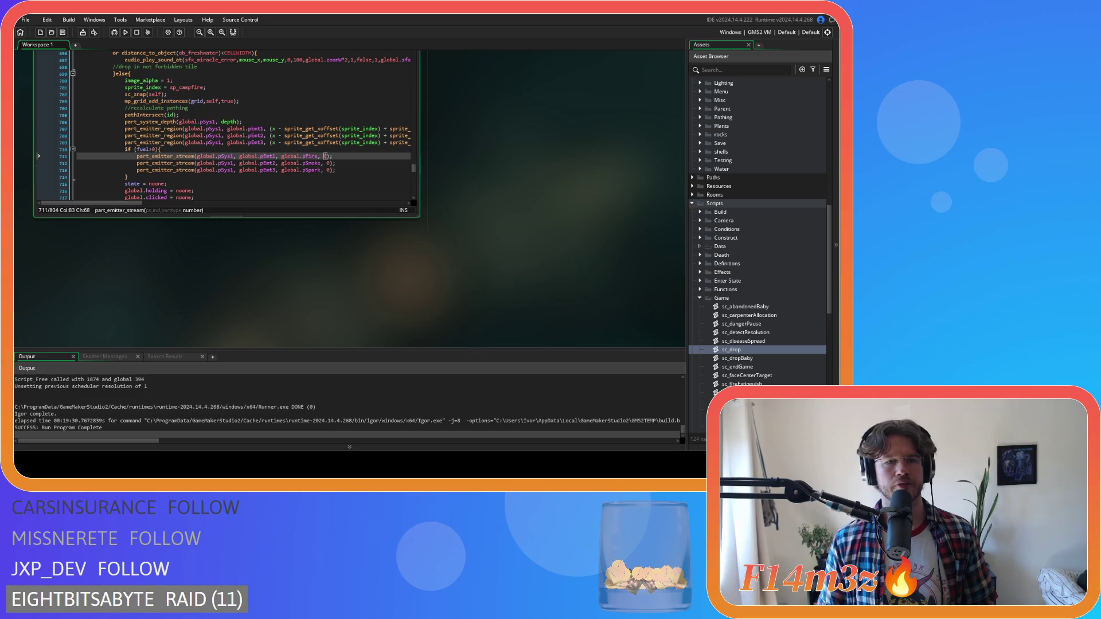
pyautogui.write('1')
pyautogui.doubleClick(329, 163)
pyautogui.write('1')
pyautogui.doubleClick(328, 170)
pyautogui.write('1')
pyautogui.click(355, 172)
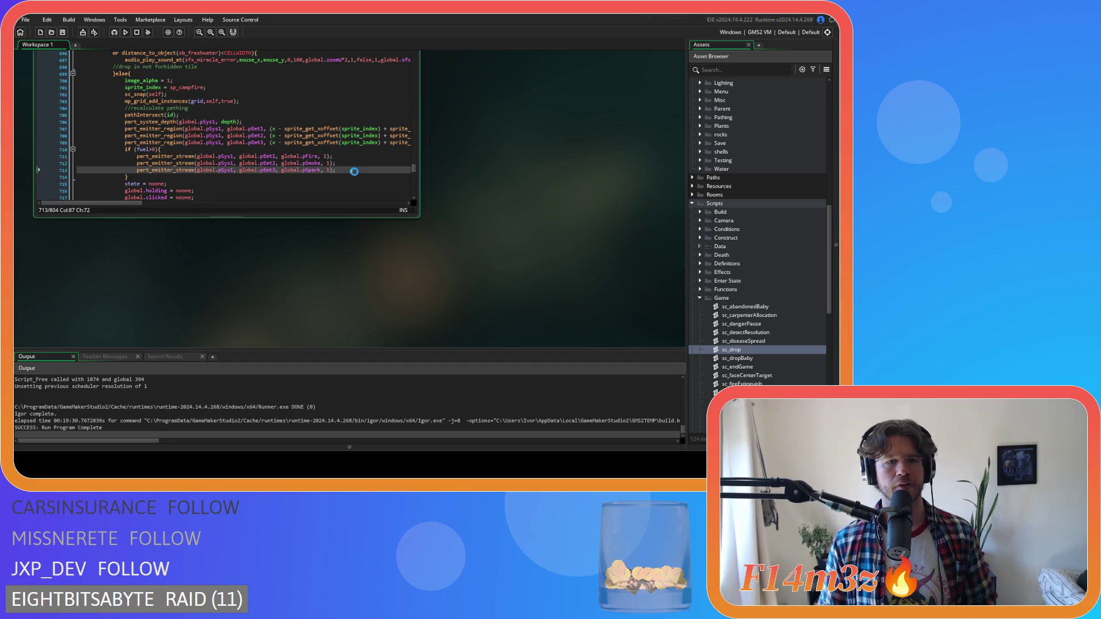
# Step: Run the game with F5 and drop a campfire beside the camp tents
pyautogui.press('F5')
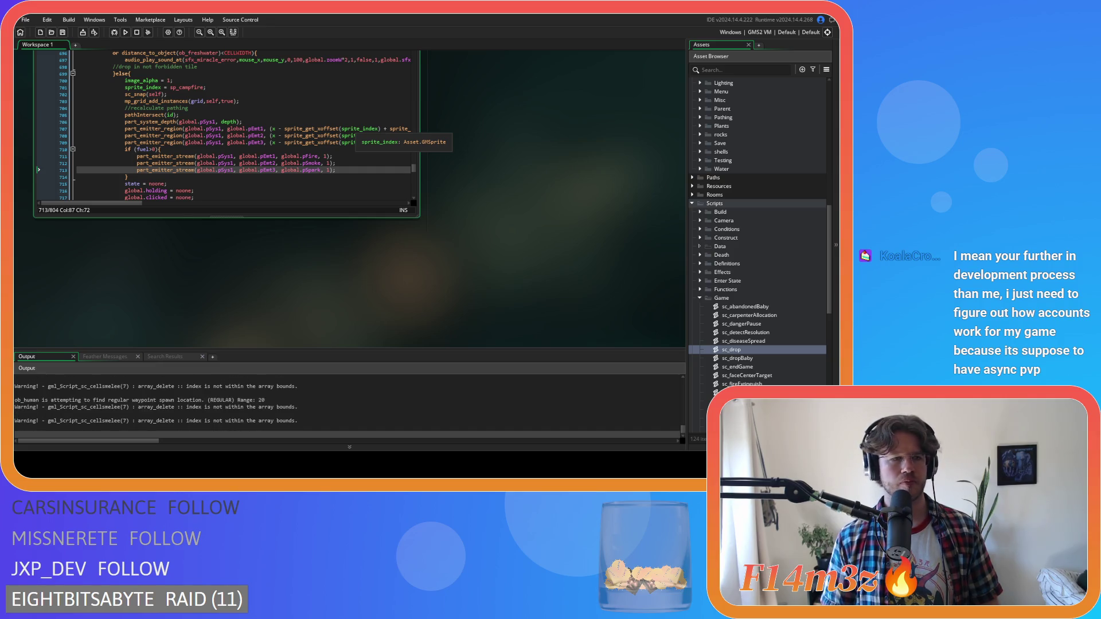
pyautogui.hotkey('alt', 'Tab')
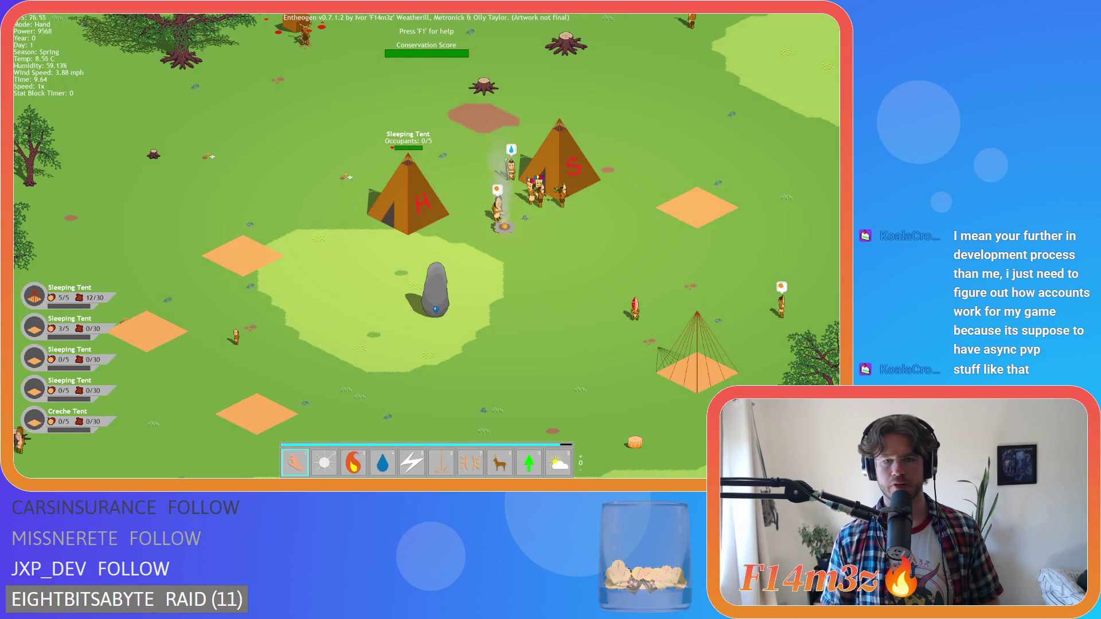
pyautogui.click(302, 198)
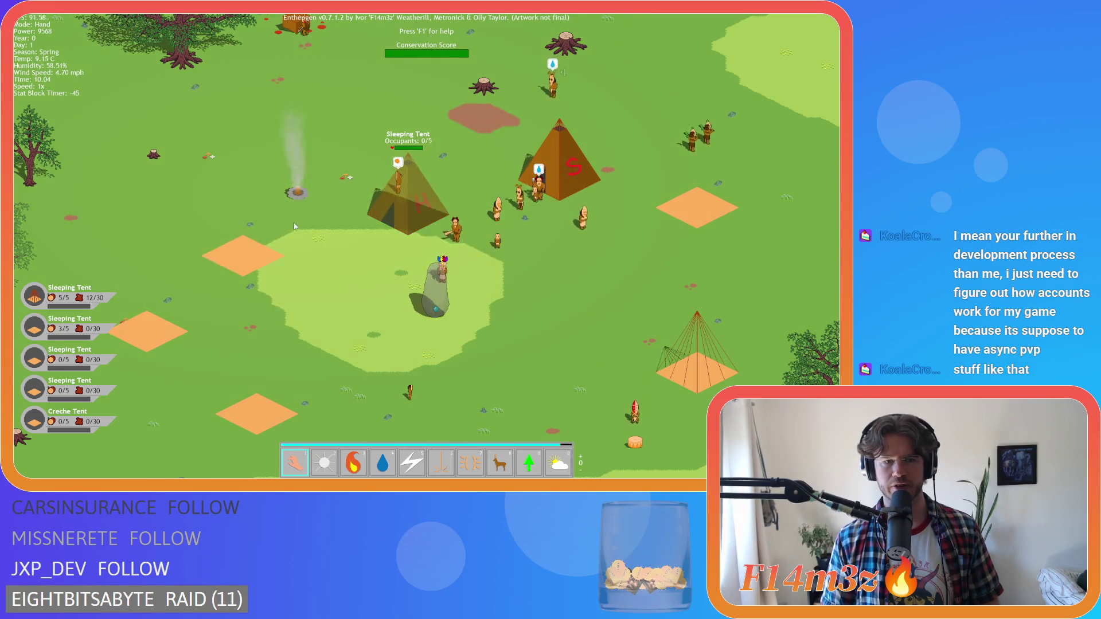
# Step: Move the smoking campfire within the camp and light it with the fire power
pyautogui.moveTo(300, 197)
pyautogui.mouseDown()
pyautogui.moveTo(477, 260)
pyautogui.moveTo(530, 262)
pyautogui.mouseUp()
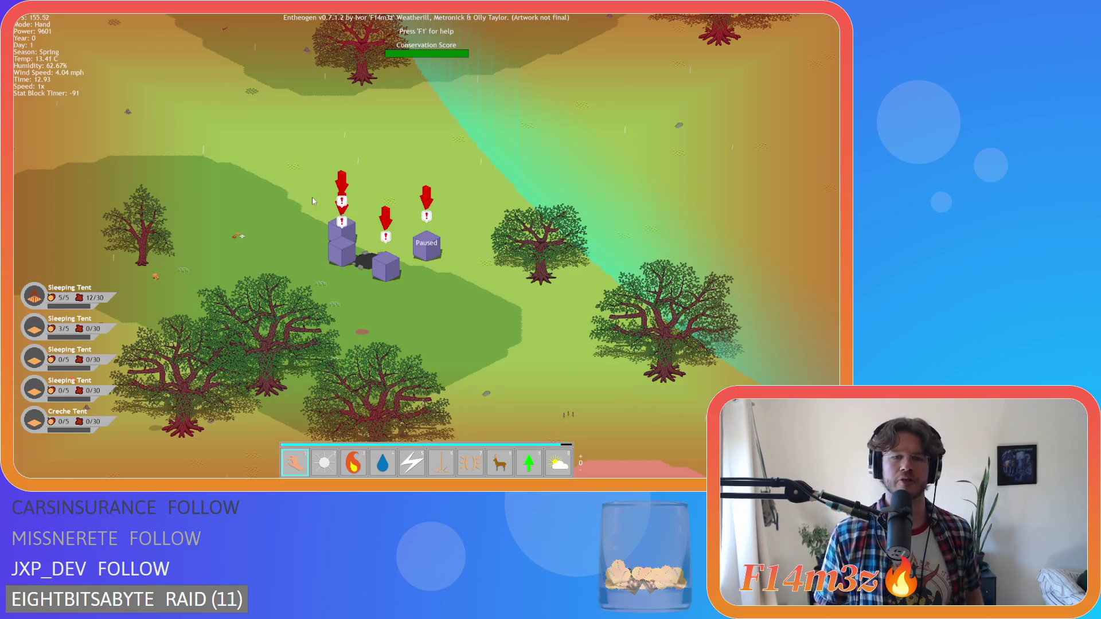
pyautogui.scroll(-5, 287, 195)
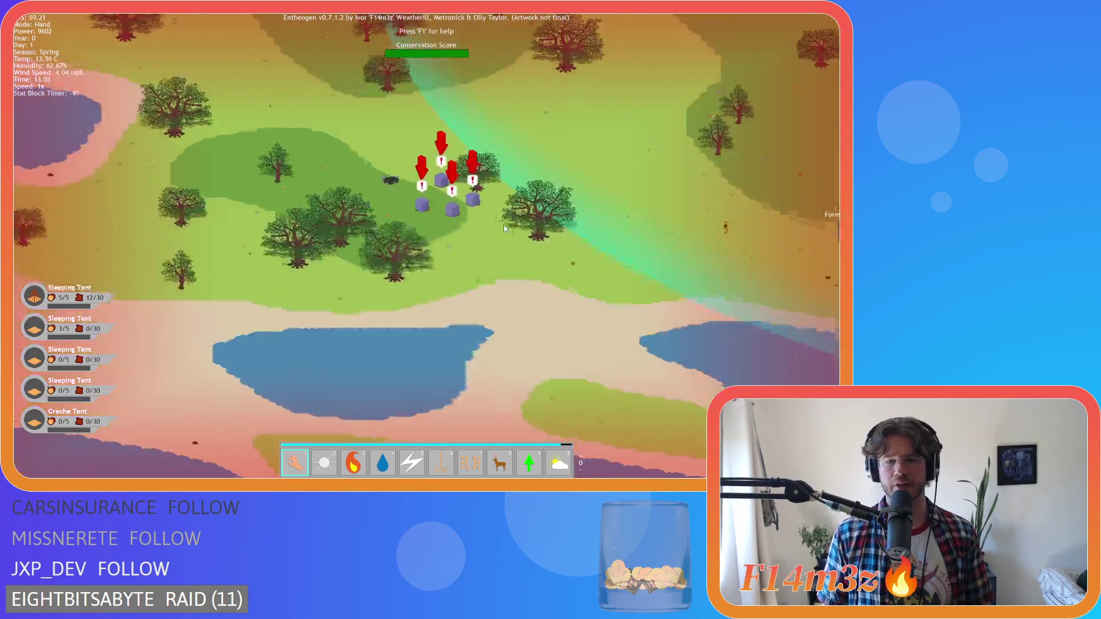
pyautogui.scroll(5, 493, 225)
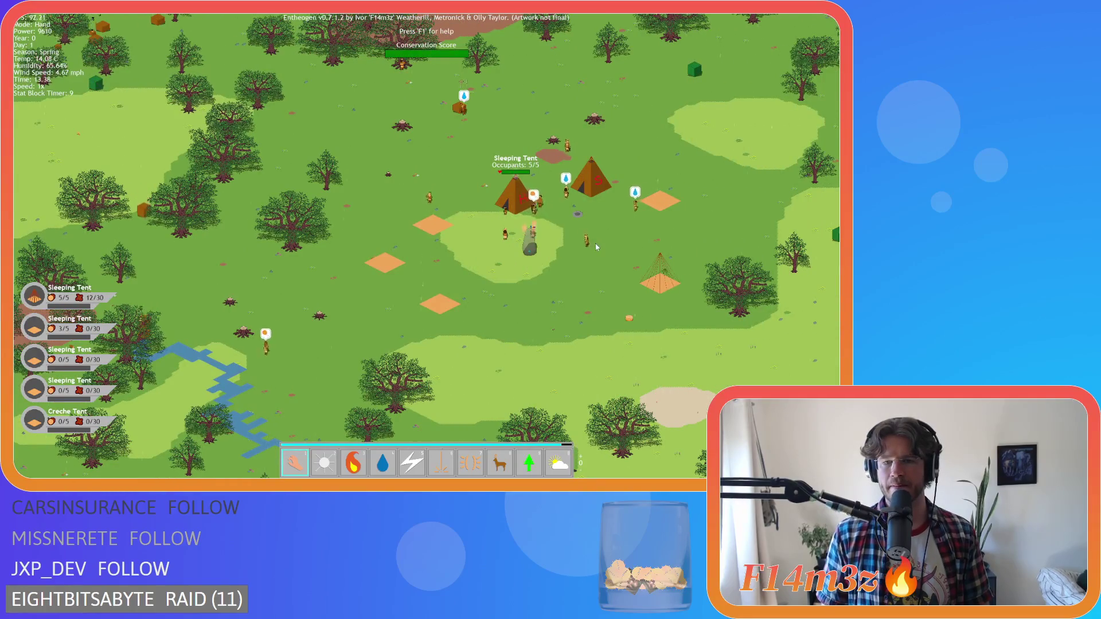
pyautogui.scroll(3, 544, 250)
pyautogui.press('3')
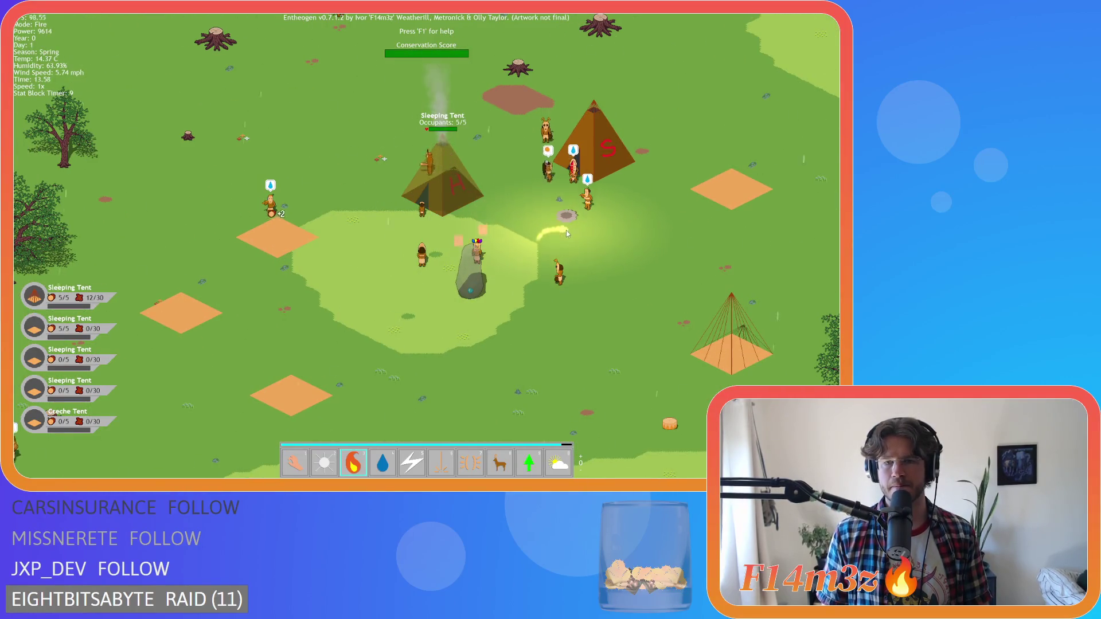
pyautogui.click(572, 217)
pyautogui.press('1')
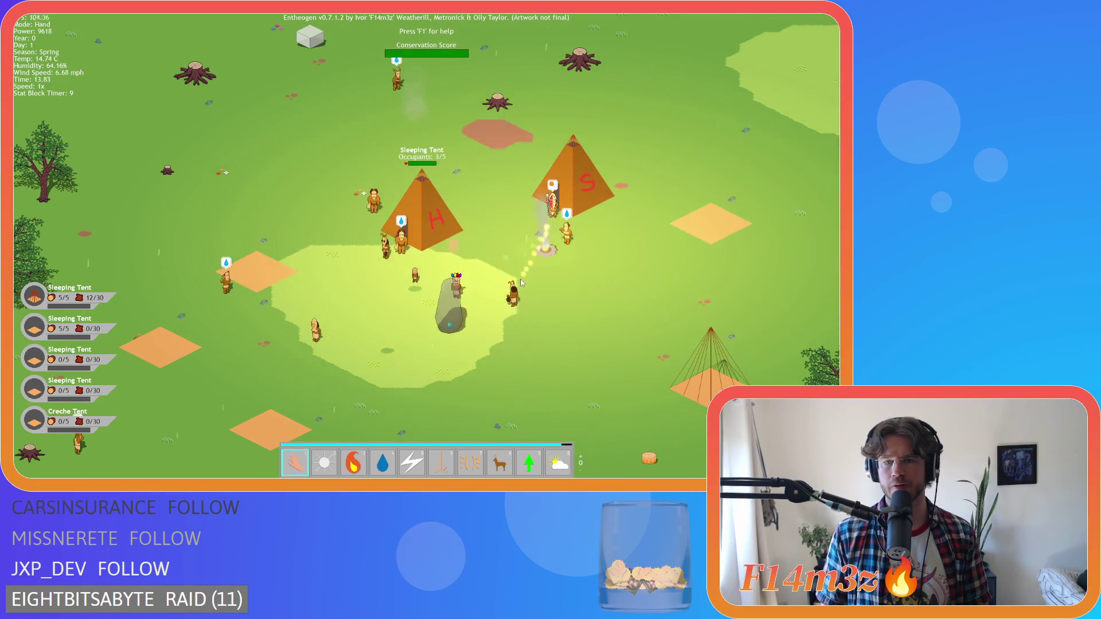
# Step: Zoom out from the camp to an overview of the whole island
pyautogui.scroll(-2, 511, 292)
pyautogui.scroll(-2, 497, 280)
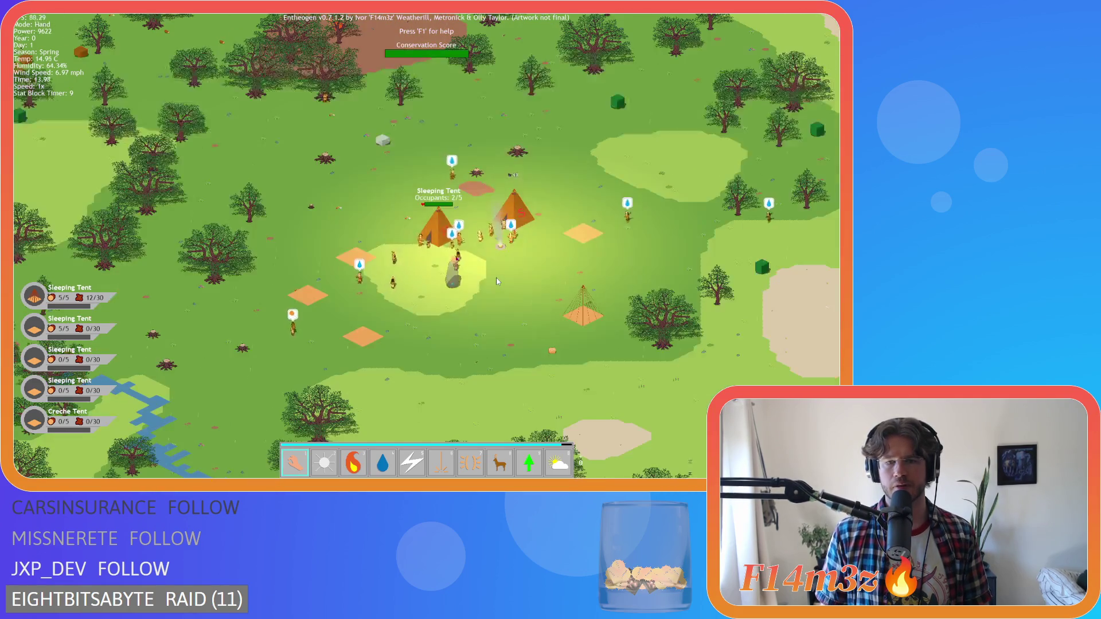
pyautogui.scroll(-2, 496, 280)
pyautogui.scroll(2, 457, 250)
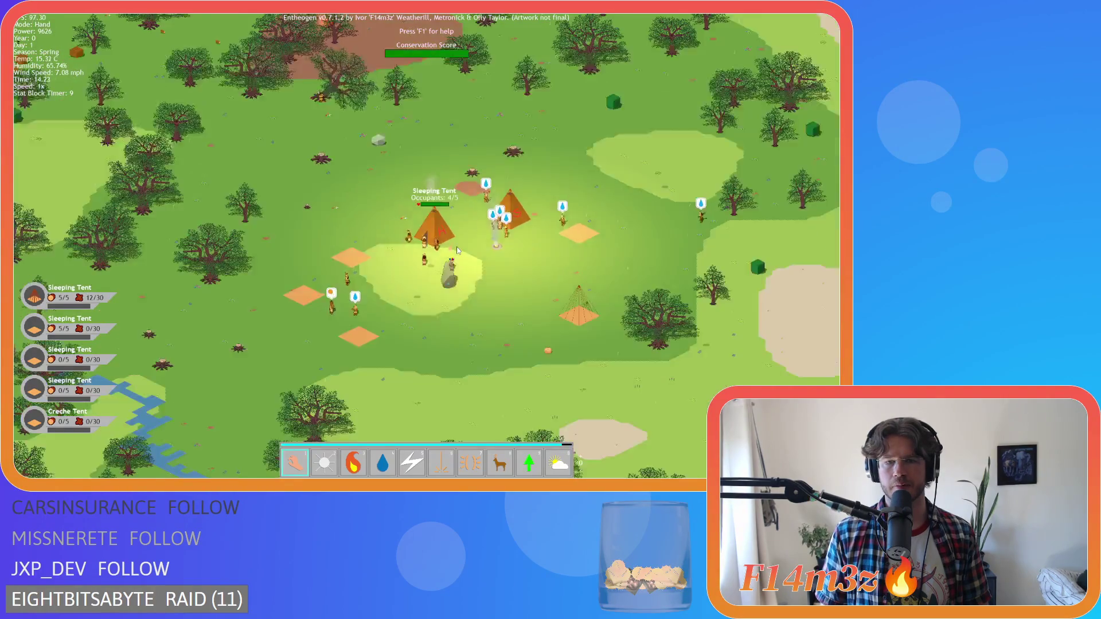
pyautogui.scroll(-3, 457, 250)
pyautogui.scroll(3, 457, 250)
pyautogui.scroll(-2, 457, 250)
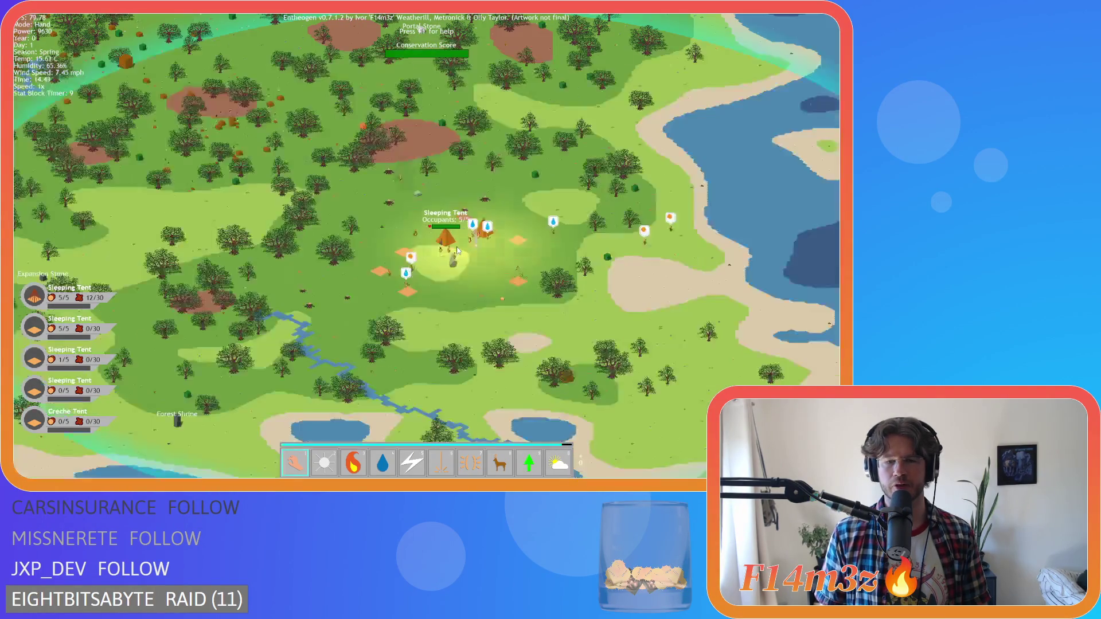
pyautogui.scroll(3, 457, 250)
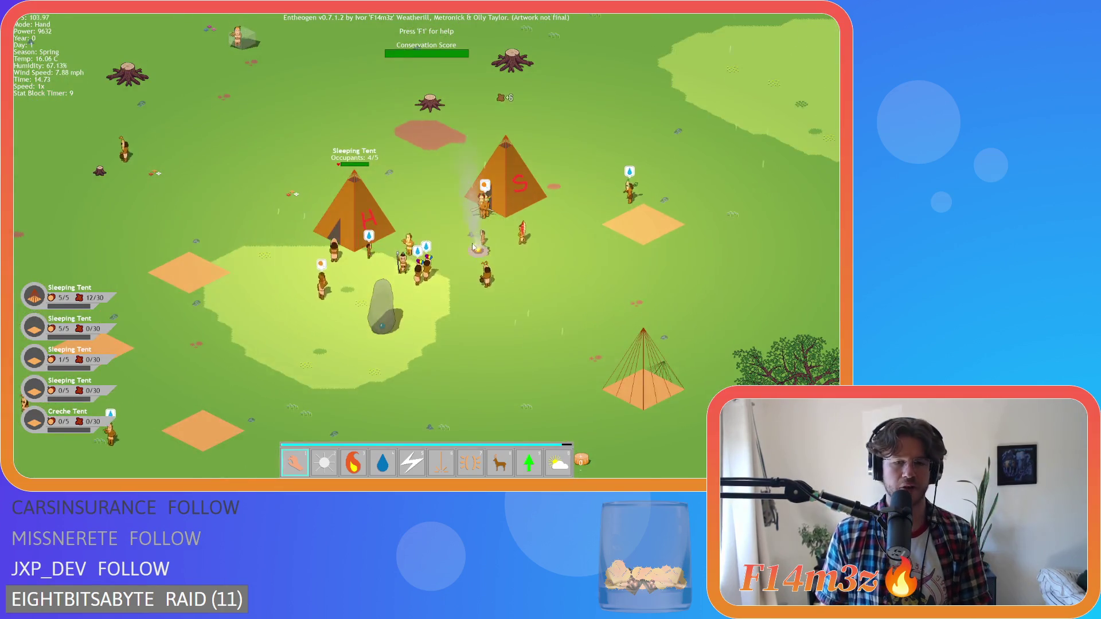
pyautogui.scroll(-3, 470, 247)
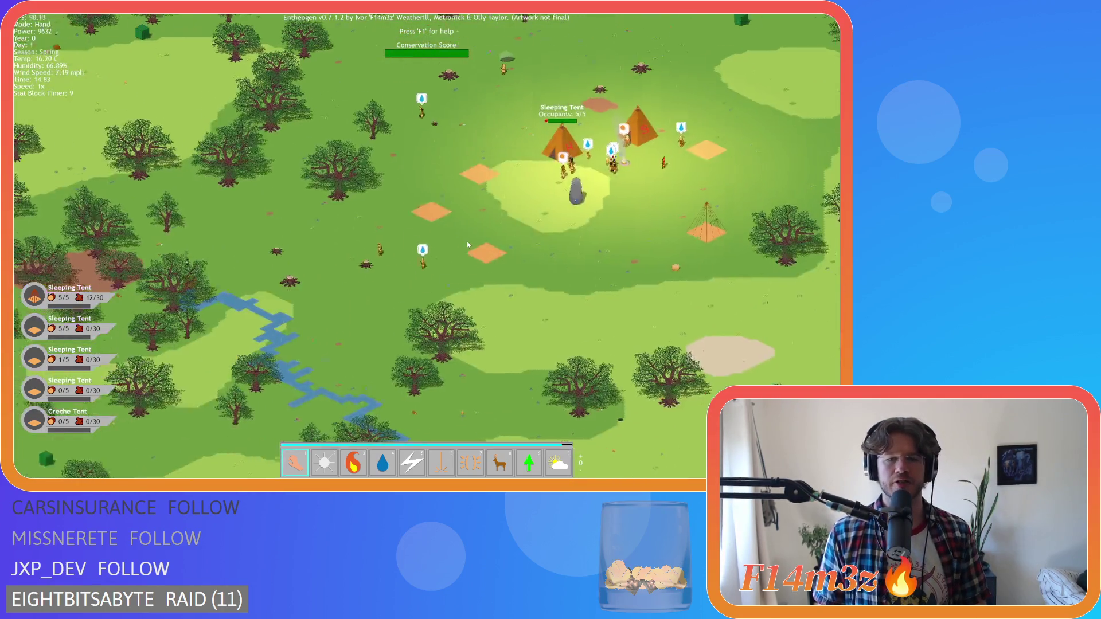
pyautogui.scroll(-4, 467, 245)
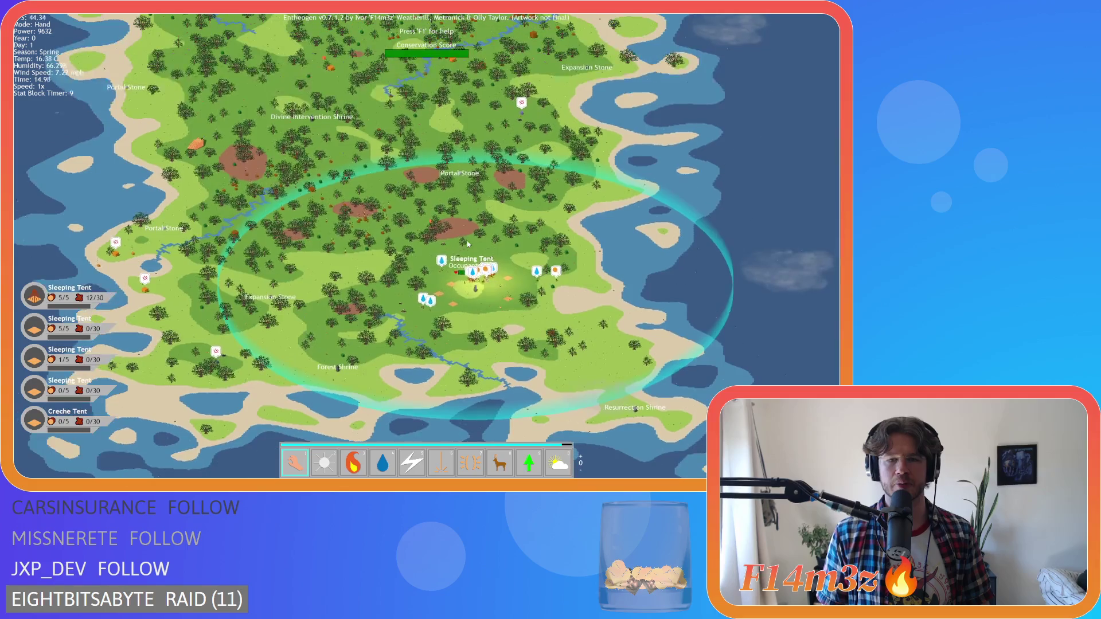
# Step: Pan the map around the Sleeping Tent camp and toward the south-east coast, zooming in and out
pyautogui.press('Up')
pyautogui.press('Left')
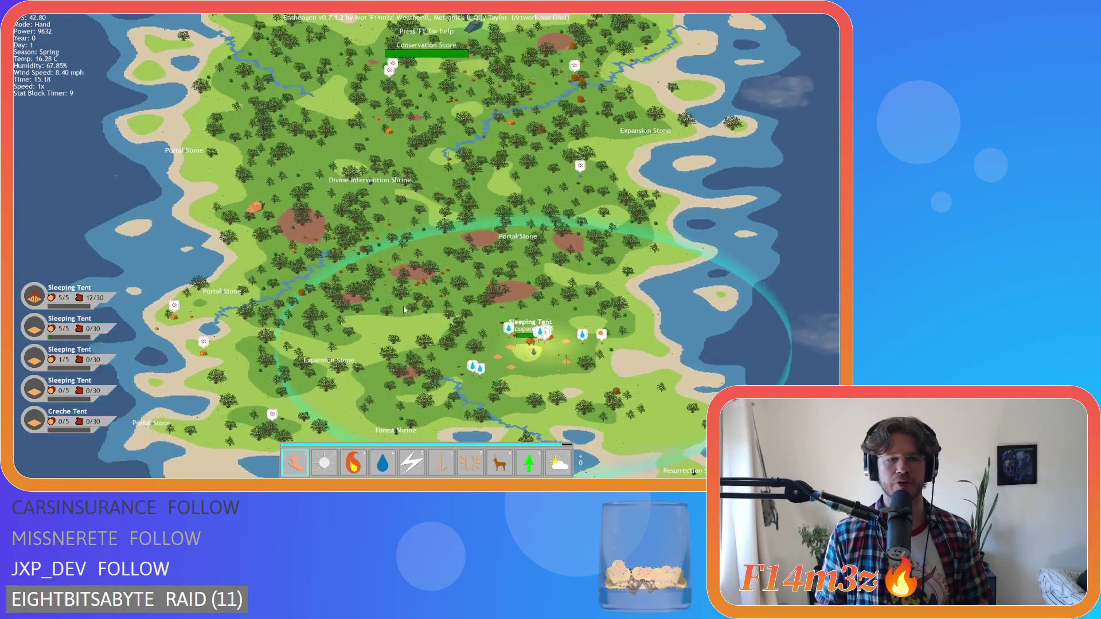
pyautogui.press('Down')
pyautogui.press('Right')
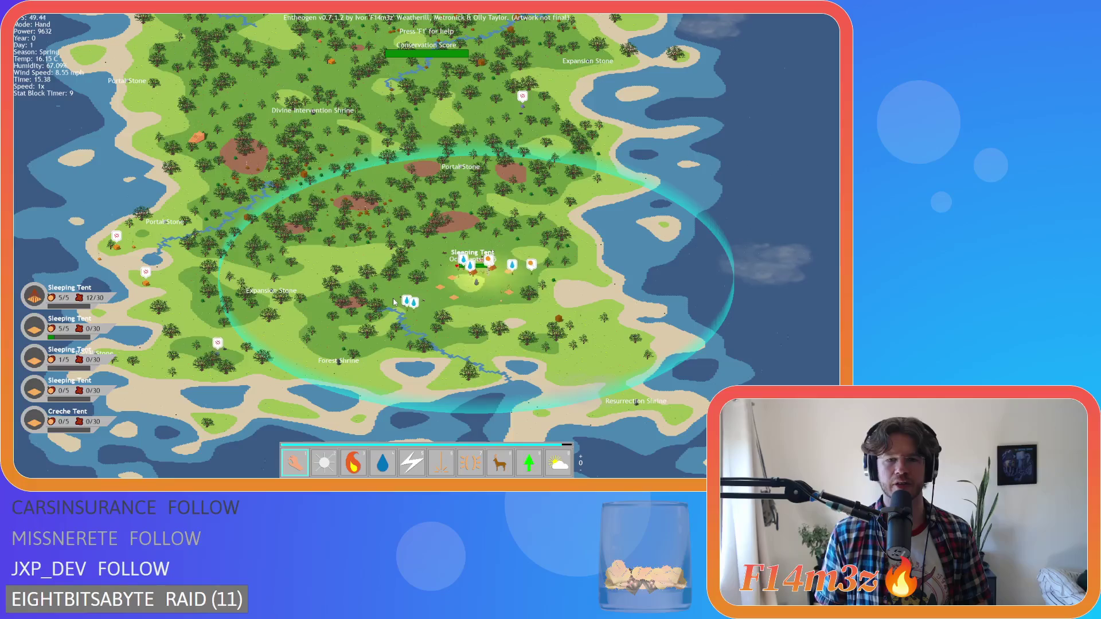
pyautogui.press('Up')
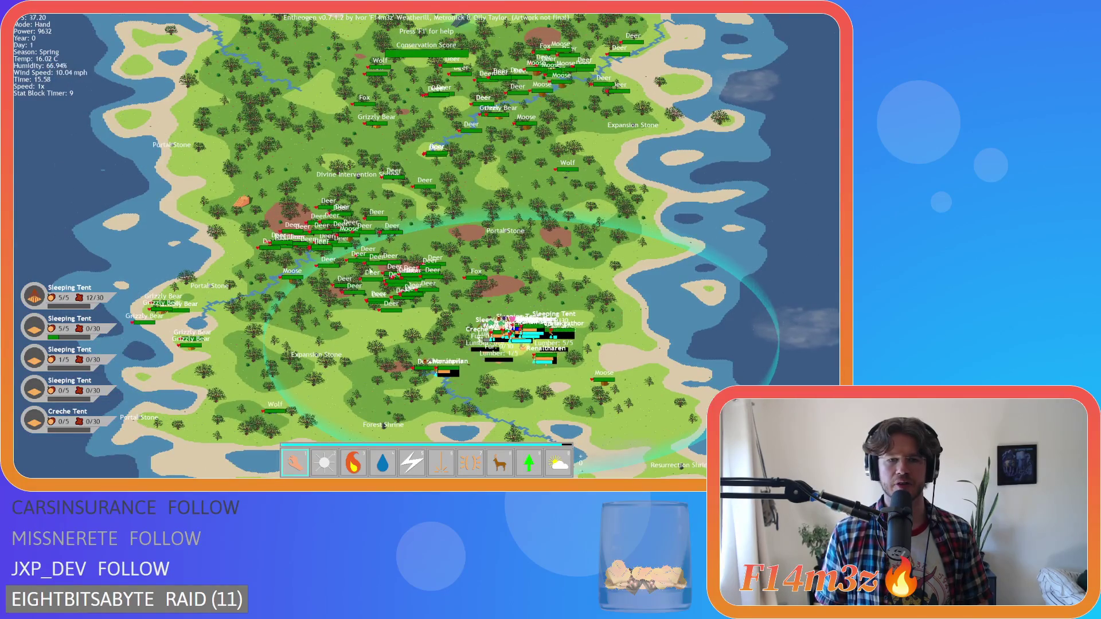
pyautogui.press('Down')
pyautogui.press('Right')
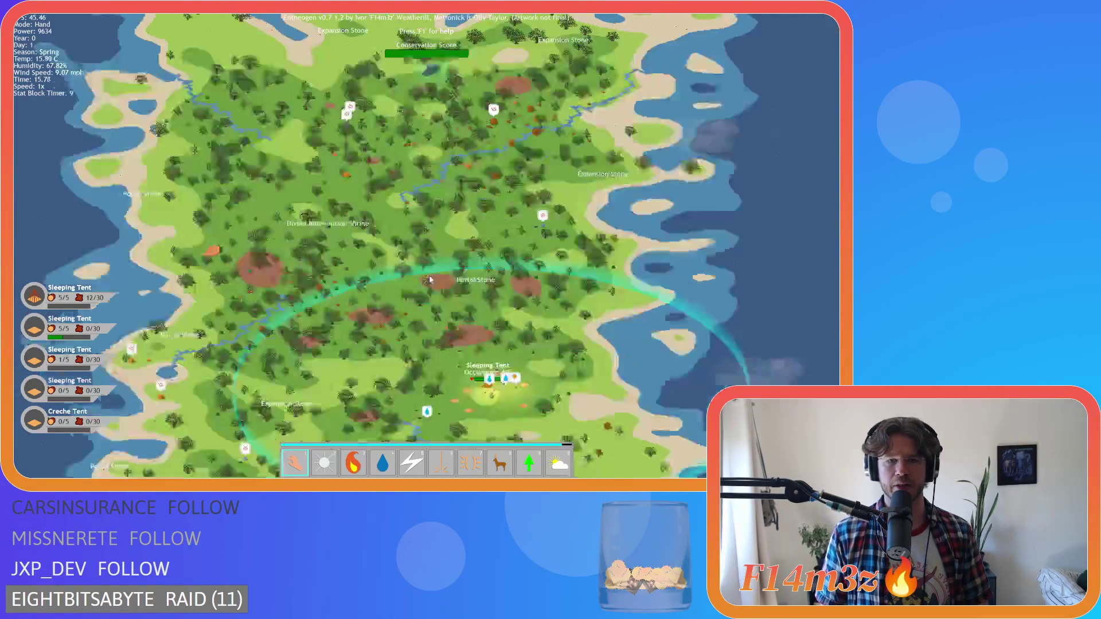
pyautogui.press('Up')
pyautogui.press('Left')
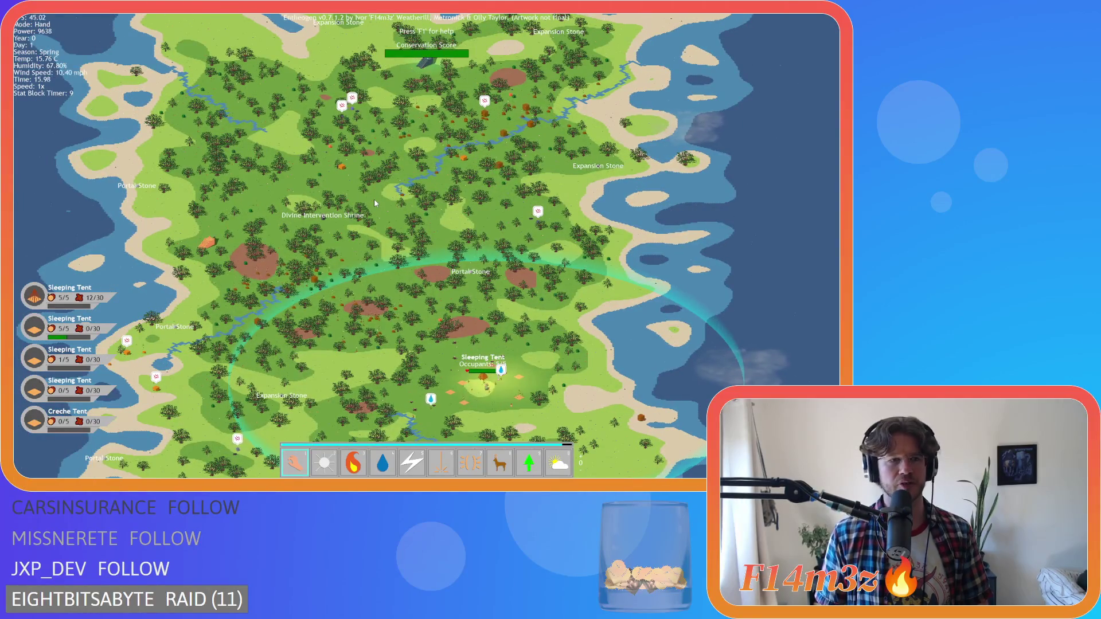
pyautogui.press('Left')
pyautogui.press('Down')
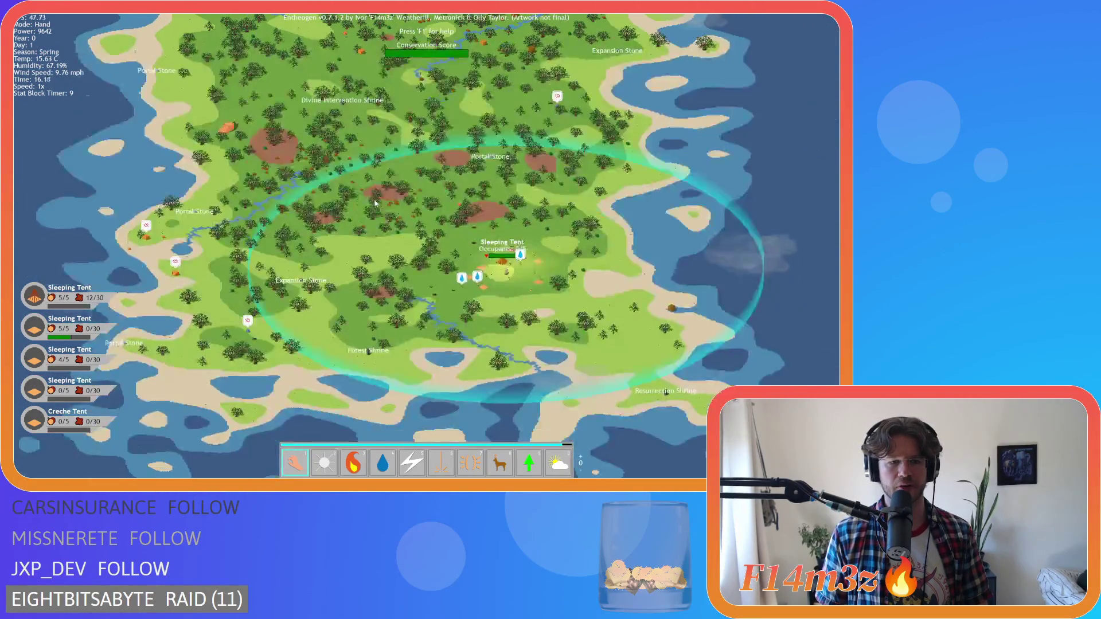
pyautogui.scroll(3, 350, 224)
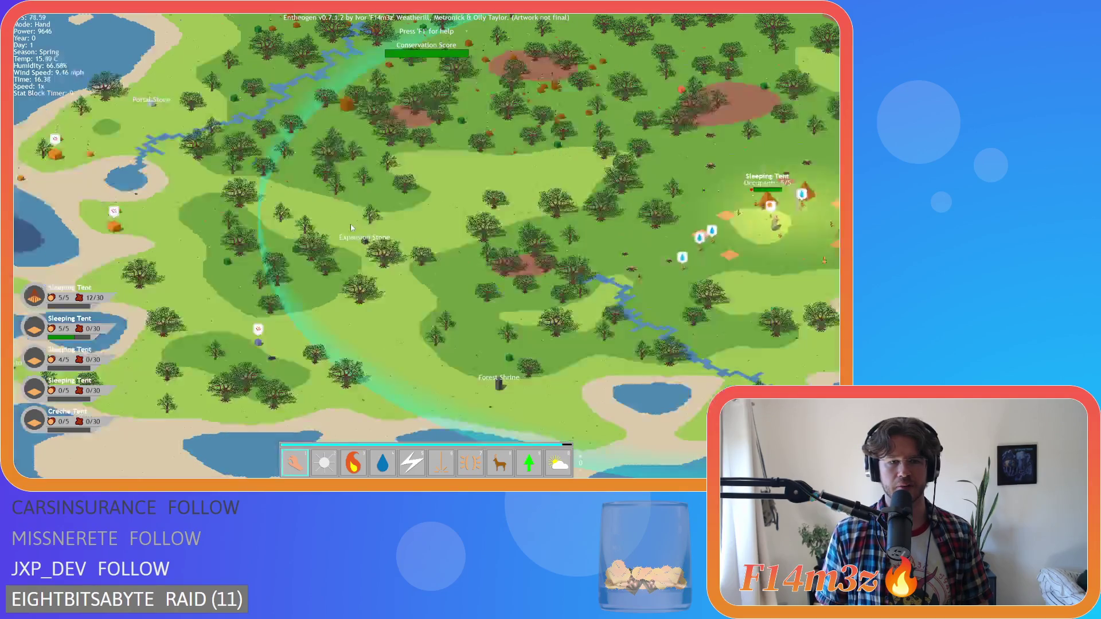
pyautogui.scroll(-5, 345, 244)
pyautogui.press('Down')
pyautogui.press('Right')
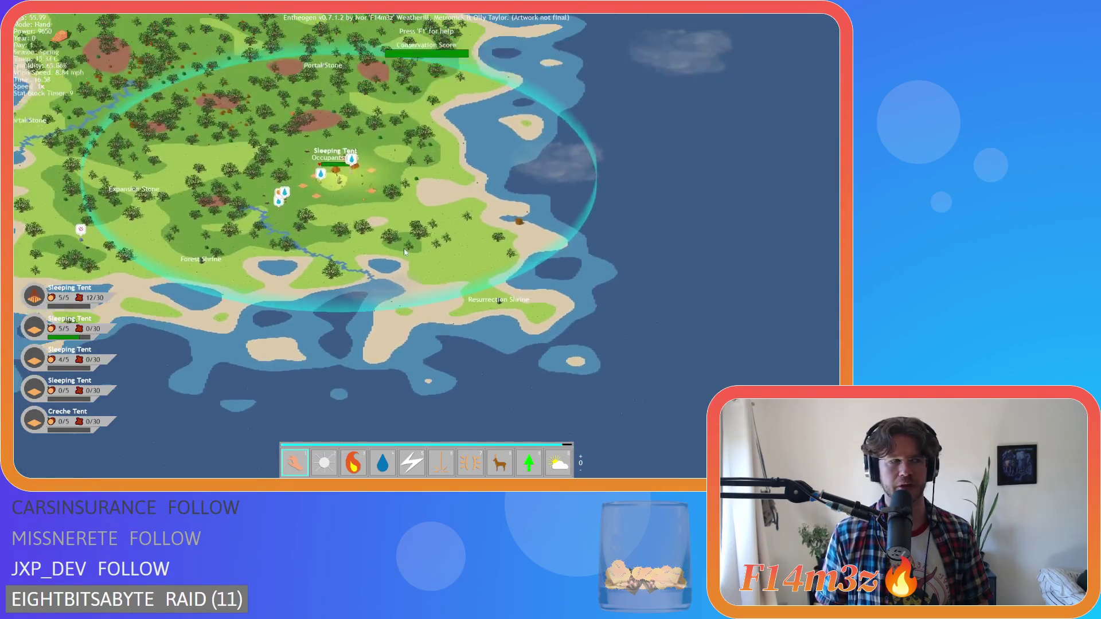
pyautogui.scroll(5, 414, 227)
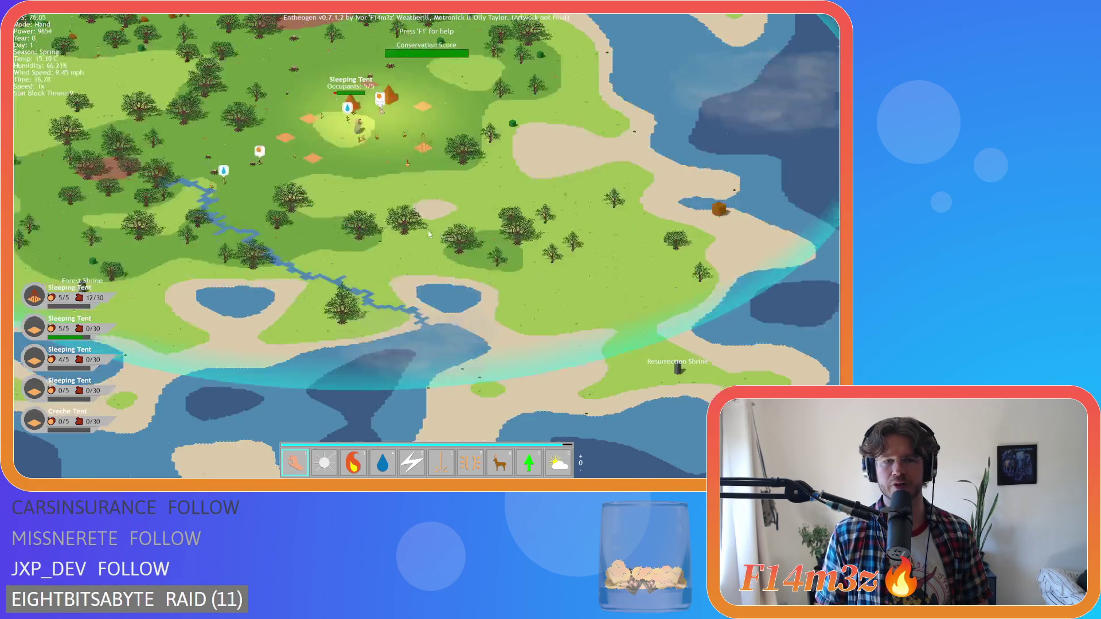
pyautogui.scroll(-5, 414, 226)
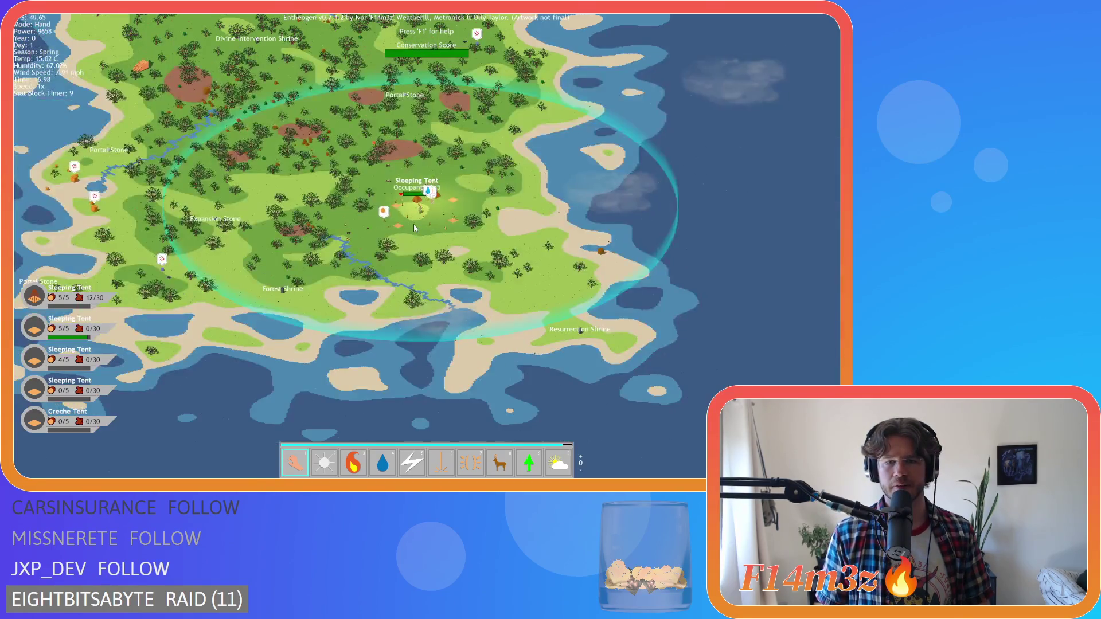
# Step: Pan around the island once more and press Esc to quit the game
pyautogui.press('Up')
pyautogui.press('Right')
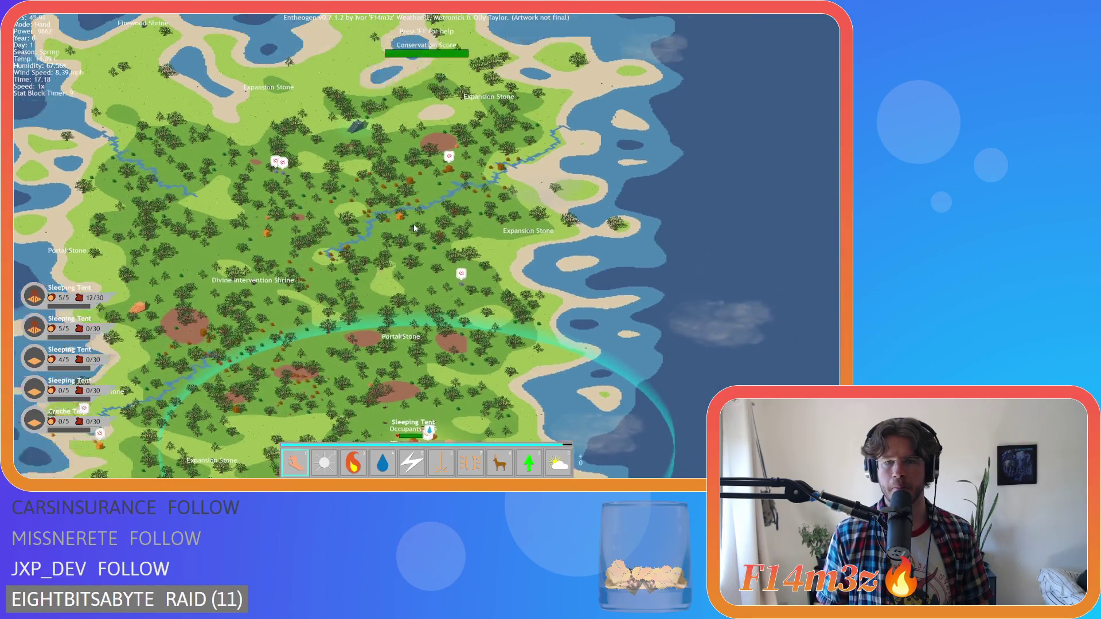
pyautogui.press('Up')
pyautogui.press('Left')
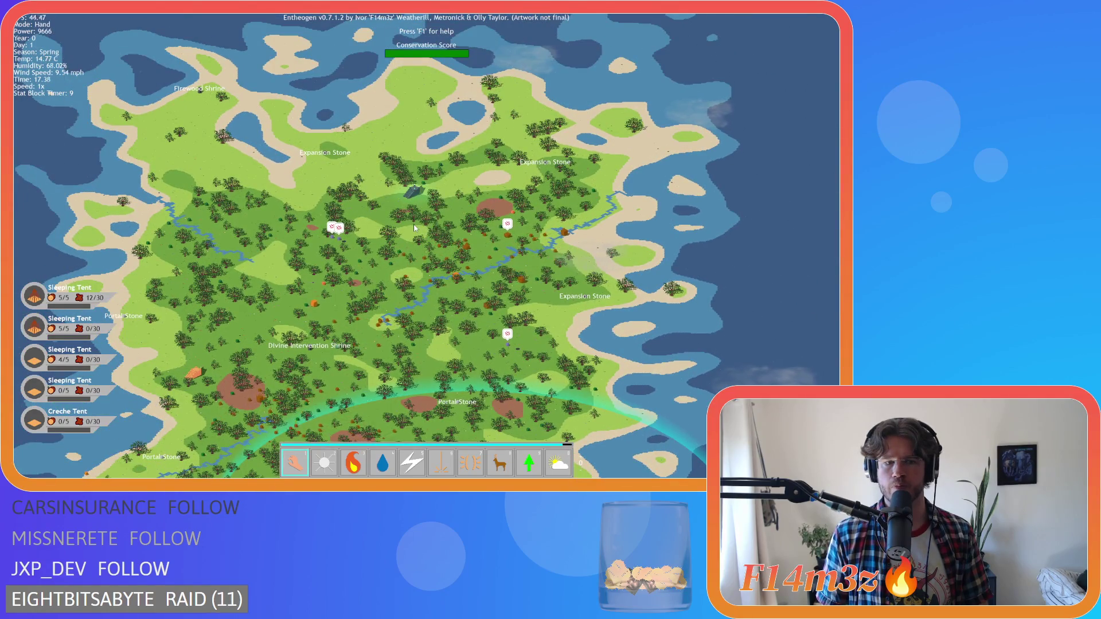
pyautogui.press('Down')
pyautogui.press('Left')
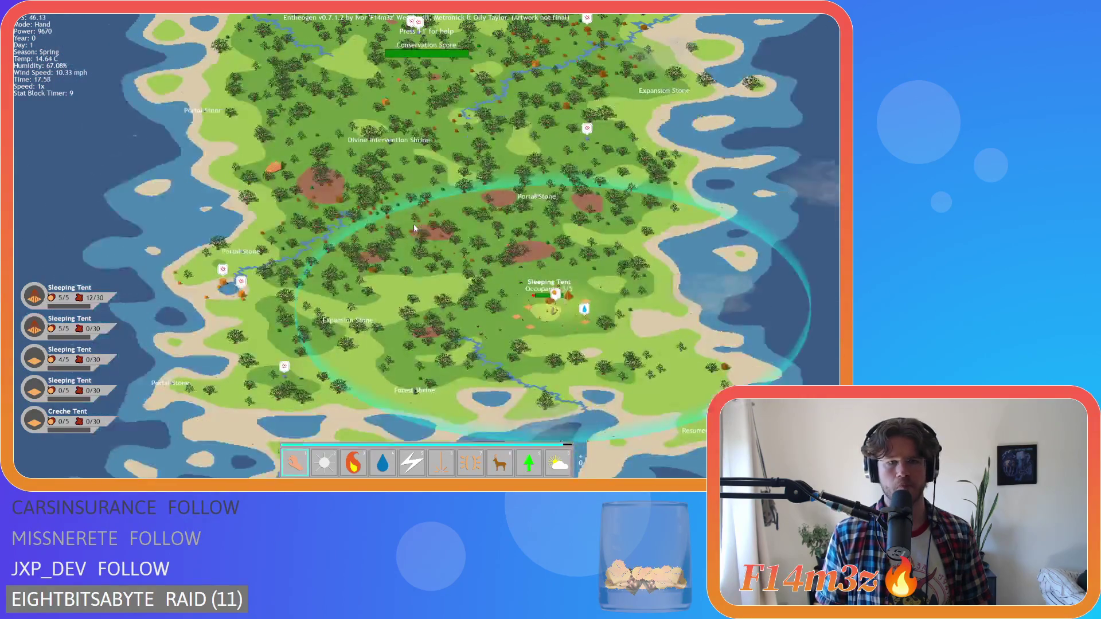
pyautogui.press('Down')
pyautogui.press('Right')
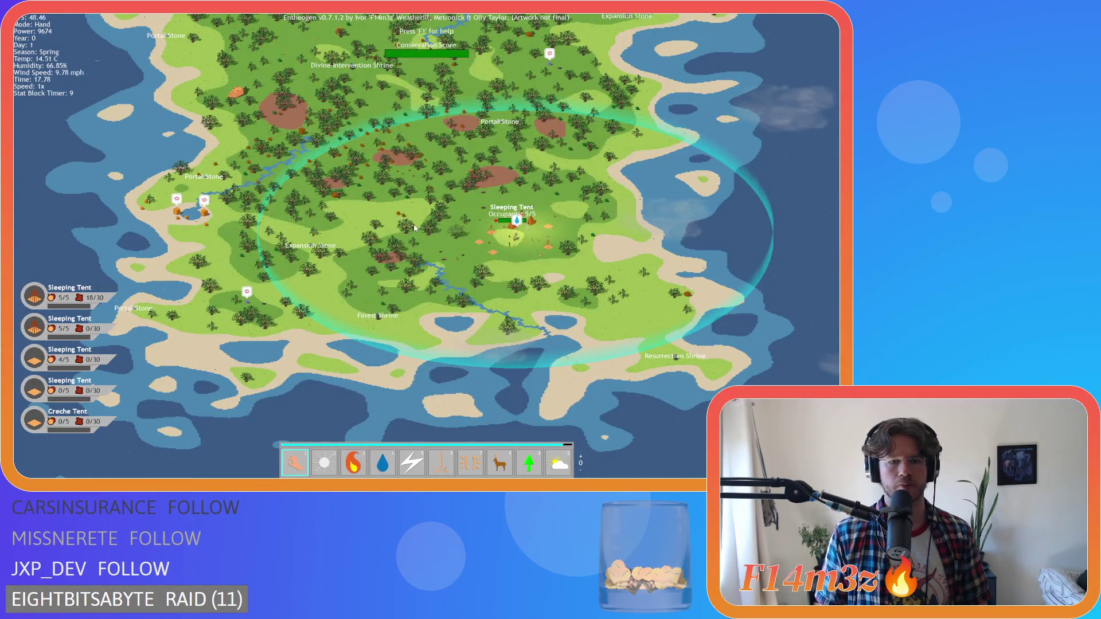
pyautogui.press('Right')
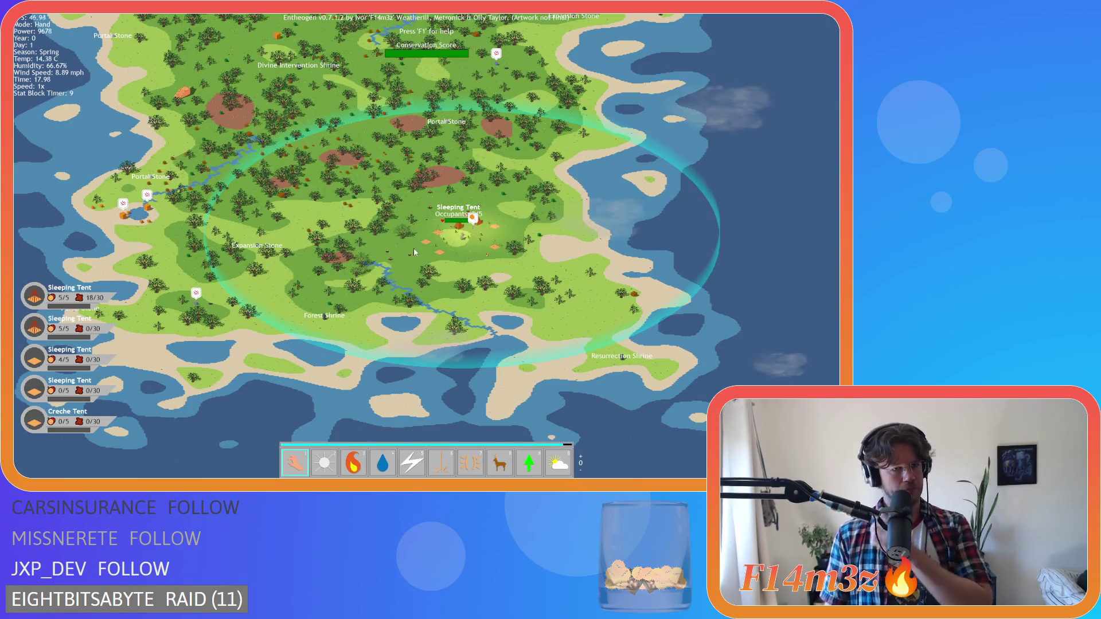
pyautogui.press('Up')
pyautogui.press('Left')
pyautogui.press('Escape')
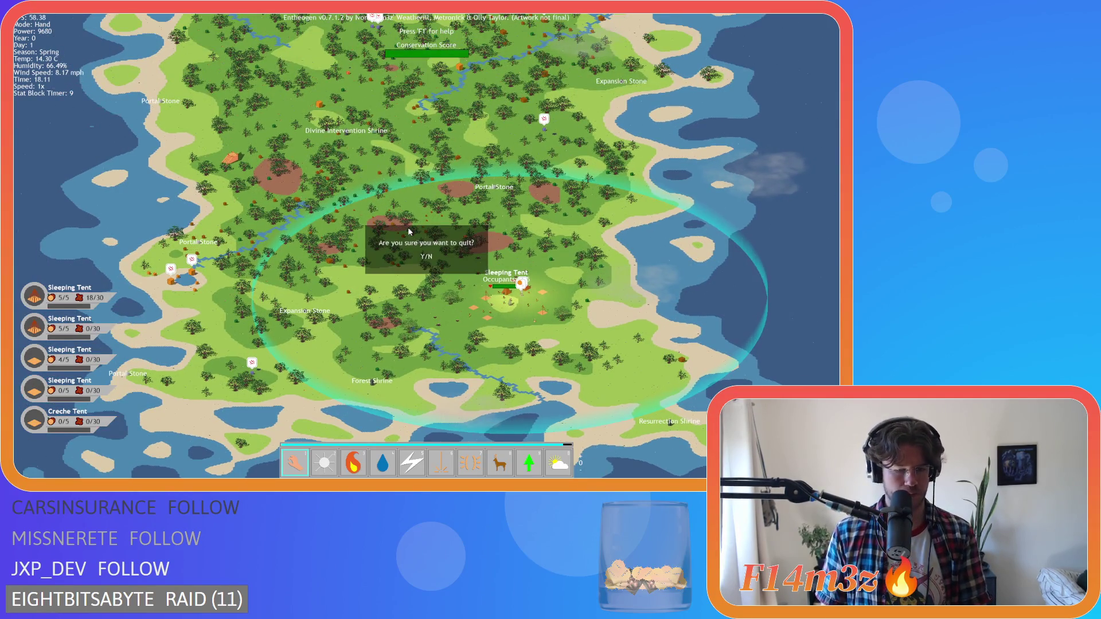
# Step: Quit the running game and close all open editor windows in the workspace
pyautogui.press('y')
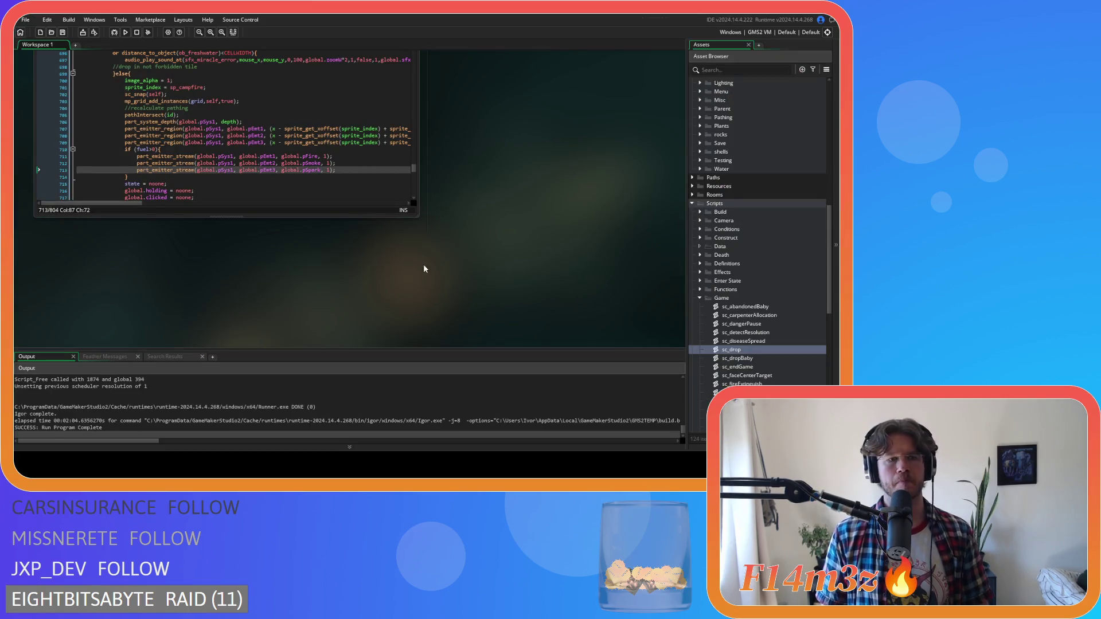
pyautogui.rightClick(505, 202)
pyautogui.moveTo(532, 217)
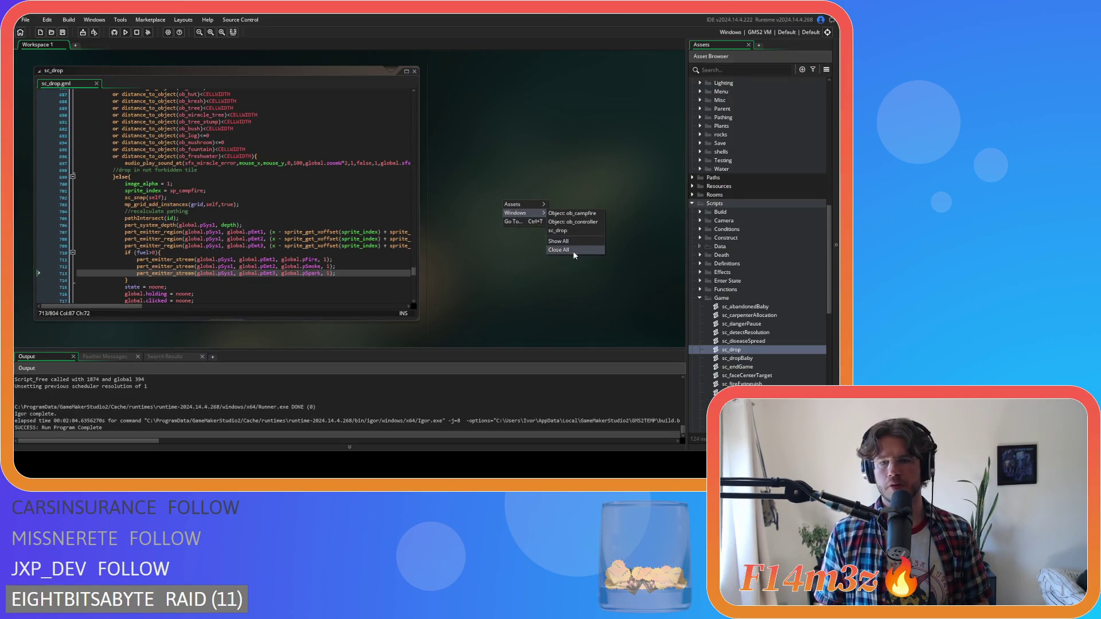
pyautogui.click(573, 250)
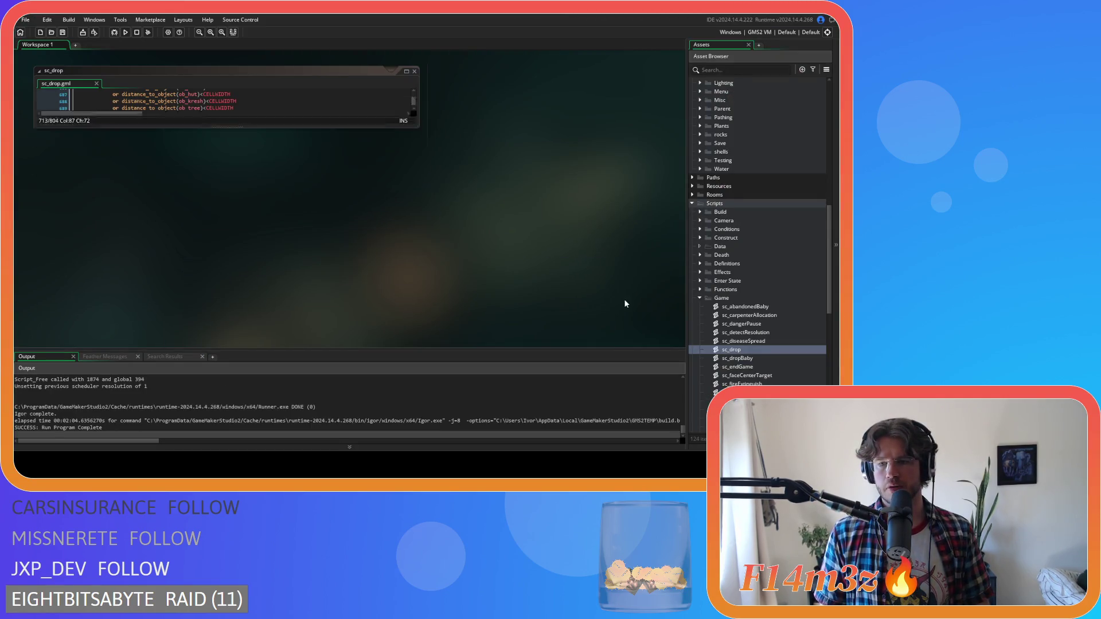
# Step: Collapse the Scripts, Construct and Objects folders in the asset tree
pyautogui.click(693, 203)
pyautogui.scroll(3, 695, 209)
pyautogui.scroll(3, 698, 216)
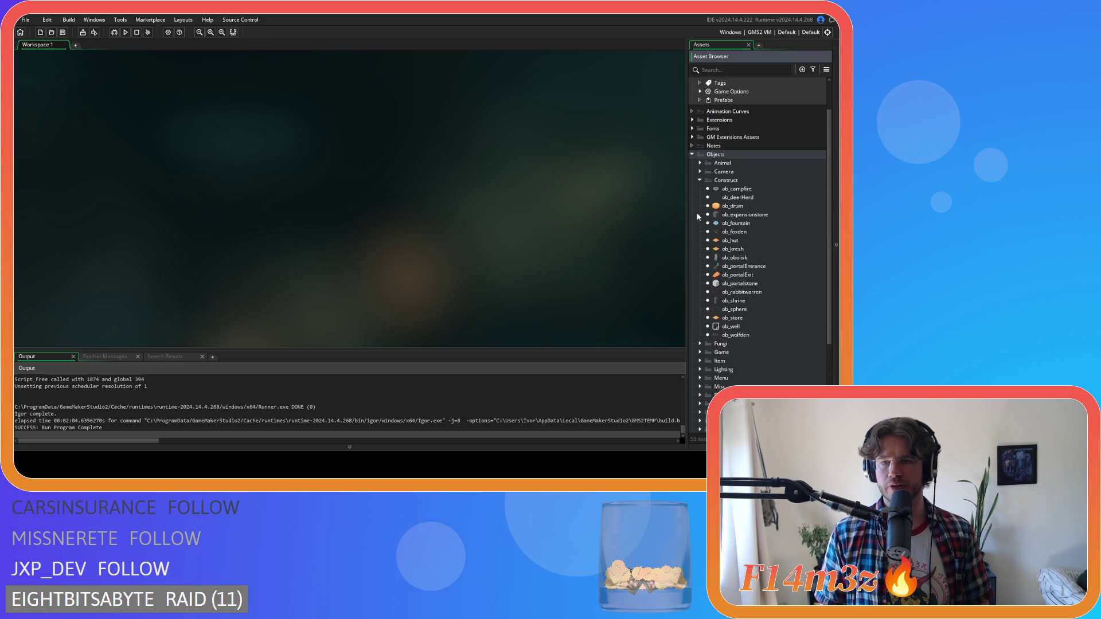
pyautogui.click(700, 181)
pyautogui.click(692, 157)
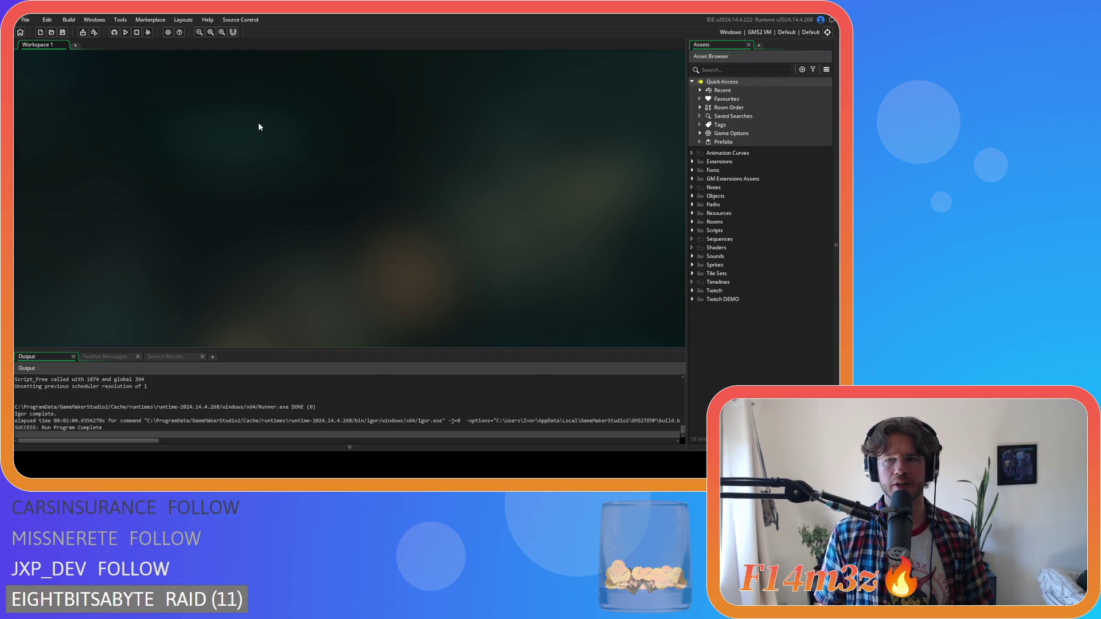
# Step: Open the Windows Game Options, showing Entheogen.exe at version 0.7.1.2
pyautogui.click(168, 32)
pyautogui.click(63, 149)
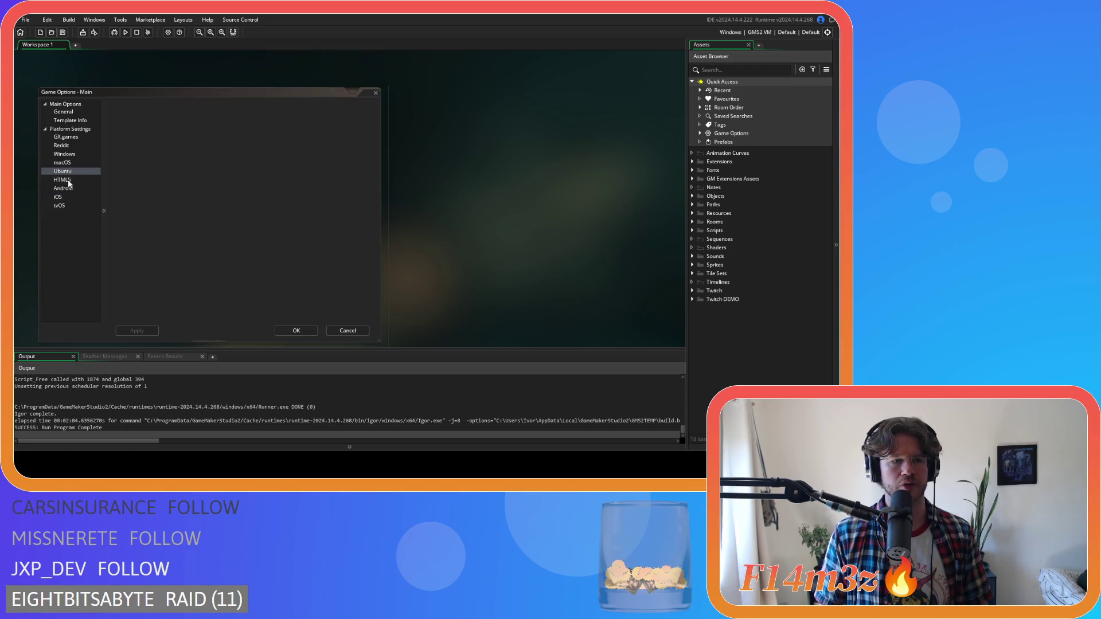
pyautogui.click(64, 155)
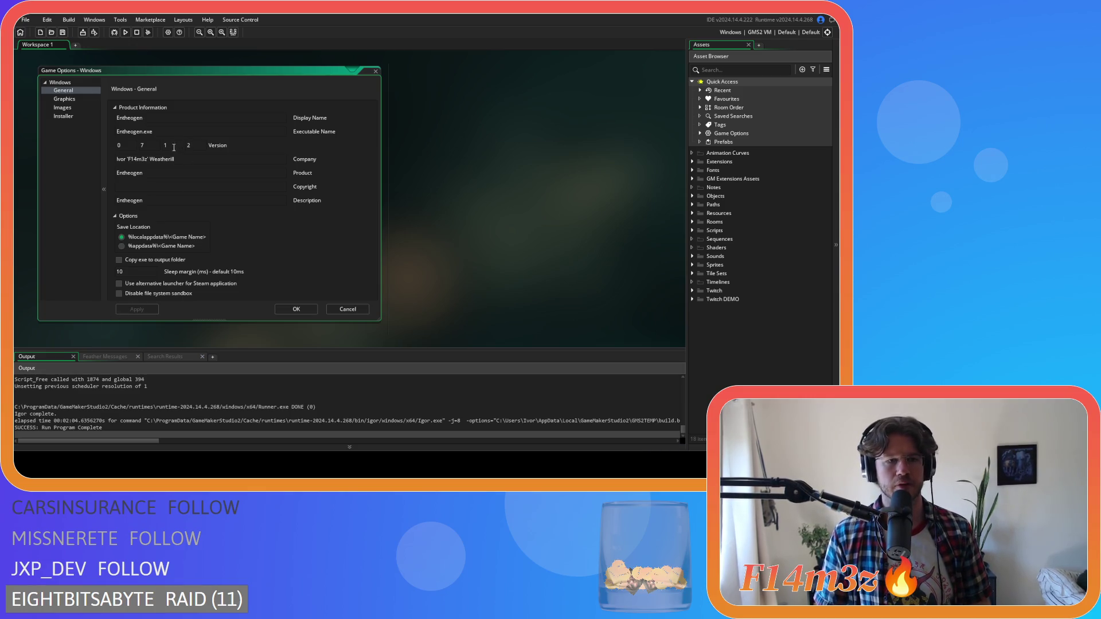
# Step: Change the Windows version's last field to 4 (0.7.1.4), confirm, and close all windows
pyautogui.write('4')
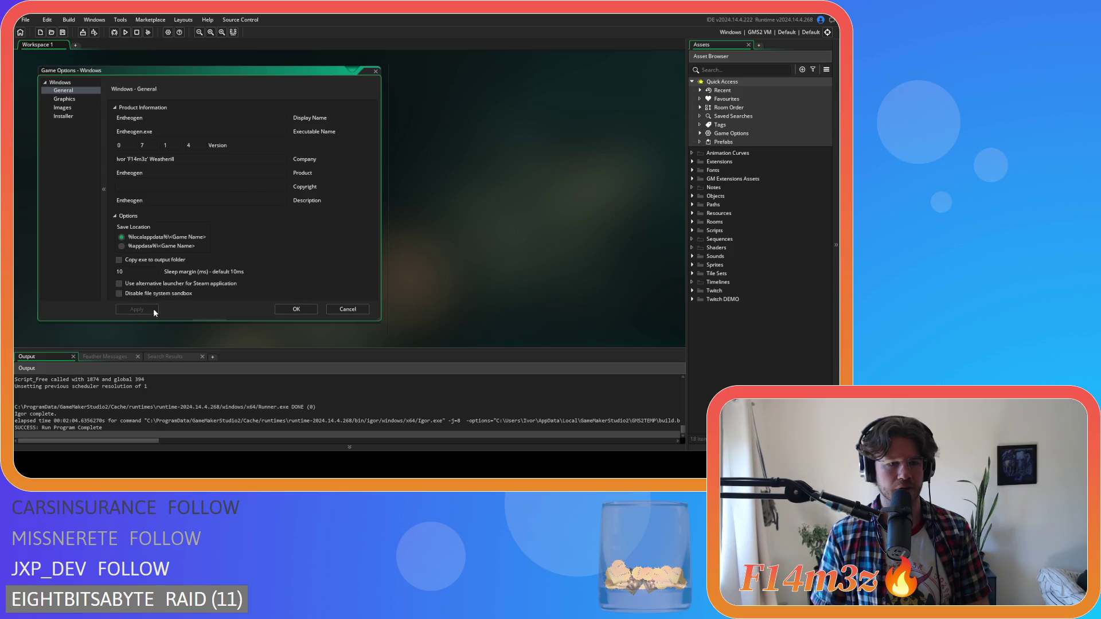
pyautogui.click(296, 310)
pyautogui.rightClick(480, 219)
pyautogui.click(518, 214)
pyautogui.rightClick(516, 220)
pyautogui.moveTo(539, 232)
pyautogui.click(571, 251)
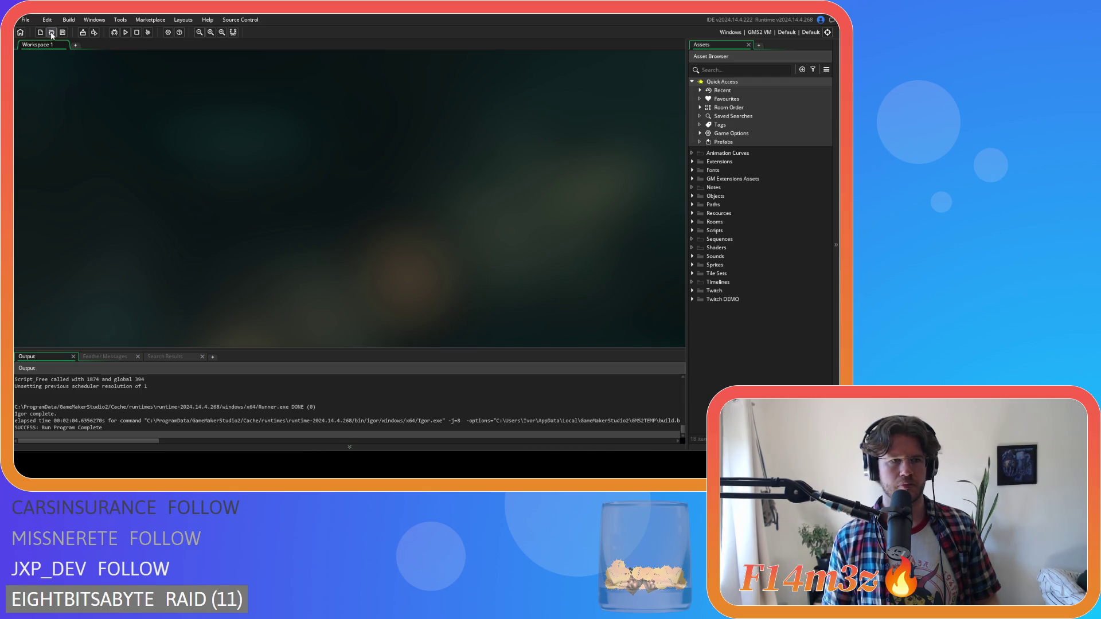
# Step: Switch the Windows output to GMS2 YYC and build the game packaged as a zip
pyautogui.click(748, 34)
pyautogui.click(579, 65)
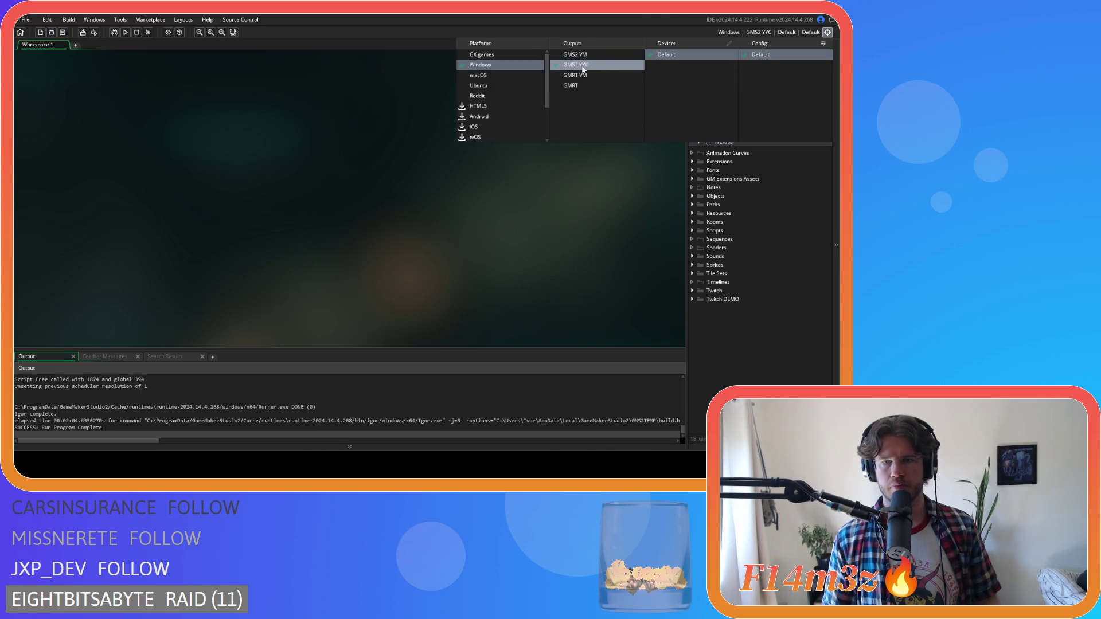
pyautogui.click(83, 32)
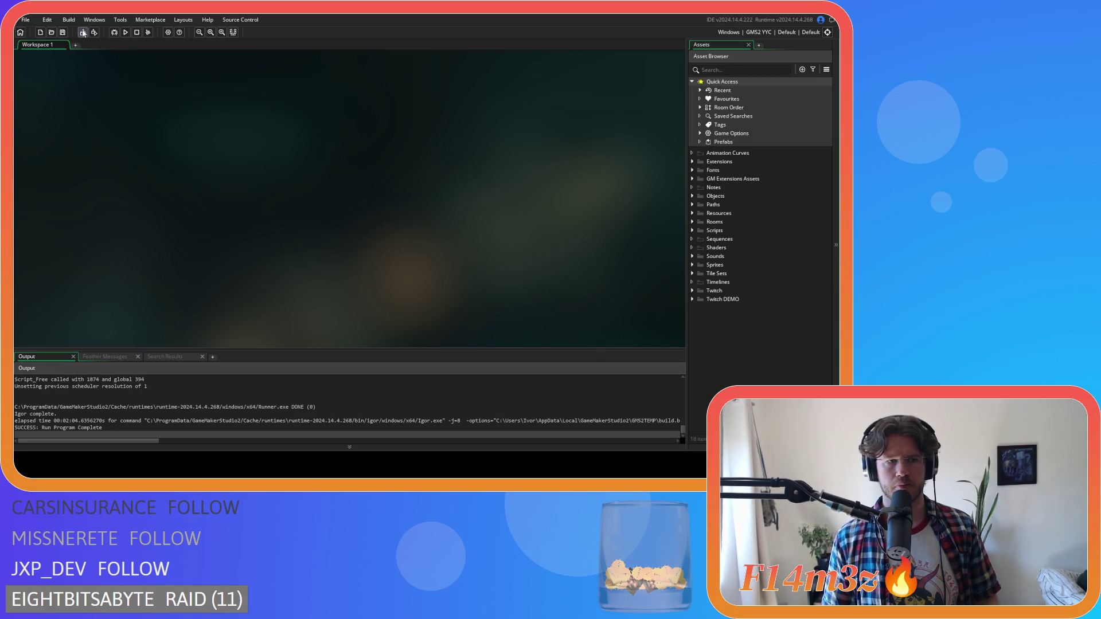
pyautogui.click(440, 220)
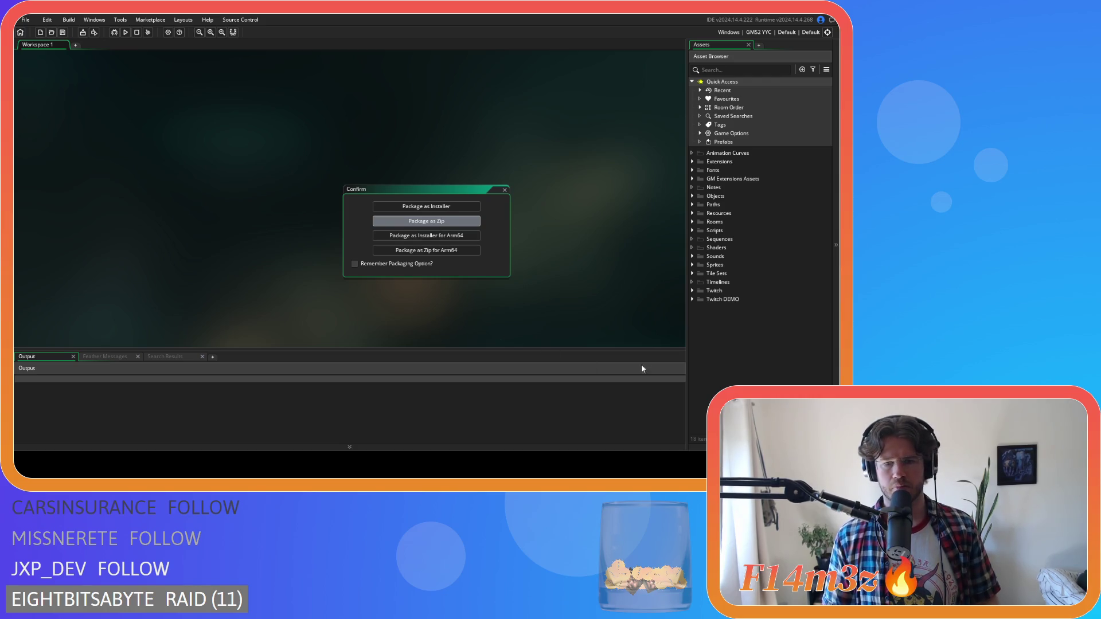
pyautogui.press('Return')
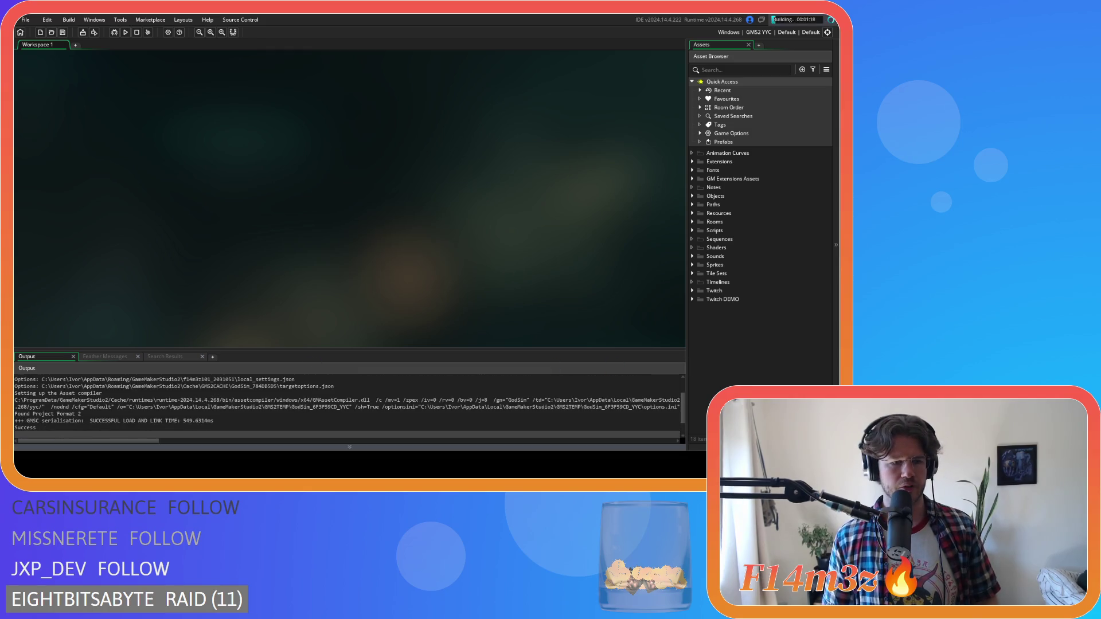
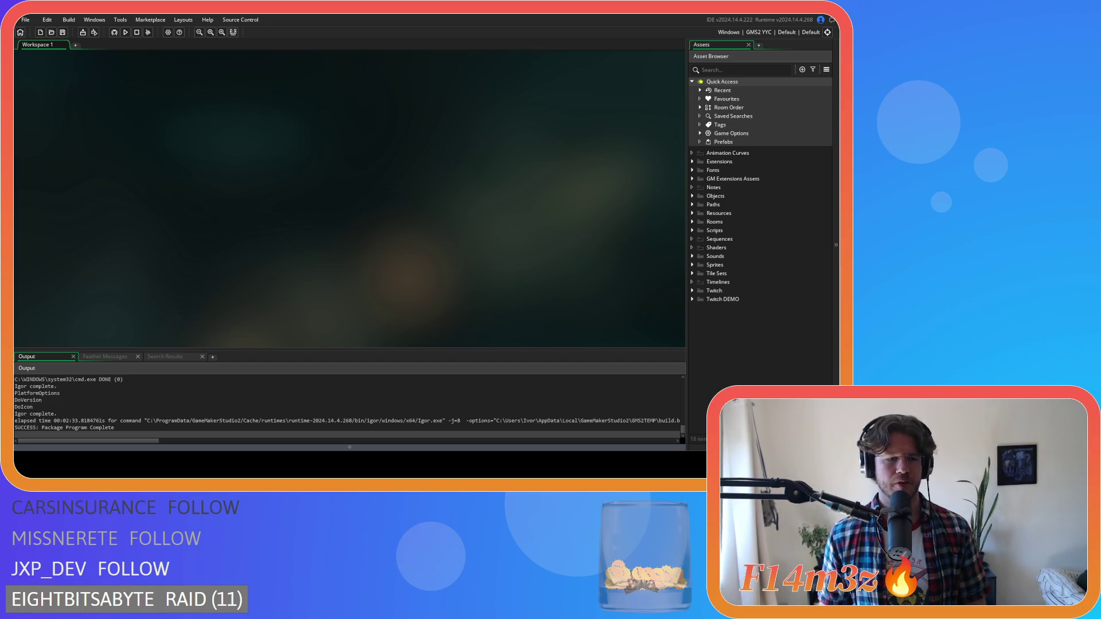
# Step: Expand Objects and the Game folder in the Asset Browser, then select ob_gui
pyautogui.click(692, 196)
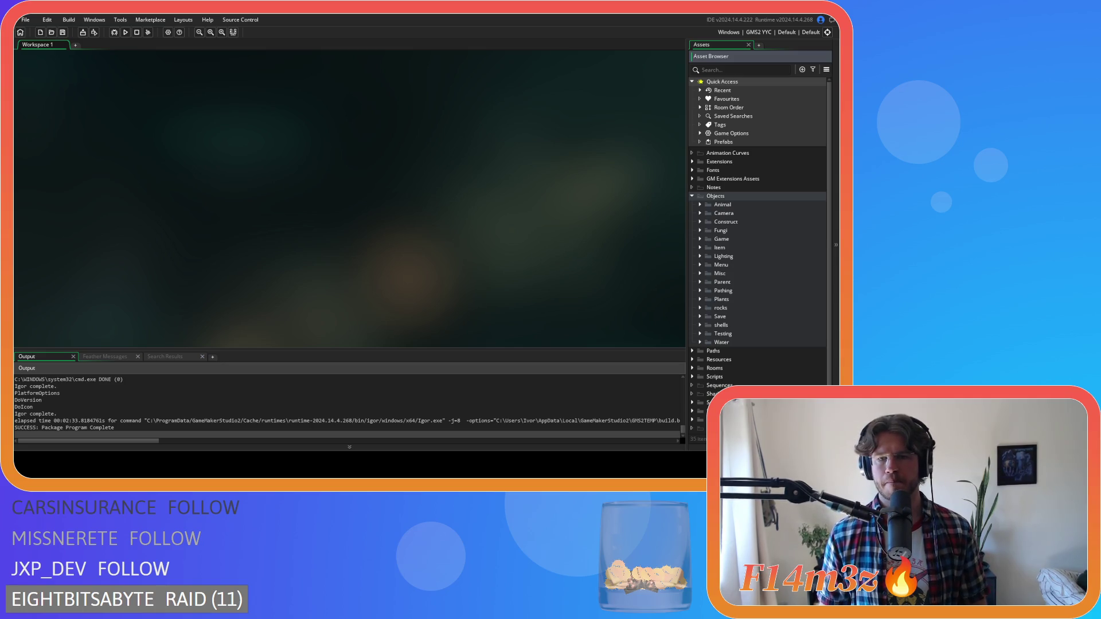
pyautogui.click(699, 239)
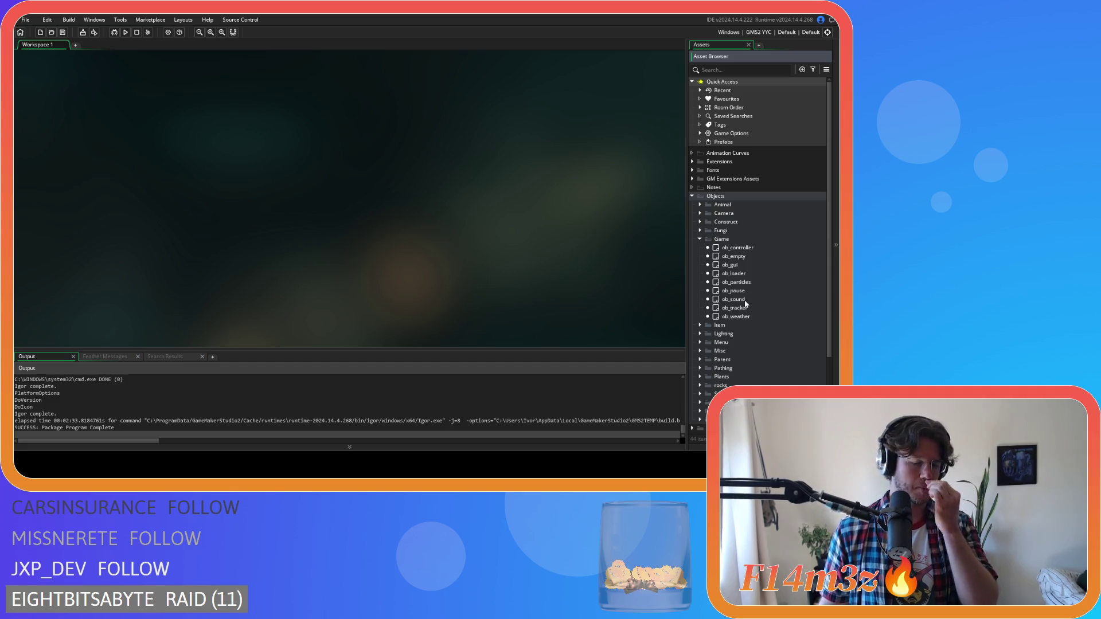
pyautogui.click(727, 268)
# Step: Delete the Stat Block Timer draw_text line from ob_gui's Draw GUI code and save
pyautogui.doubleClick(727, 266)
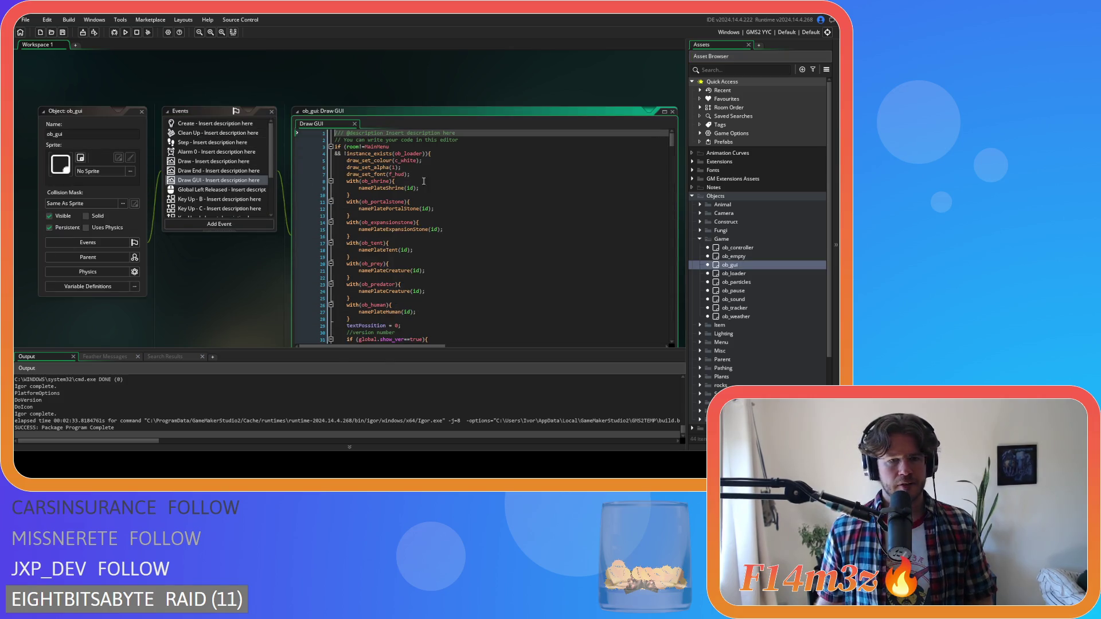
pyautogui.moveTo(672, 145); pyautogui.dragTo(678, 203)
pyautogui.moveTo(613, 223)
pyautogui.mouseDown()
pyautogui.moveTo(466, 224)
pyautogui.moveTo(560, 211)
pyautogui.mouseUp()
pyautogui.press('BackSpace')
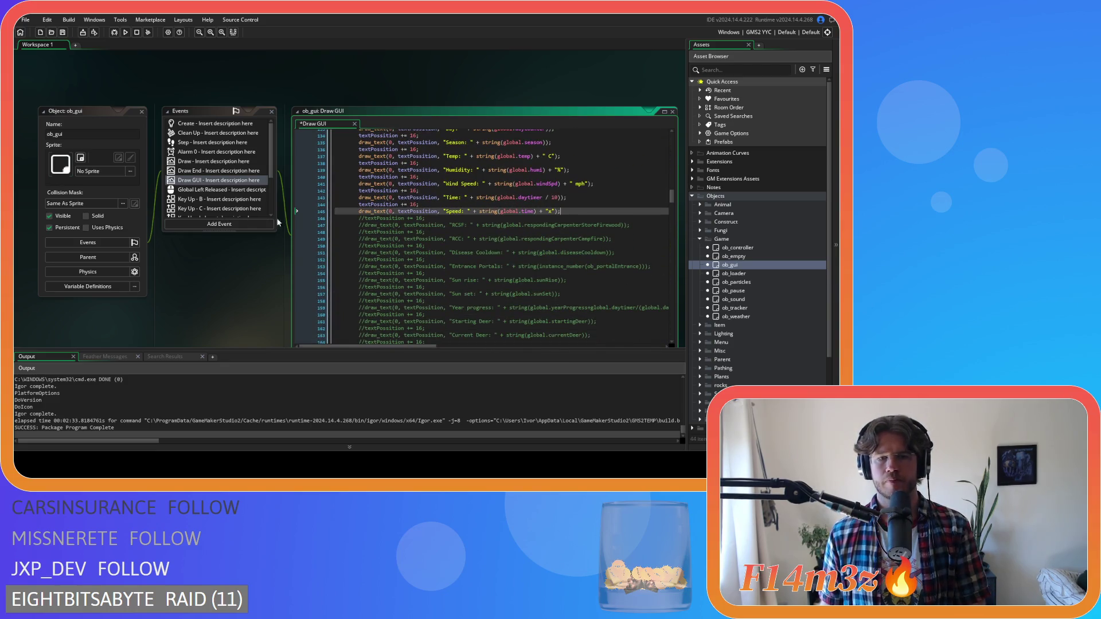
pyautogui.hotkey('ctrl', 's')
# Step: Close all open editor windows and collapse the Game object group
pyautogui.rightClick(196, 73)
pyautogui.moveTo(221, 86)
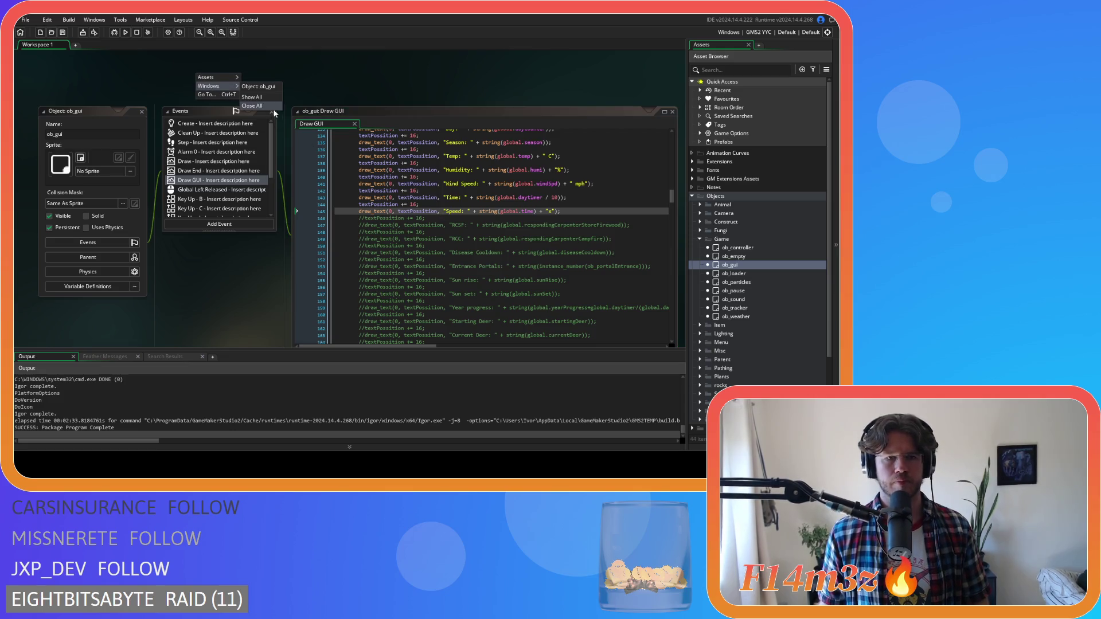
pyautogui.click(267, 106)
pyautogui.click(700, 239)
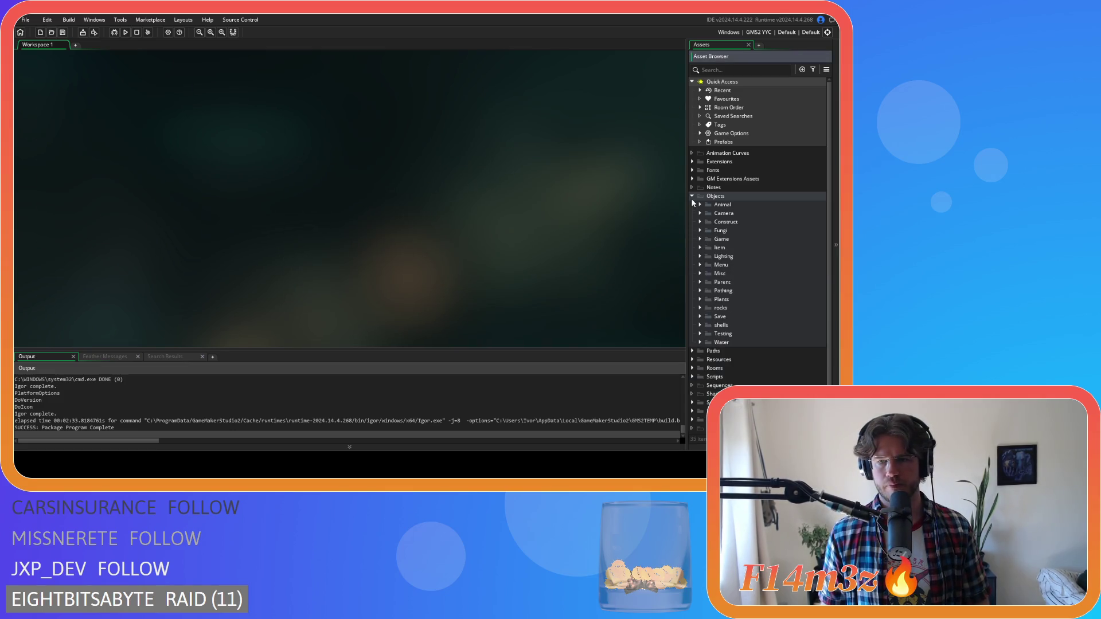
# Step: Collapse Objects and start a Create Executable build packaged as Zip
pyautogui.click(692, 195)
pyautogui.click(83, 32)
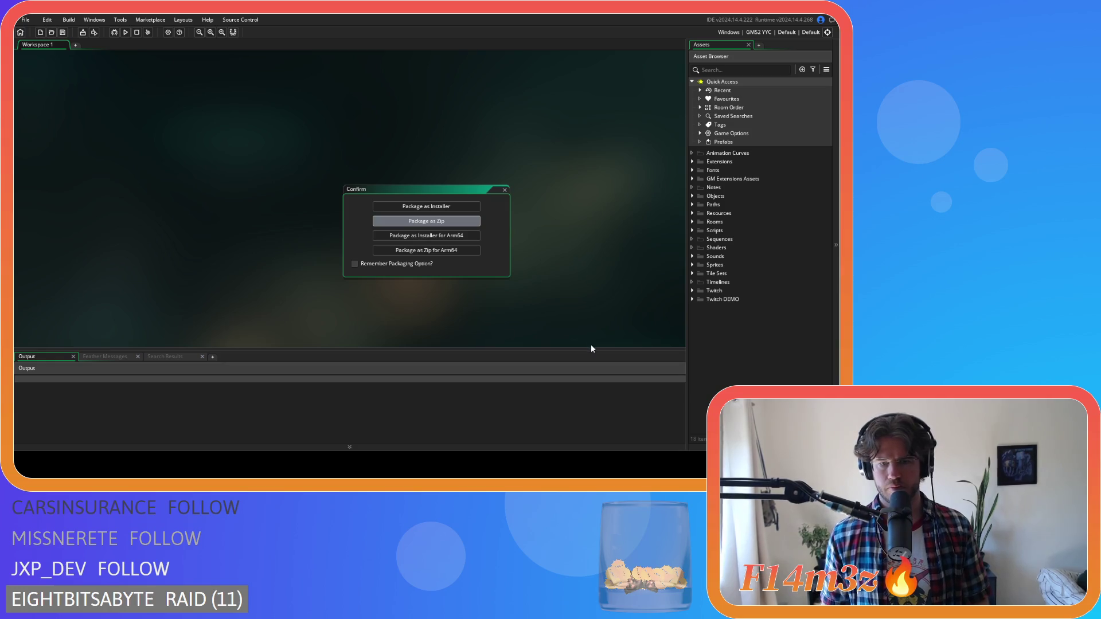
pyautogui.press('Return')
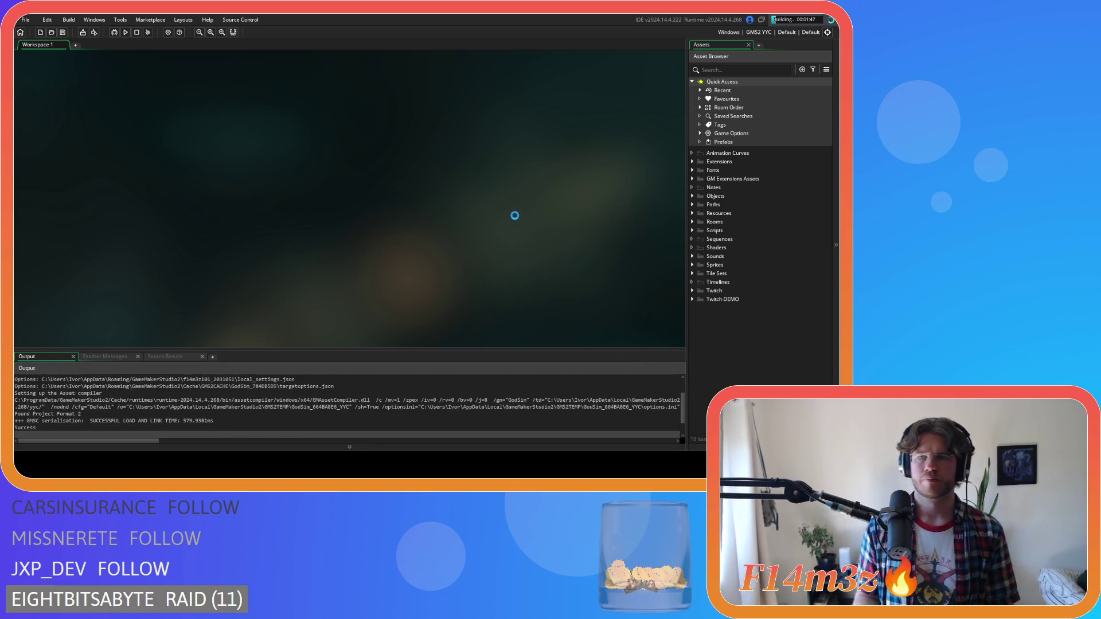